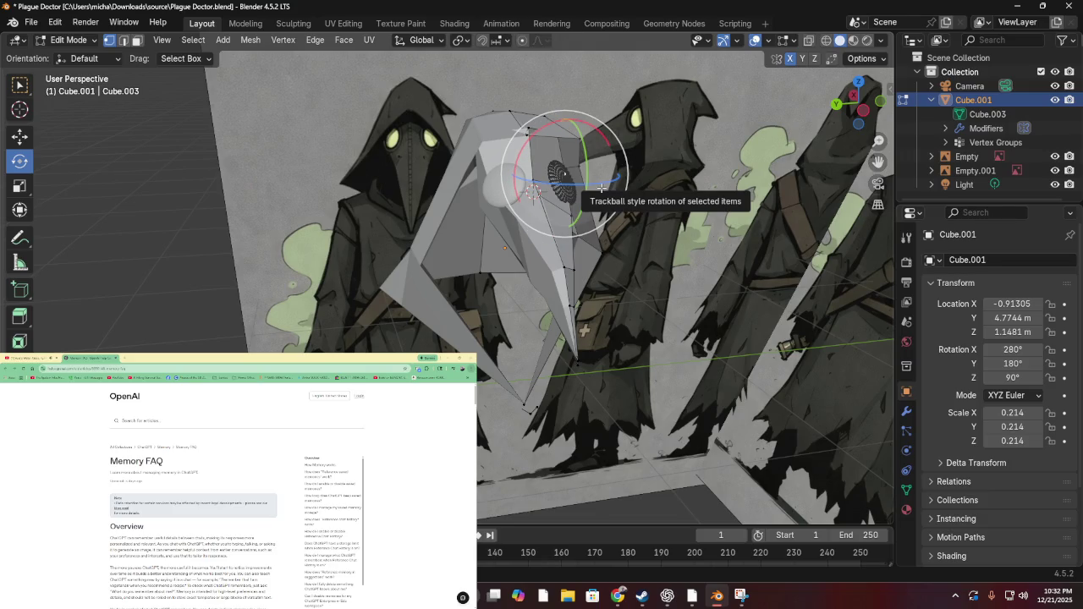
# Try rotating the beak mesh twice and cancel both rotations, leaving it unrotated
pyautogui.moveTo(602, 188); pyautogui.dragTo(659, 185)
pyautogui.rightClick(702, 185)
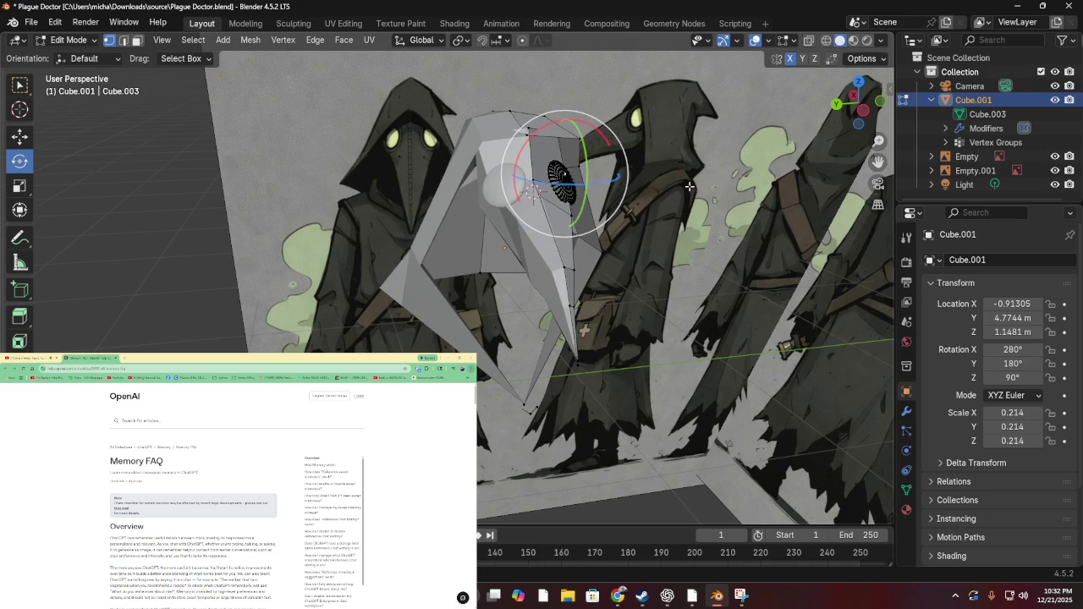
pyautogui.scroll(5, 687, 181)
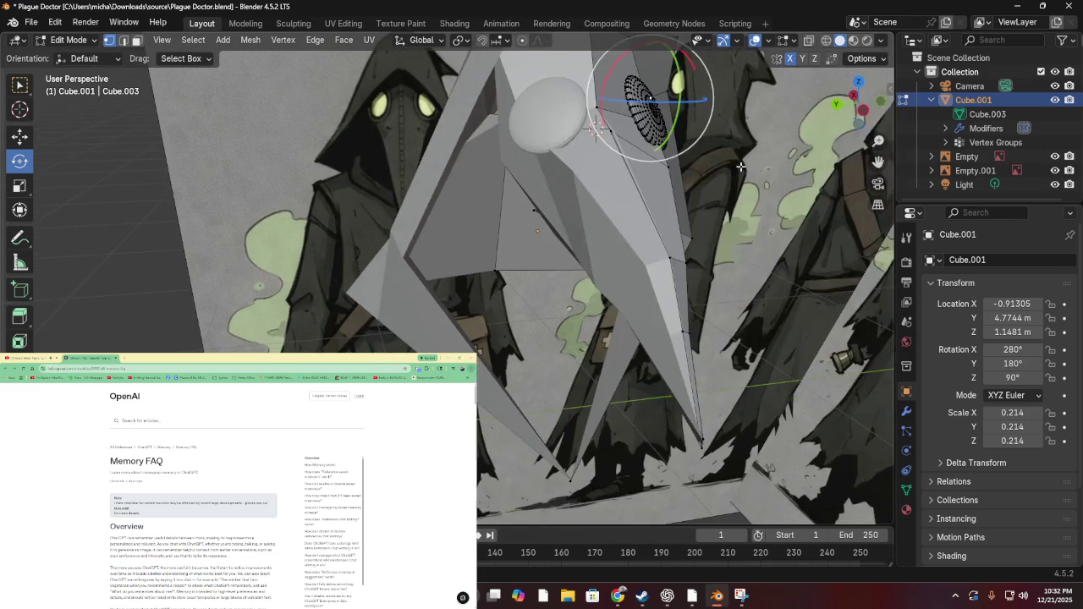
pyautogui.scroll(-4, 692, 166)
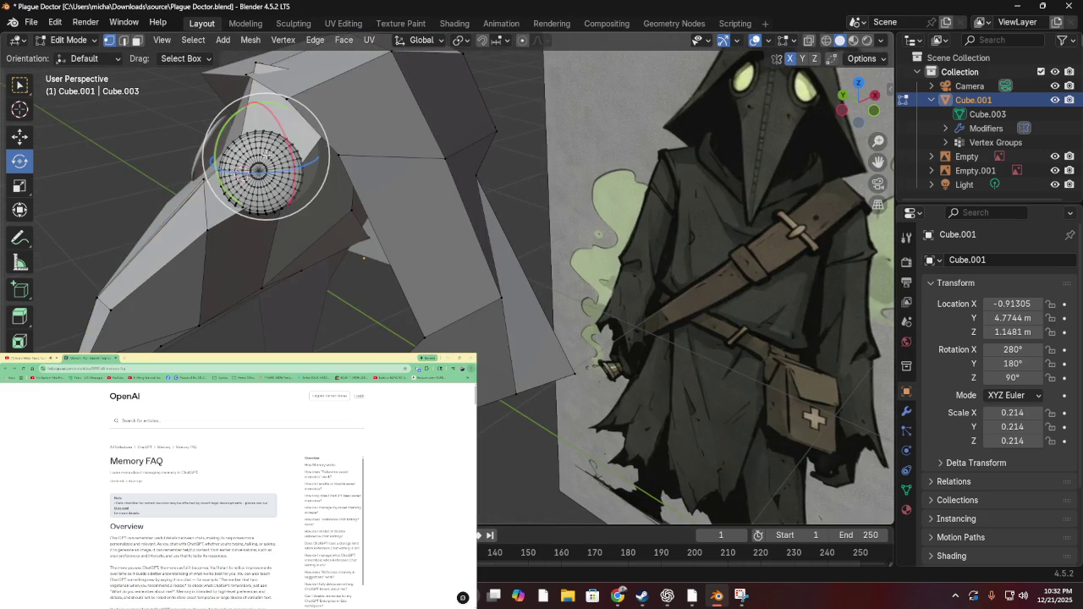
pyautogui.moveTo(263, 157); pyautogui.dragTo(344, 243)
pyautogui.rightClick(344, 243)
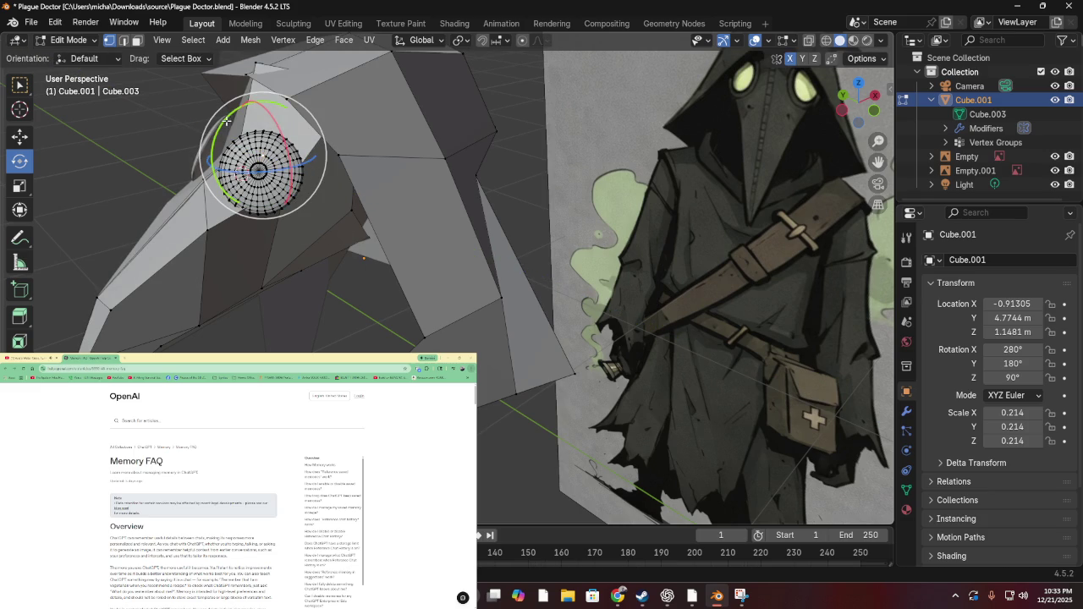
# Nudge the selection's rotation, select the edge below the sphere, and switch to box selection
pyautogui.moveTo(208, 156); pyautogui.dragTo(244, 179)
pyautogui.click(298, 269)
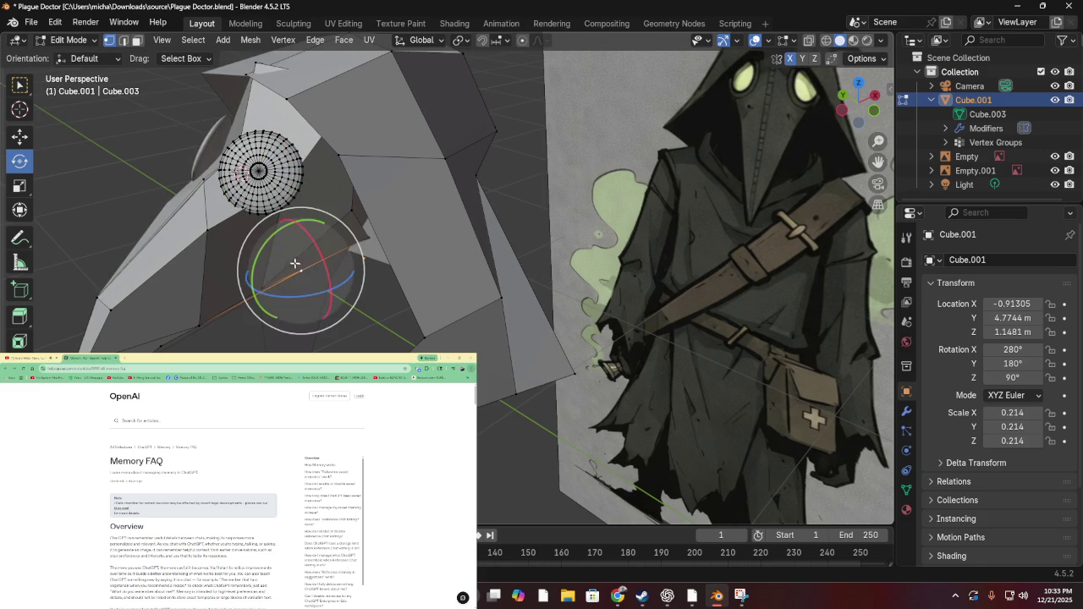
pyautogui.click(19, 85)
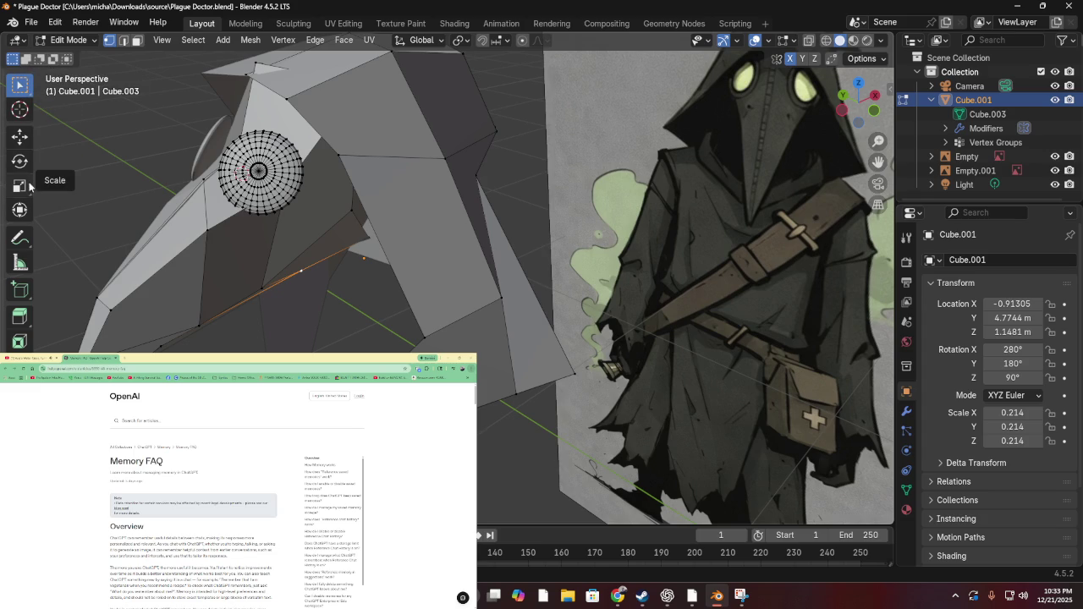
# Choose Select Box from the select flyout and box-select all of the small sphere's vertices
pyautogui.click(19, 91)
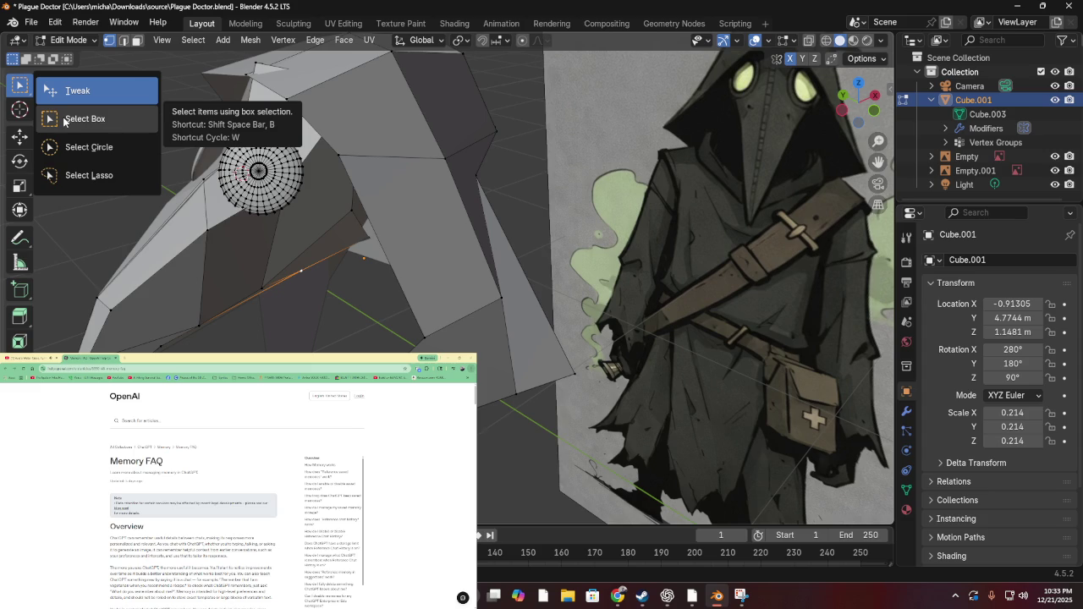
pyautogui.click(63, 120)
pyautogui.moveTo(195, 132); pyautogui.dragTo(317, 237)
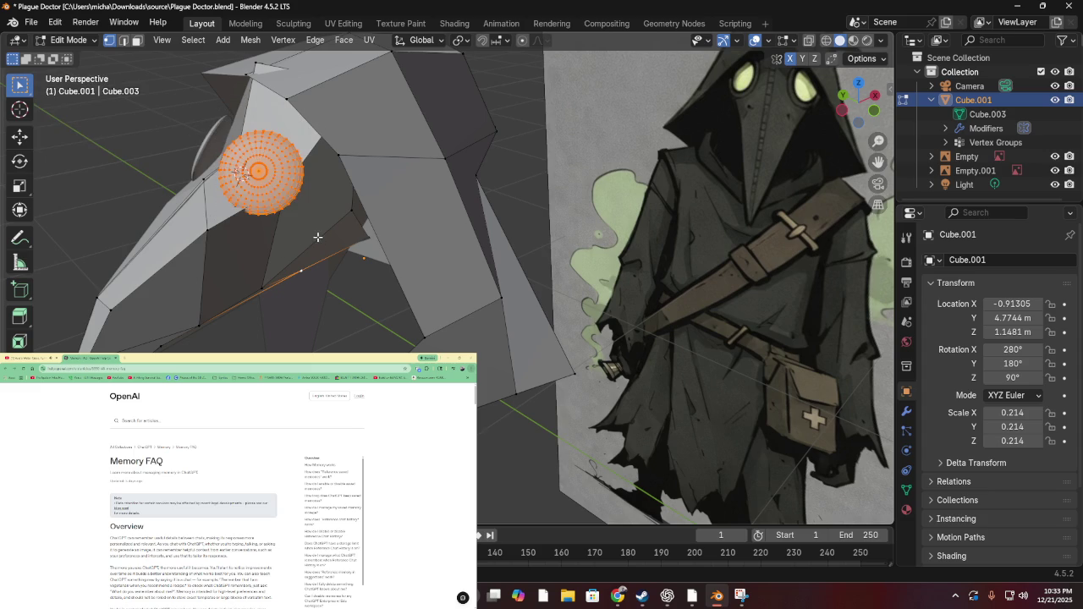
# Delete the sphere's faces, then box-select the faces surrounding it from a new angle
pyautogui.press('x')
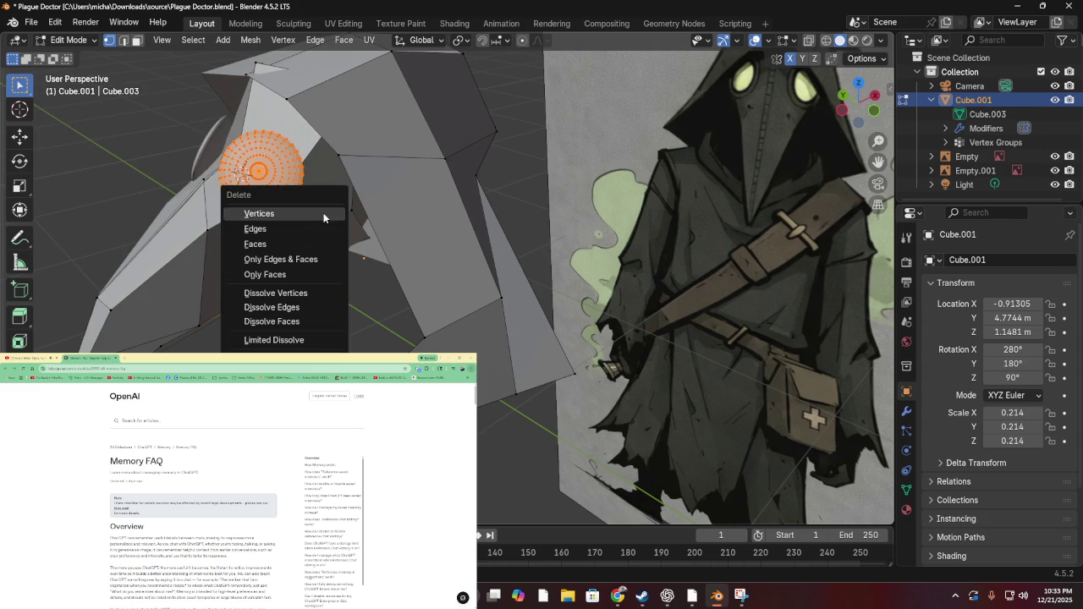
pyautogui.click(274, 241)
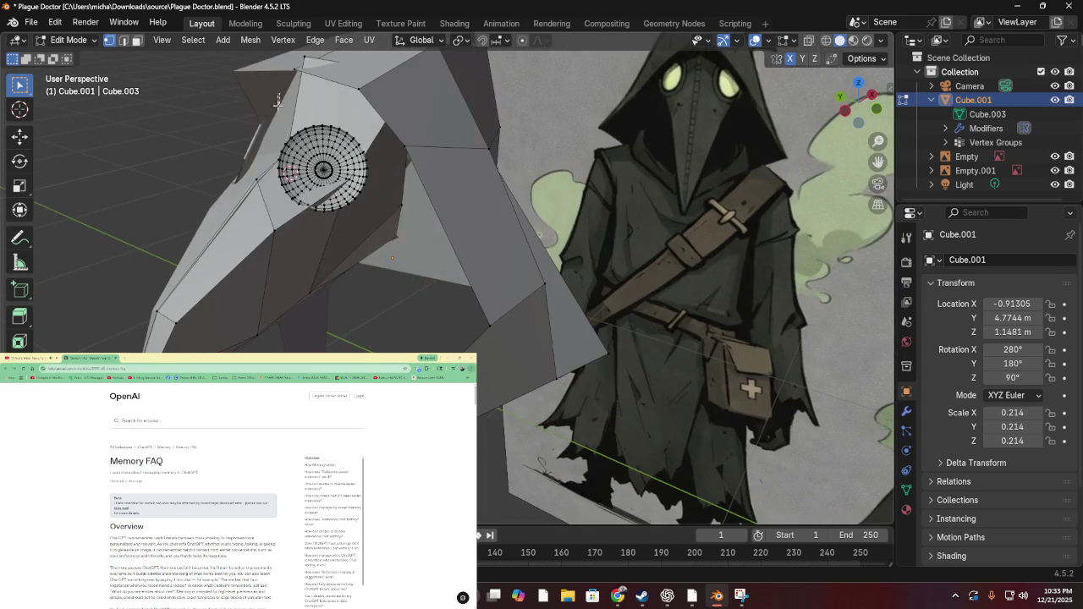
pyautogui.moveTo(278, 102); pyautogui.dragTo(467, 276)
pyautogui.moveTo(275, 121); pyautogui.dragTo(373, 227)
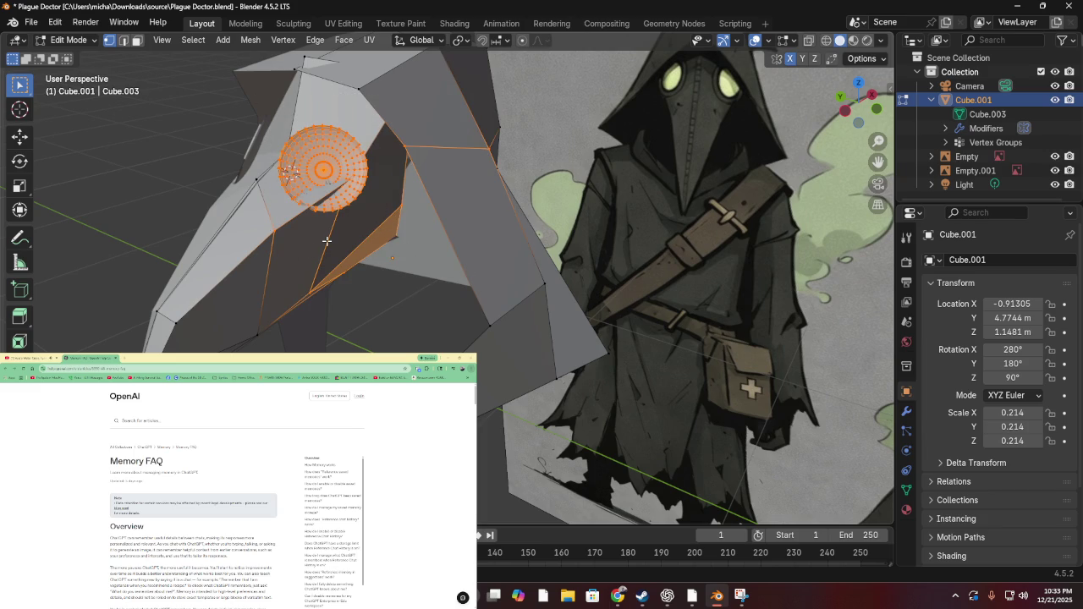
# Deselect six vertices around the sphere, keeping only a few adjoining beak faces selected
pyautogui.keyDown('shift'); pyautogui.click(275, 227); pyautogui.keyUp('shift')
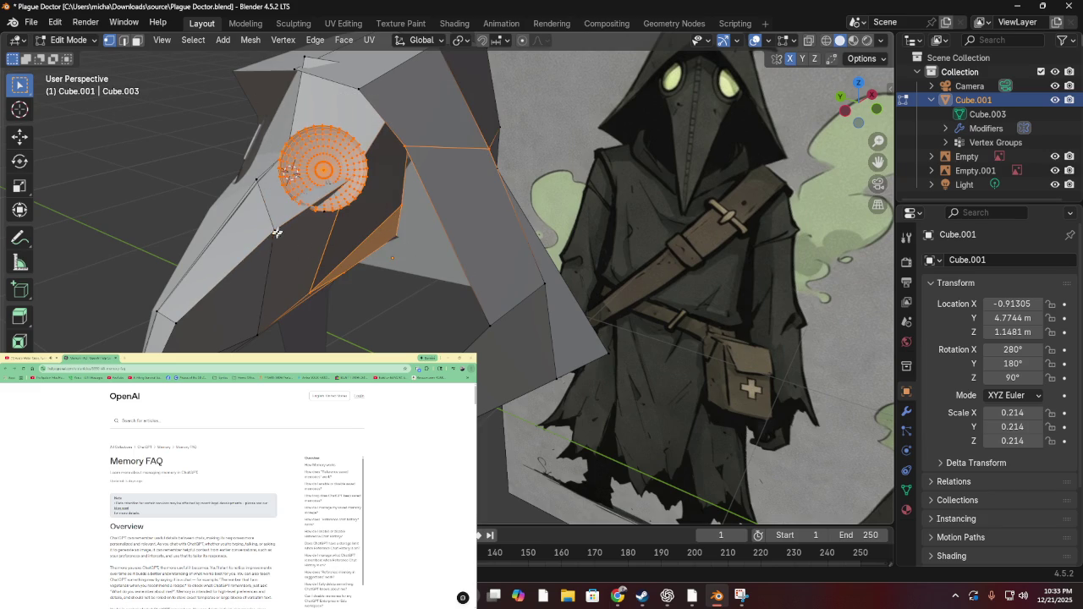
pyautogui.keyDown('shift'); pyautogui.click(310, 294); pyautogui.keyUp('shift')
pyautogui.keyDown('shift'); pyautogui.click(345, 269); pyautogui.keyUp('shift')
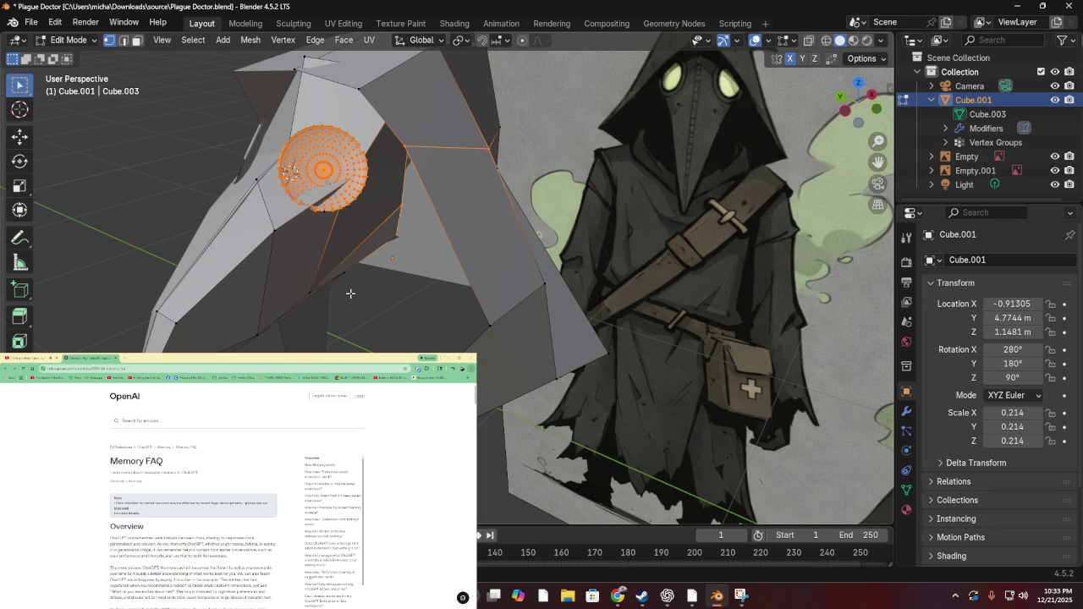
pyautogui.keyDown('shift'); pyautogui.click(402, 205); pyautogui.keyUp('shift')
pyautogui.keyDown('shift'); pyautogui.click(404, 143); pyautogui.keyUp('shift')
pyautogui.keyDown('shift'); pyautogui.click(488, 145); pyautogui.keyUp('shift')
pyautogui.moveTo(418, 169); pyautogui.dragTo(423, 57)
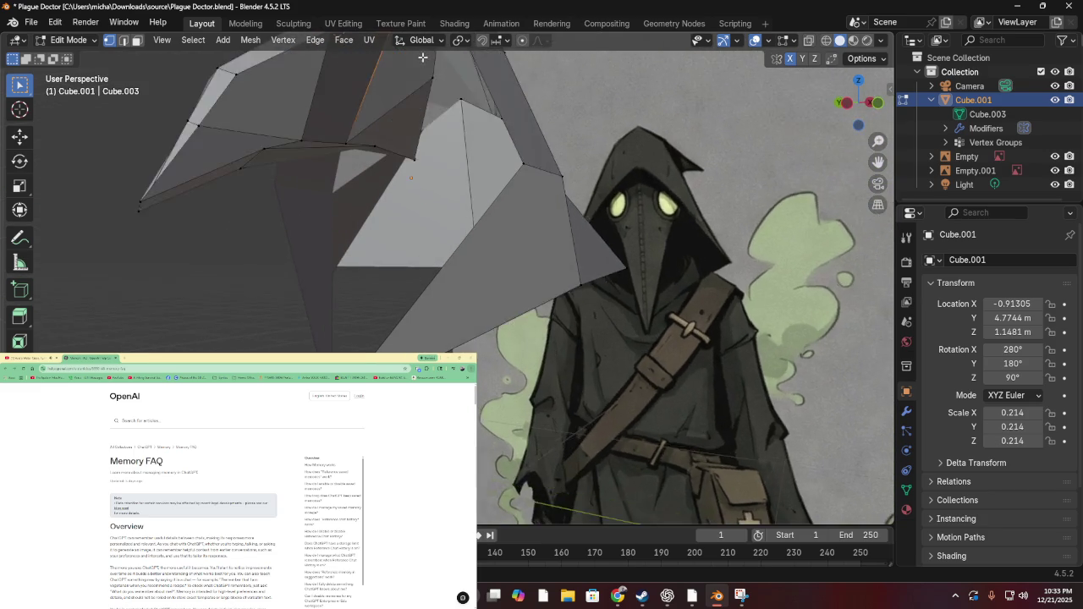
pyautogui.scroll(1, 423, 57)
pyautogui.moveTo(411, 103)
pyautogui.mouseDown()
pyautogui.moveTo(282, 88)
pyautogui.moveTo(280, 72)
pyautogui.moveTo(279, 94)
pyautogui.moveTo(232, 137)
pyautogui.moveTo(208, 143)
pyautogui.moveTo(248, 128)
pyautogui.mouseUp()
pyautogui.scroll(-5, 248, 127)
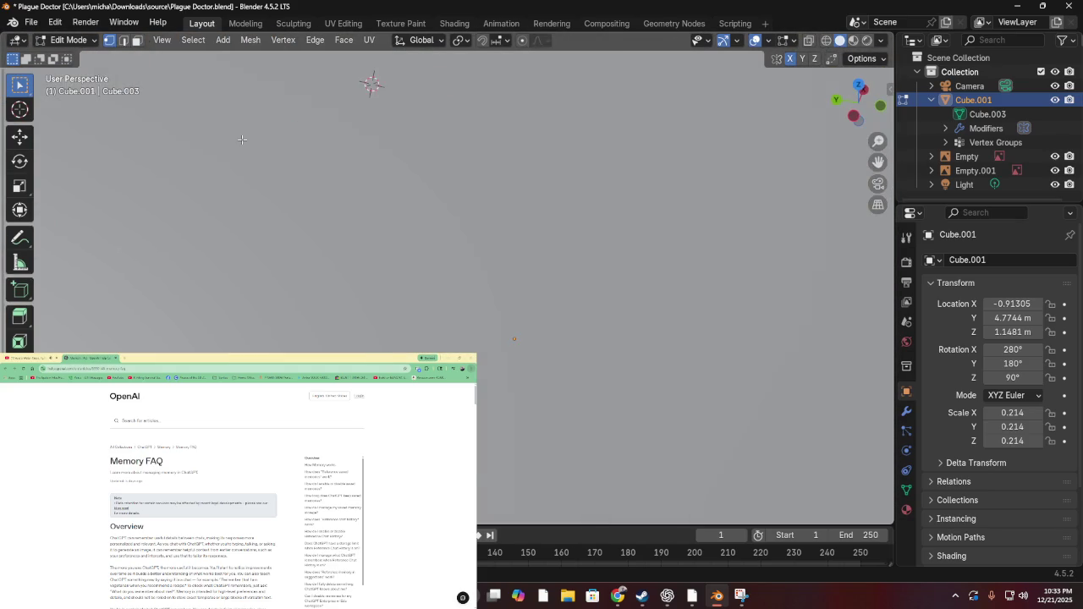
pyautogui.moveTo(563, 207); pyautogui.dragTo(547, 214)
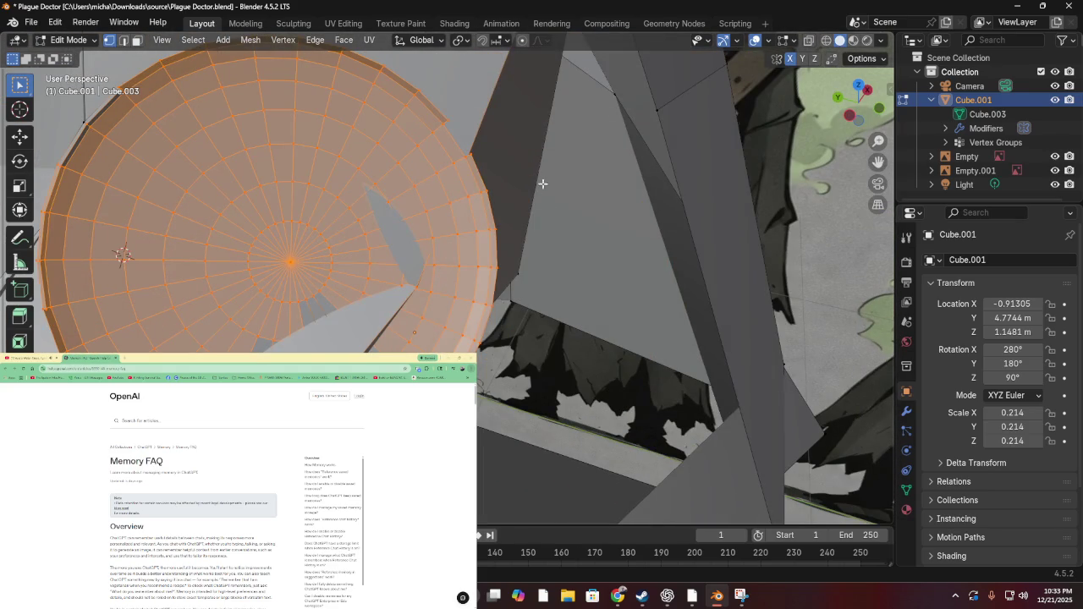
pyautogui.scroll(-3, 500, 127)
pyautogui.moveTo(500, 124); pyautogui.dragTo(464, 175)
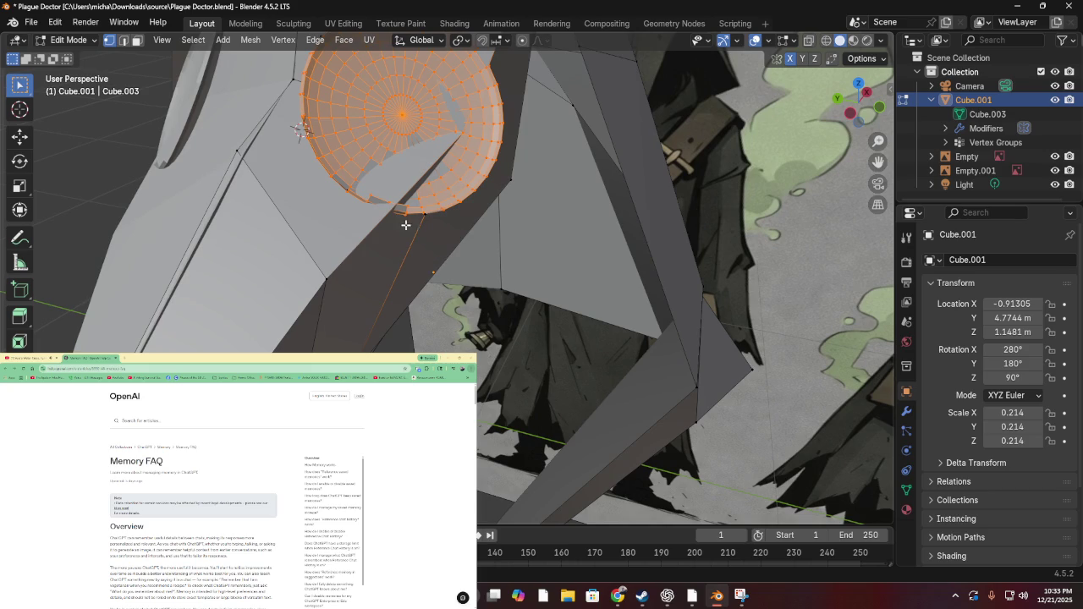
pyautogui.moveTo(535, 157)
pyautogui.mouseDown()
pyautogui.moveTo(577, 176)
pyautogui.moveTo(531, 136)
pyautogui.moveTo(527, 115)
pyautogui.mouseUp()
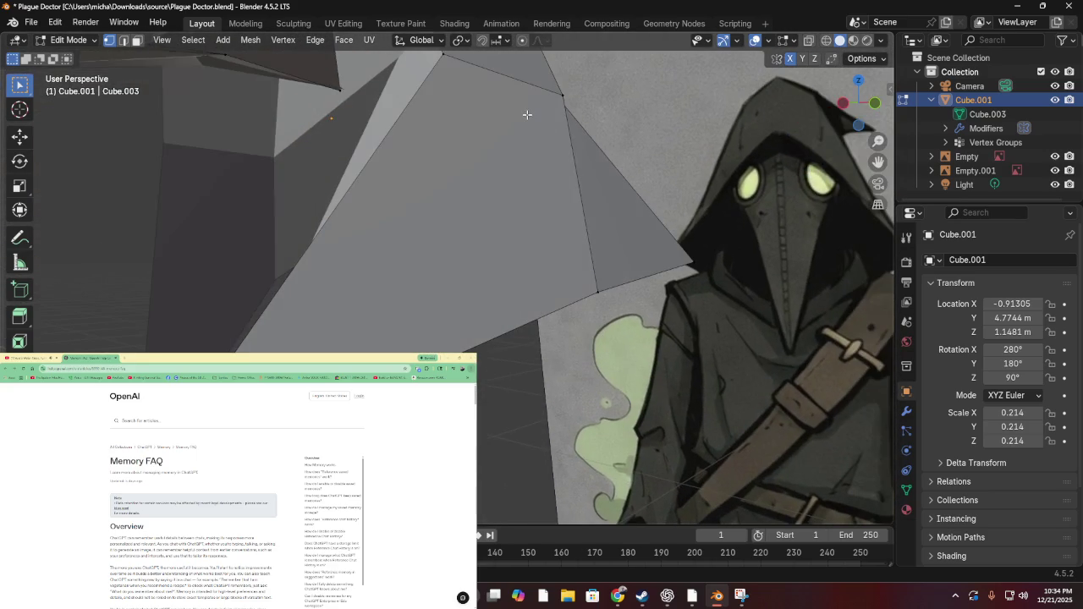
pyautogui.moveTo(324, 118)
pyautogui.mouseDown()
pyautogui.moveTo(369, 263)
pyautogui.moveTo(378, 178)
pyautogui.moveTo(406, 290)
pyautogui.moveTo(413, 271)
pyautogui.moveTo(393, 247)
pyautogui.moveTo(466, 290)
pyautogui.moveTo(497, 237)
pyautogui.moveTo(473, 313)
pyautogui.moveTo(403, 353)
pyautogui.moveTo(309, 578)
pyautogui.mouseUp()
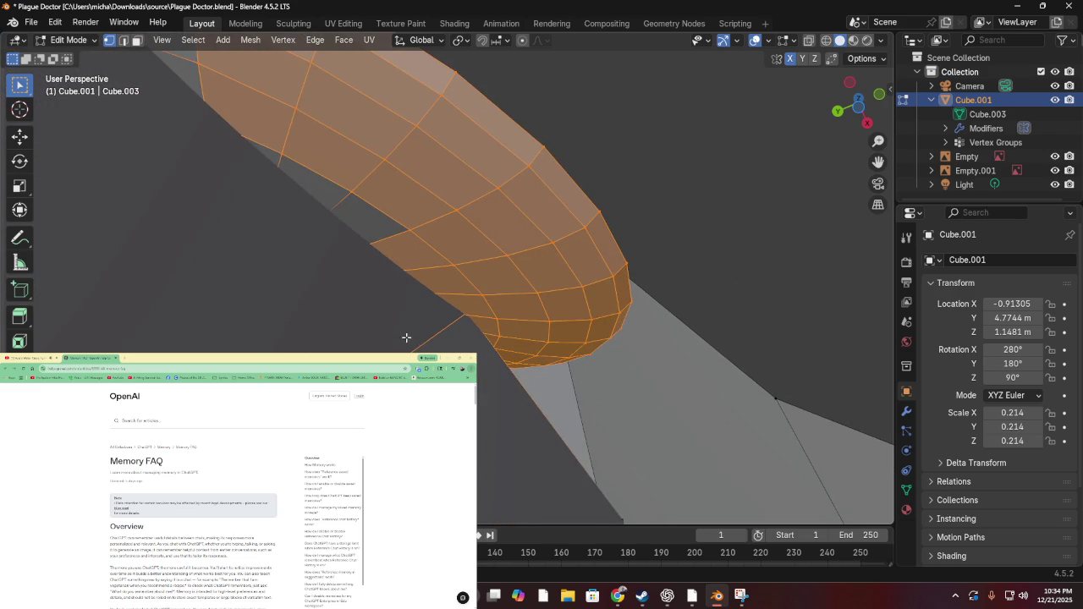
pyautogui.moveTo(421, 279)
pyautogui.mouseDown()
pyautogui.moveTo(409, 281)
pyautogui.moveTo(396, 330)
pyautogui.moveTo(408, 307)
pyautogui.moveTo(603, 261)
pyautogui.mouseUp()
pyautogui.moveTo(534, 210); pyautogui.dragTo(522, 242)
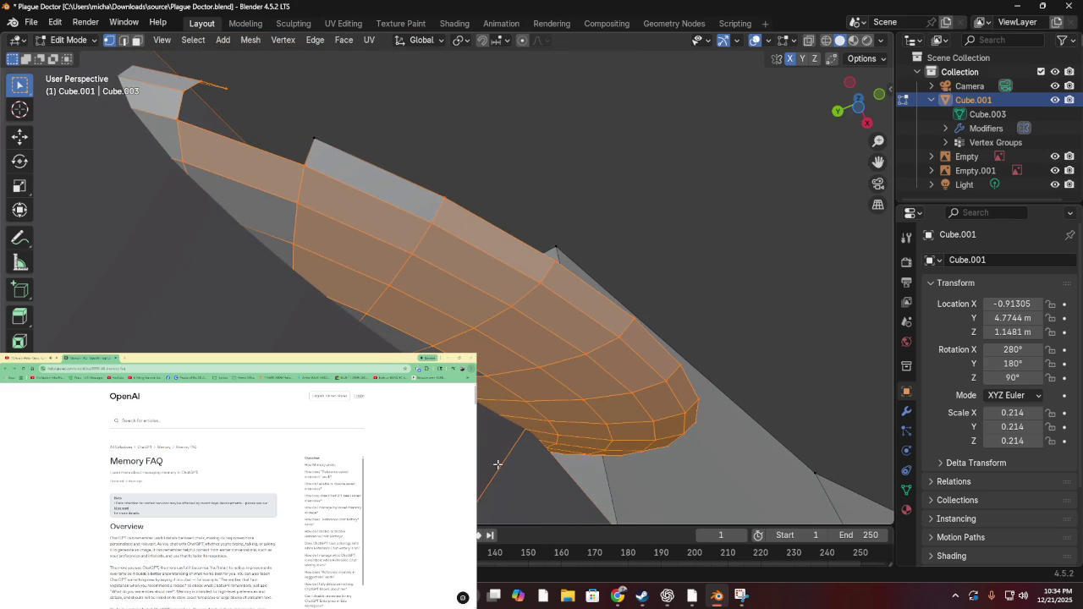
pyautogui.hotkey('ctrl', 'z')
# Redo to restore the underside faces, then delete a single vertex near the beak tip
pyautogui.hotkey('ctrl', 'shift', 'z')
pyautogui.scroll(5, 557, 441)
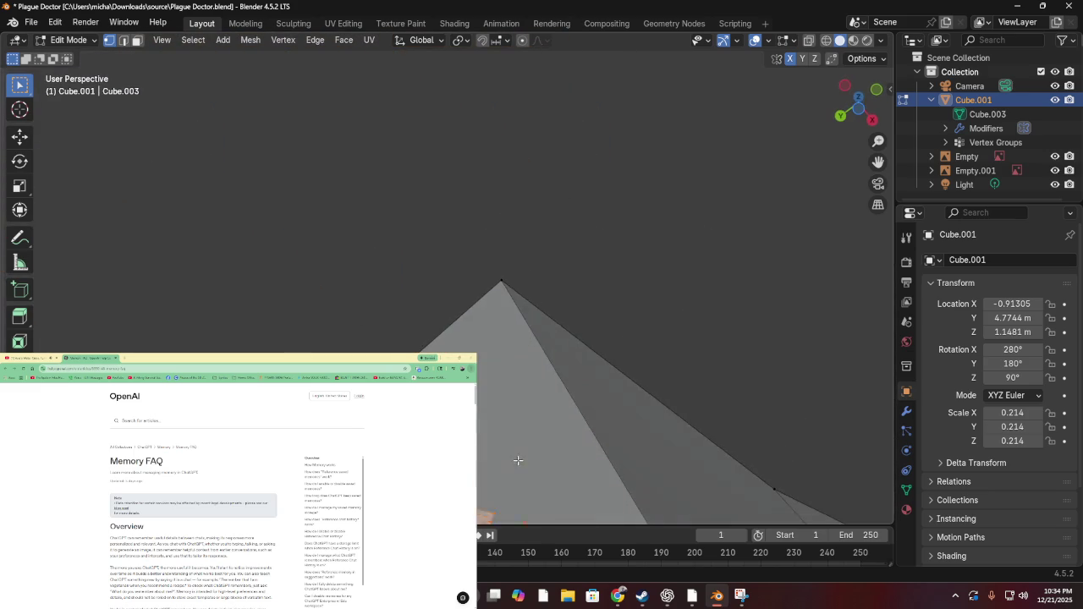
pyautogui.scroll(-3, 522, 447)
pyautogui.scroll(-2, 525, 440)
pyautogui.moveTo(296, 82)
pyautogui.mouseDown()
pyautogui.moveTo(375, 212)
pyautogui.moveTo(462, 212)
pyautogui.moveTo(461, 255)
pyautogui.moveTo(236, 93)
pyautogui.mouseUp()
pyautogui.click(454, 238)
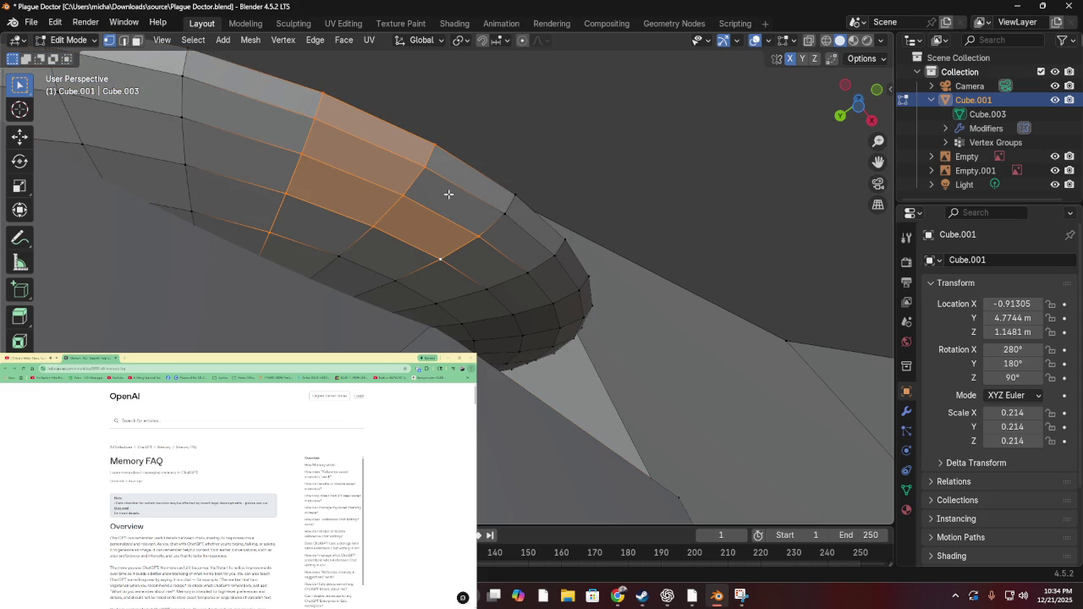
pyautogui.press('x')
pyautogui.click(423, 162)
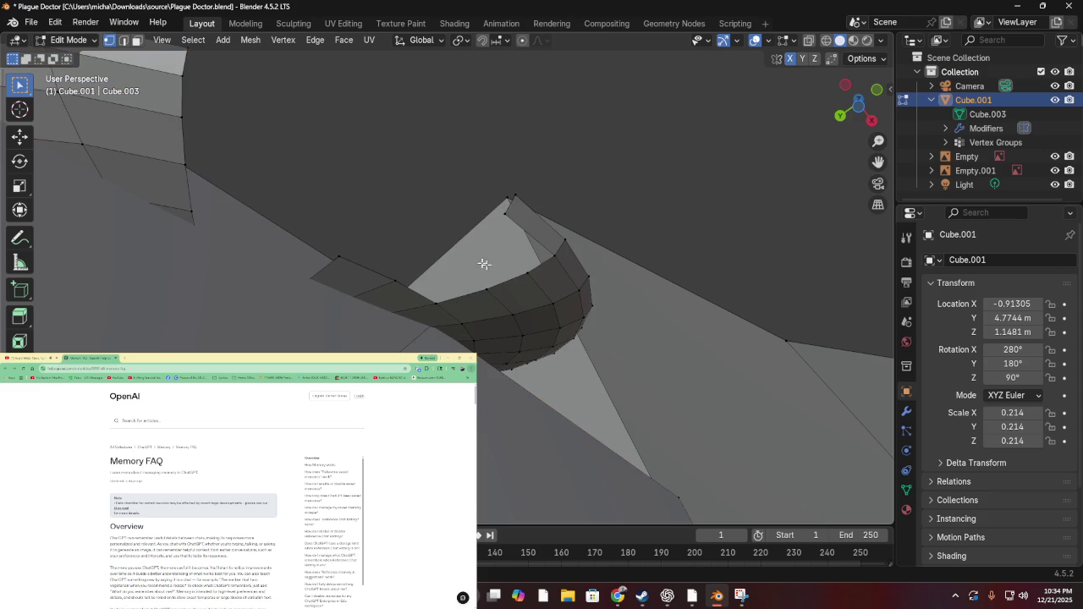
# Delete the curved mesh section and the upper region's faces and edges, sparing the large triangle
pyautogui.scroll(5, 495, 198)
pyautogui.scroll(-5, 495, 195)
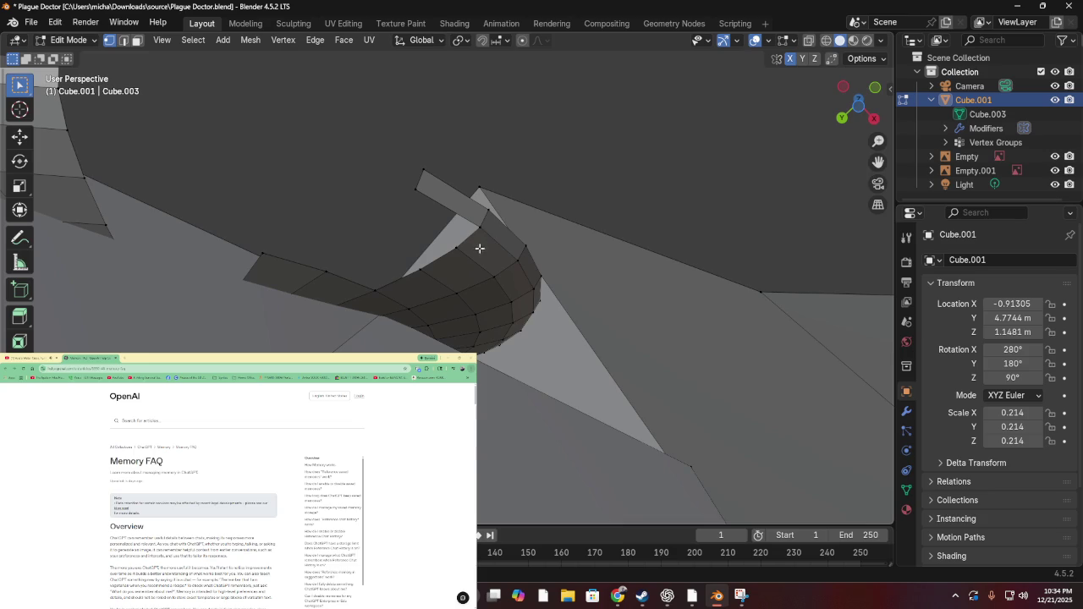
pyautogui.moveTo(481, 242); pyautogui.dragTo(529, 328)
pyautogui.press('x')
pyautogui.click(528, 329)
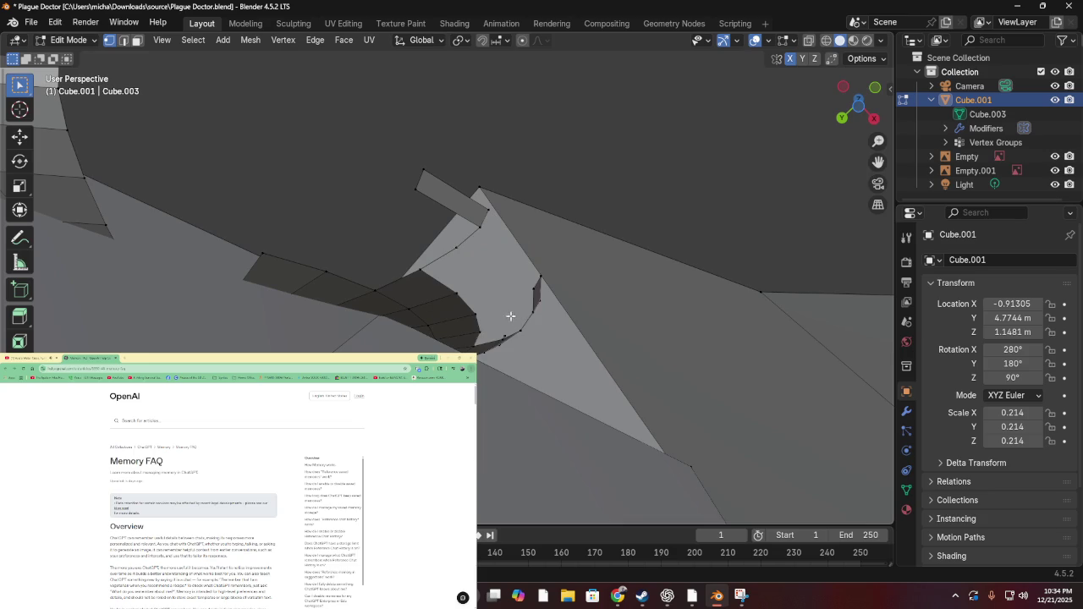
pyautogui.moveTo(412, 173); pyautogui.dragTo(498, 300)
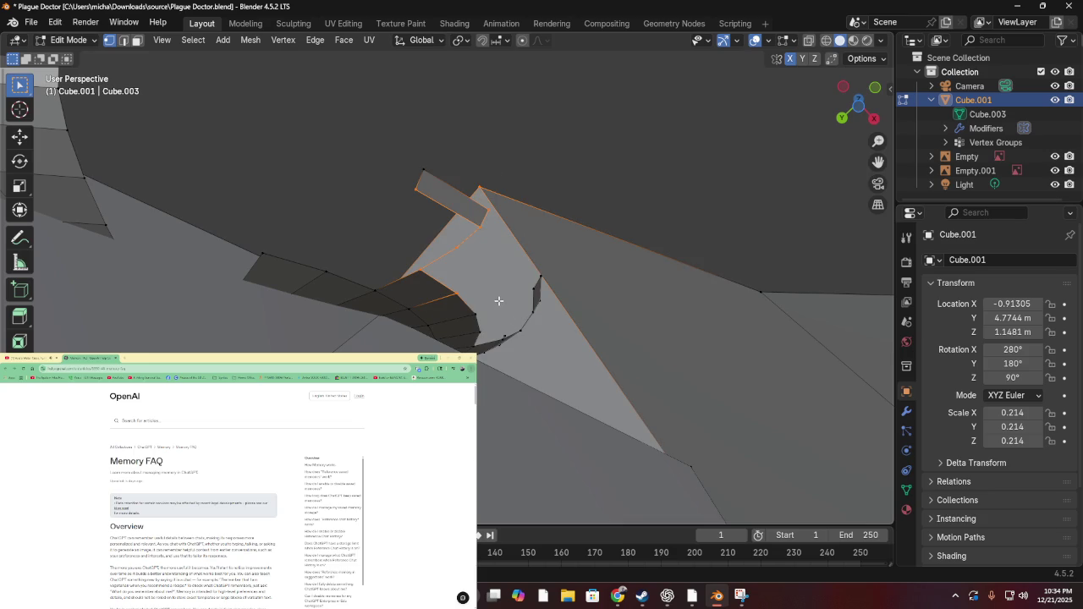
pyautogui.keyDown('shift'); pyautogui.click(483, 188); pyautogui.keyUp('shift')
pyautogui.press('x')
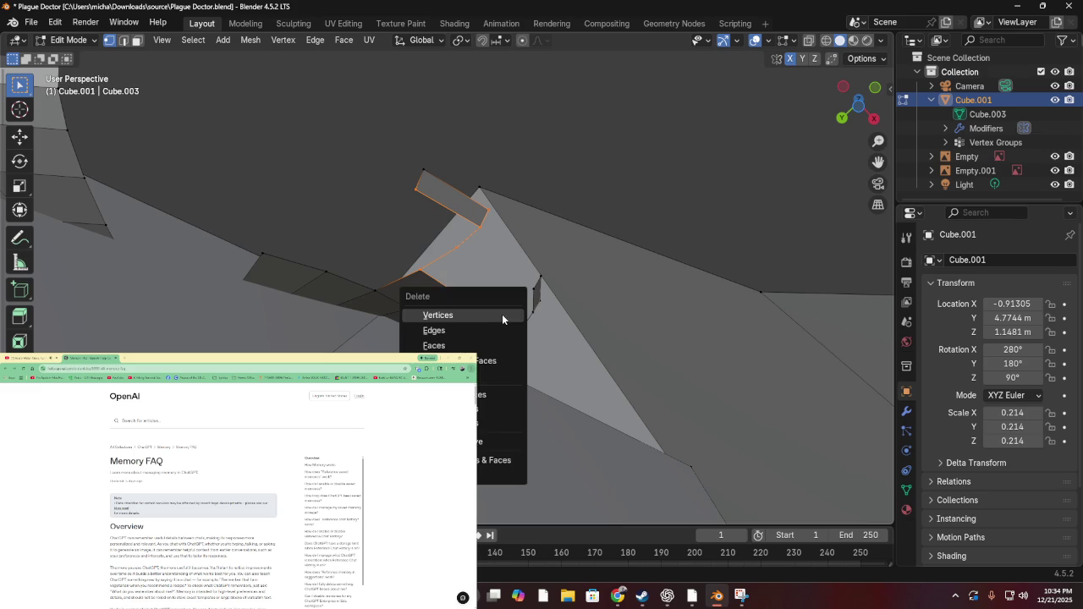
pyautogui.click(503, 314)
# Delete the remaining ribbon vertices and leftover strip faces, then switch to top view
pyautogui.moveTo(254, 265)
pyautogui.mouseDown()
pyautogui.moveTo(388, 295)
pyautogui.moveTo(536, 306)
pyautogui.moveTo(552, 289)
pyautogui.mouseUp()
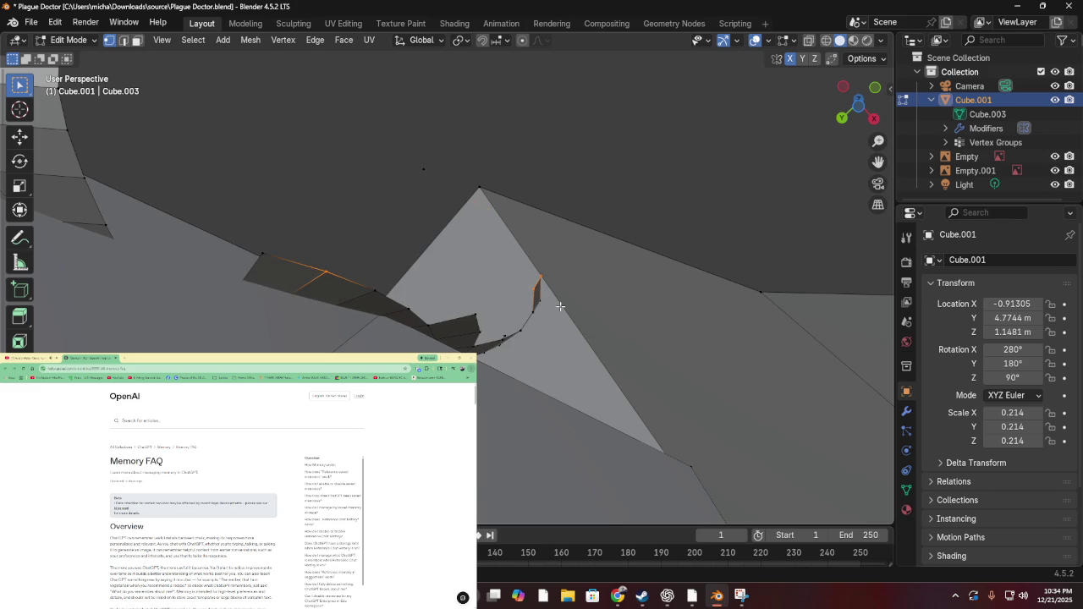
pyautogui.press('x')
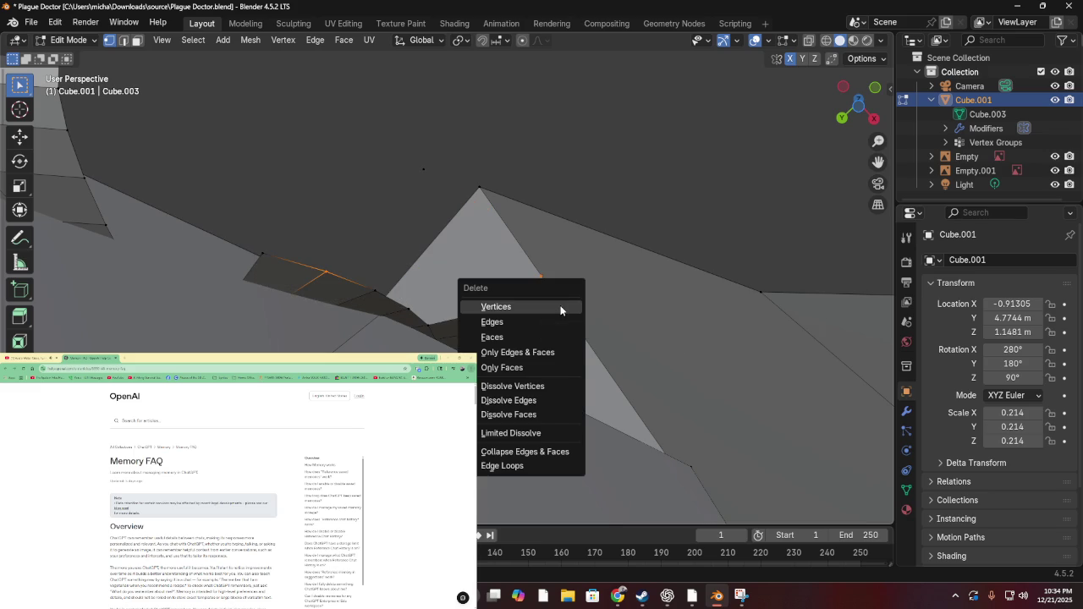
pyautogui.click(560, 306)
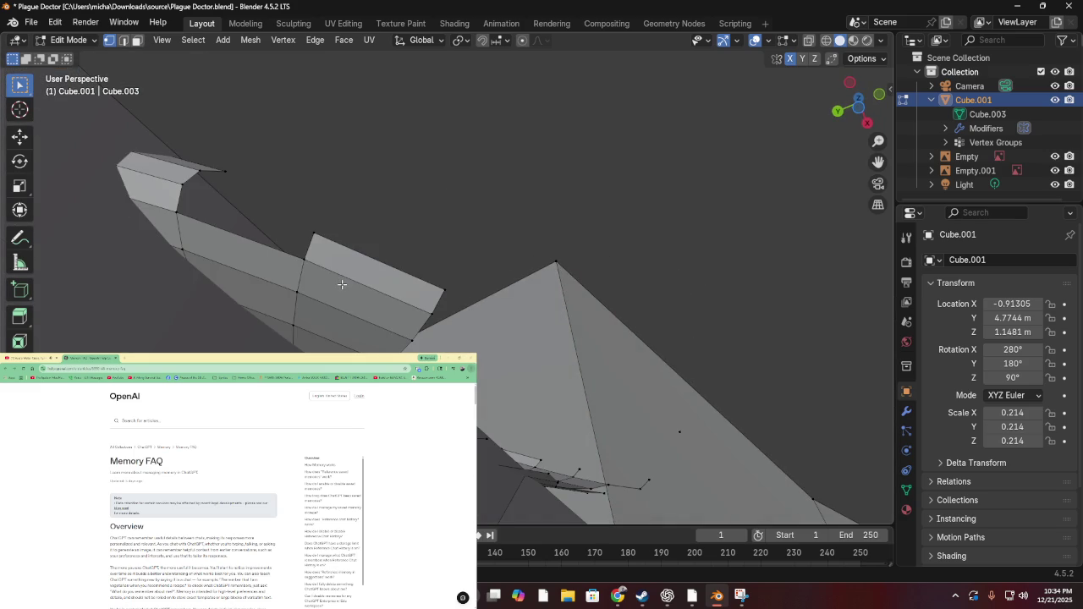
pyautogui.moveTo(128, 135)
pyautogui.mouseDown()
pyautogui.moveTo(334, 363)
pyautogui.moveTo(497, 436)
pyautogui.mouseUp()
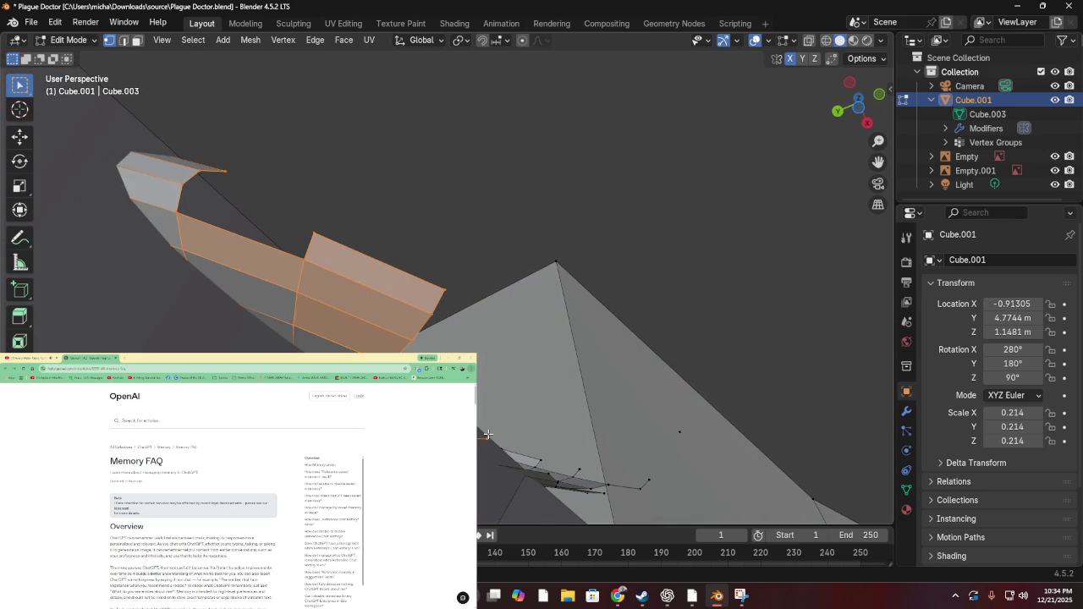
pyautogui.press('x')
pyautogui.click(488, 419)
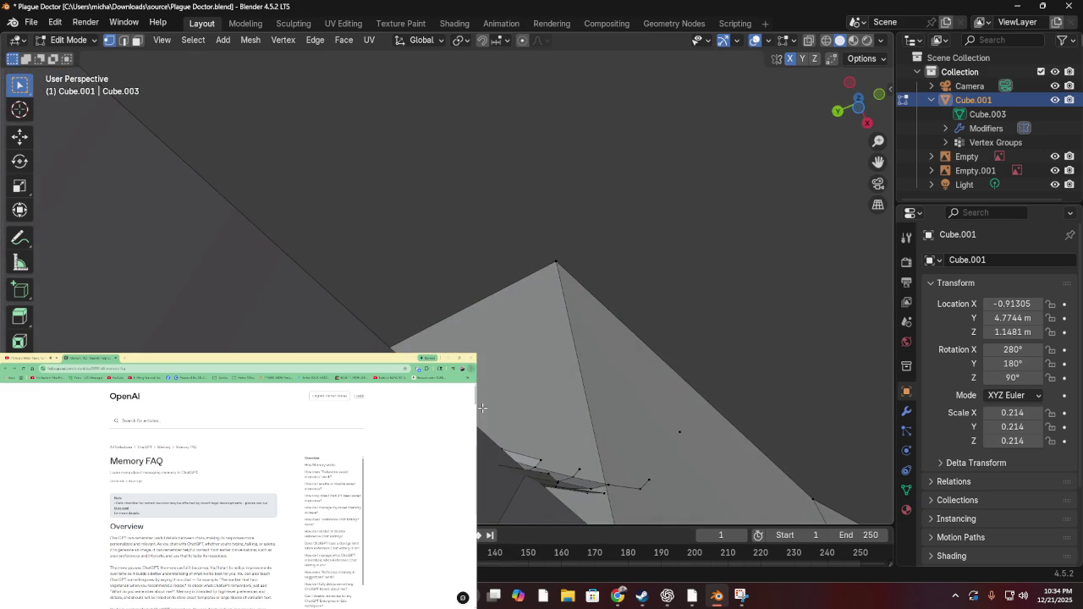
pyautogui.press('KP_8')
pyautogui.press('KP_8')
pyautogui.press('KP_8')
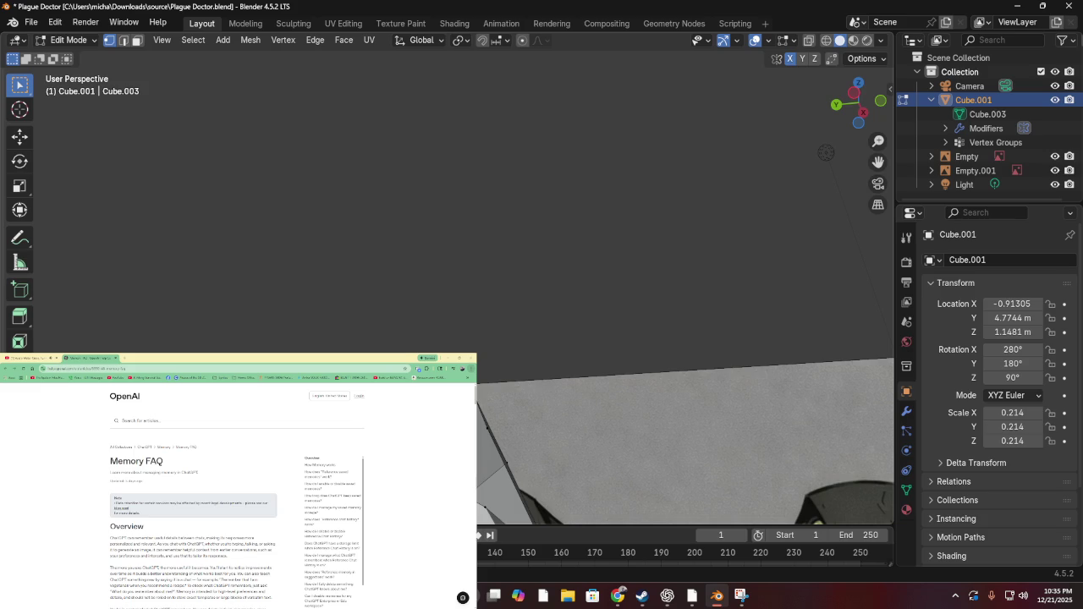
pyautogui.moveTo(826, 153); pyautogui.dragTo(845, 526)
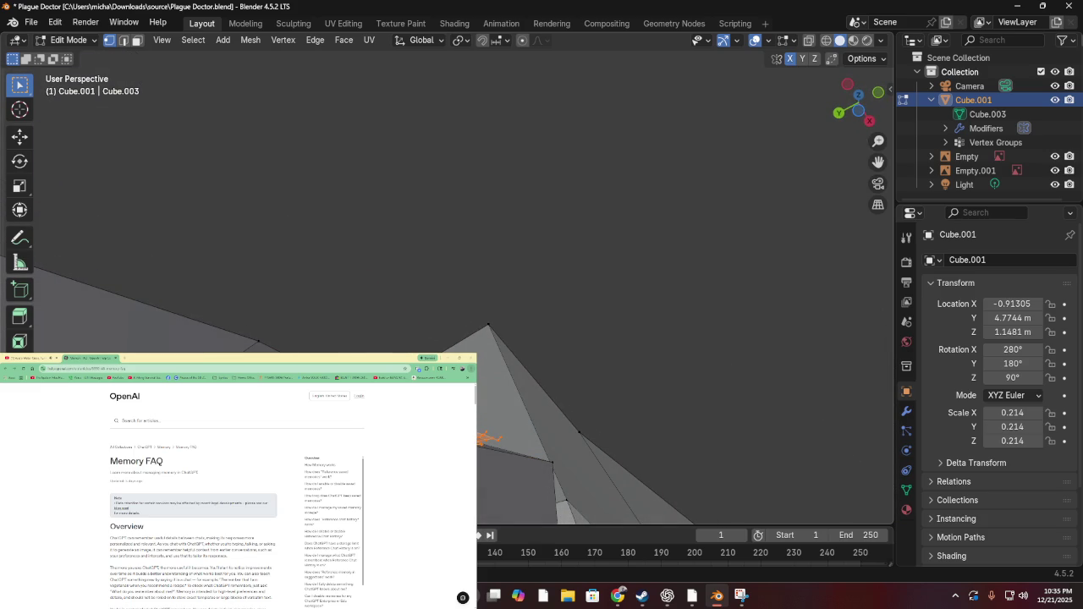
pyautogui.moveTo(845, 526); pyautogui.dragTo(851, 558)
pyautogui.moveTo(750, 121); pyautogui.dragTo(792, 120)
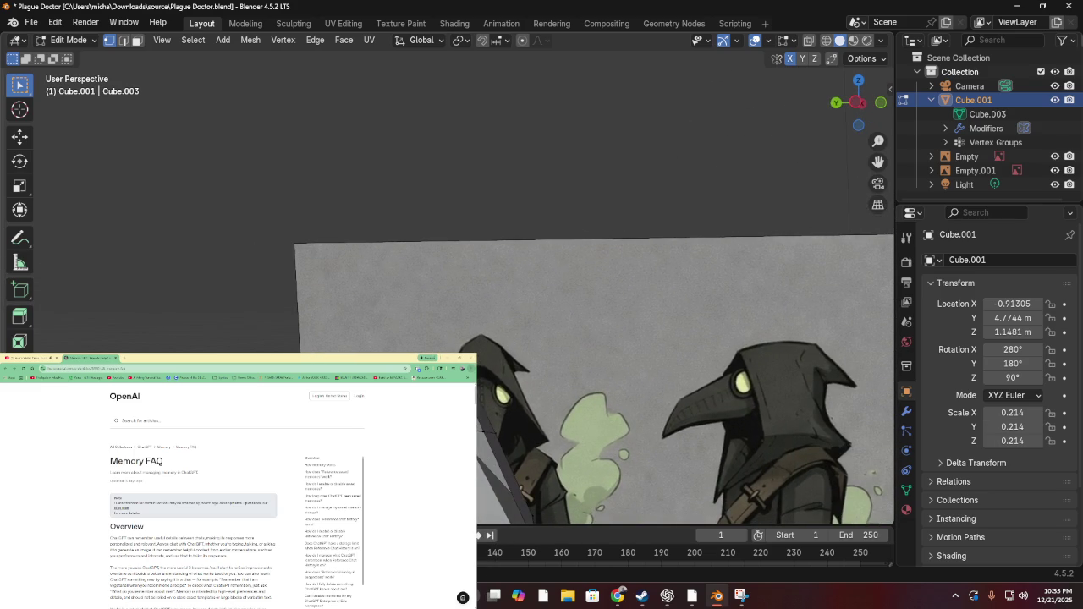
# Scale the selected beak vertices and move them into a new position
pyautogui.press('s')
pyautogui.click(483, 400)
pyautogui.moveTo(483, 399); pyautogui.dragTo(486, 364)
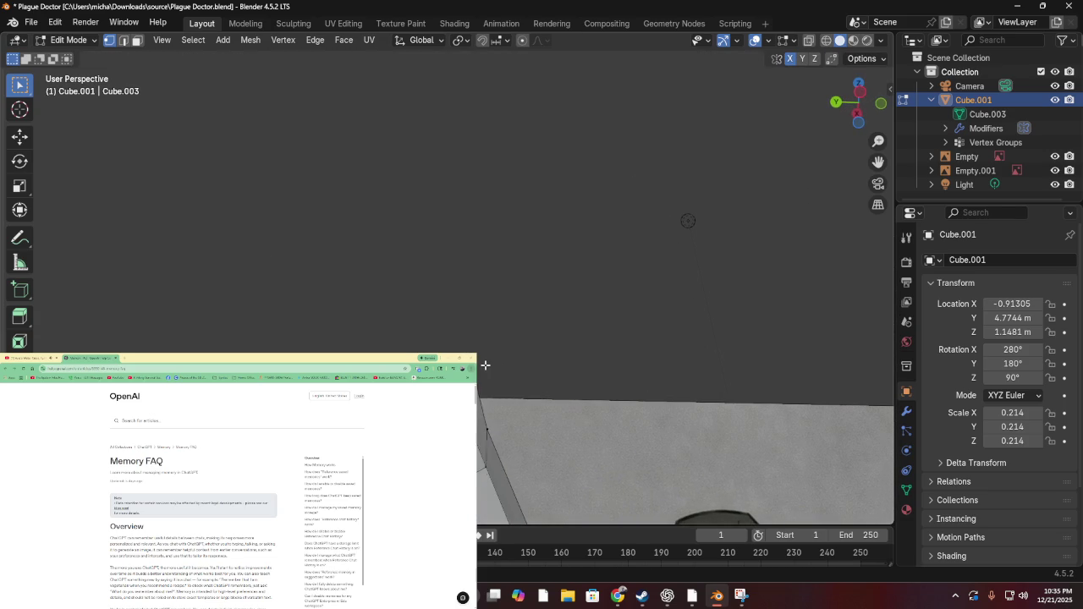
pyautogui.press('g')
pyautogui.click(478, 398)
pyautogui.press('g')
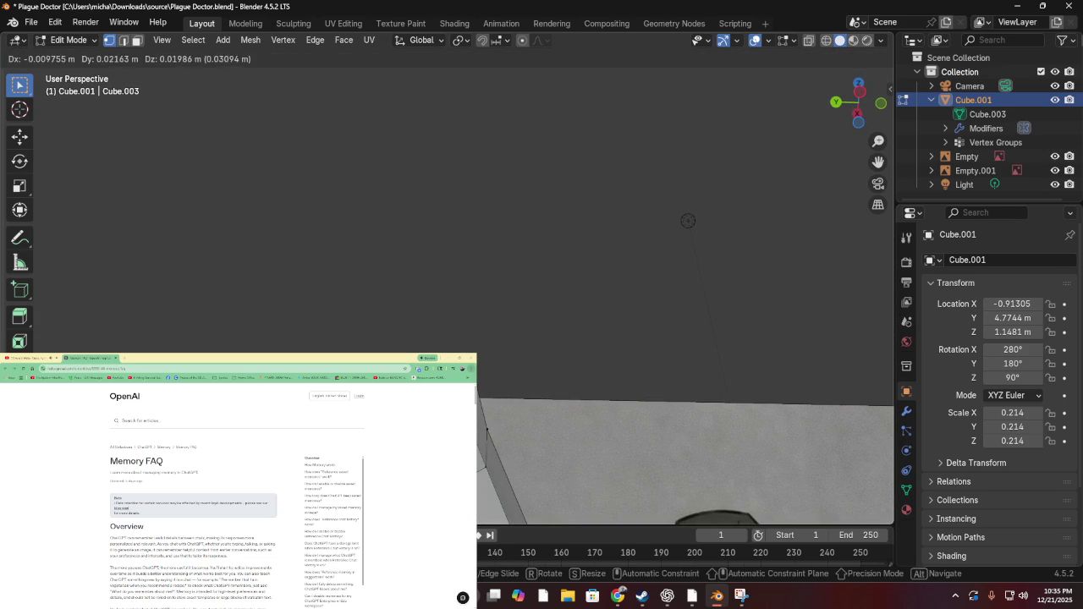
pyautogui.press('Escape')
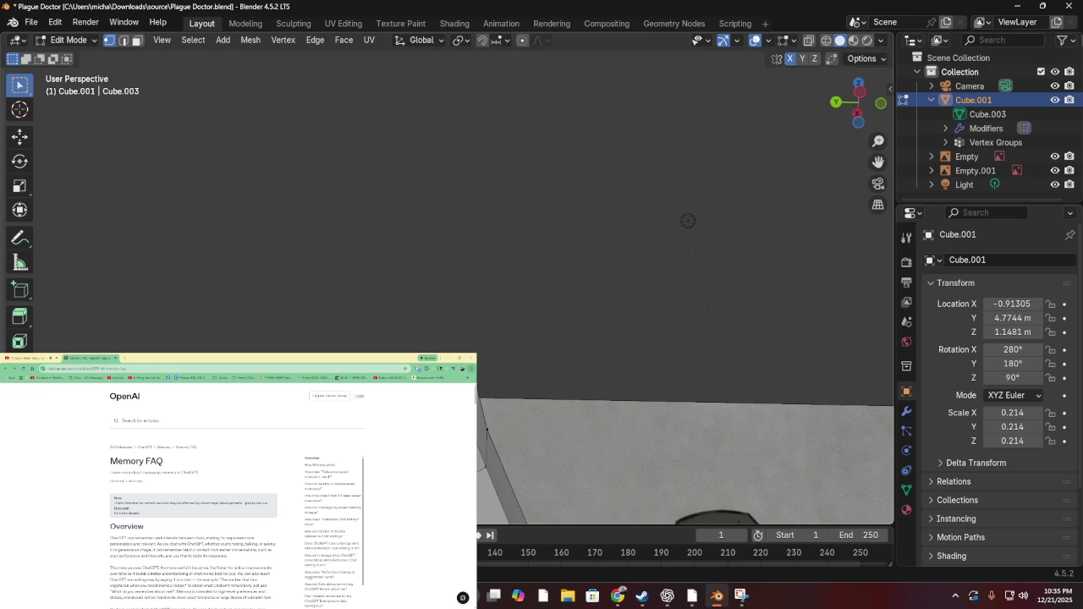
pyautogui.scroll(-5, 659, 389)
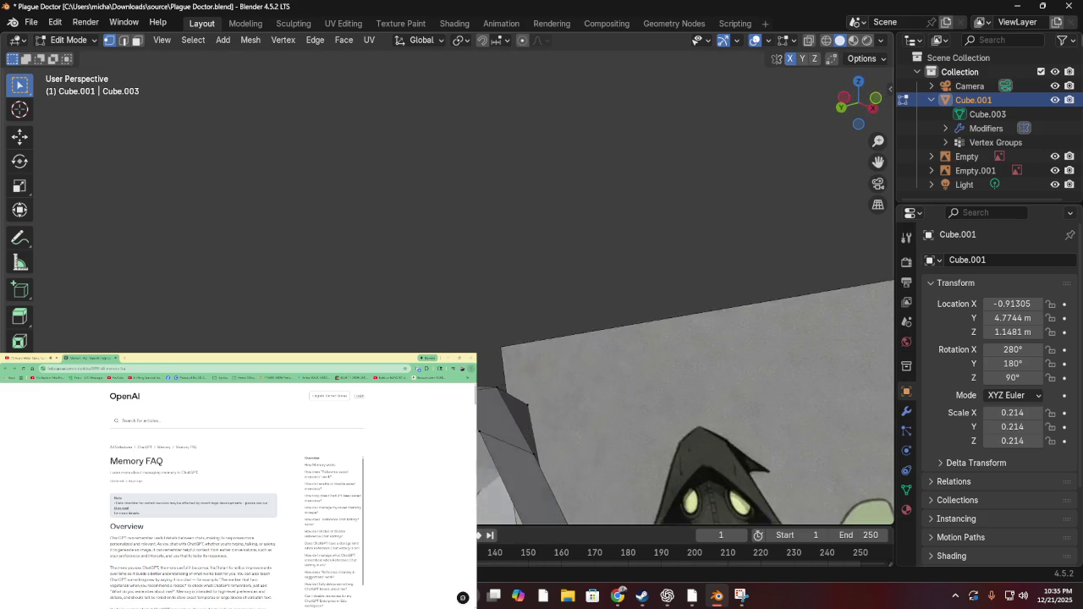
pyautogui.scroll(1, 660, 389)
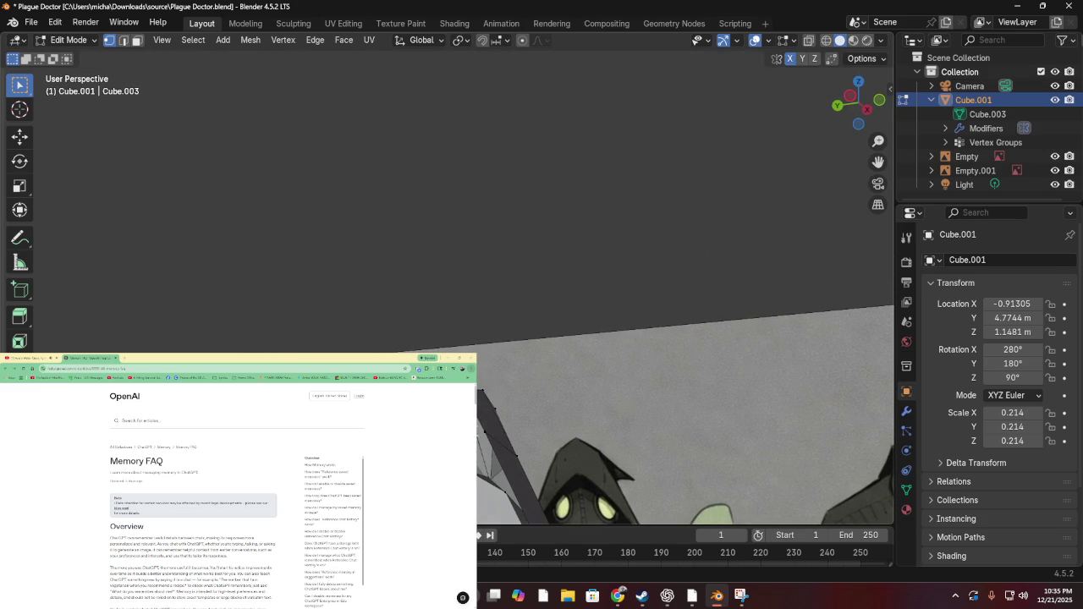
pyautogui.scroll(3, 660, 389)
# Move three more vertex selections to follow the plague-doctor reference
pyautogui.press('g')
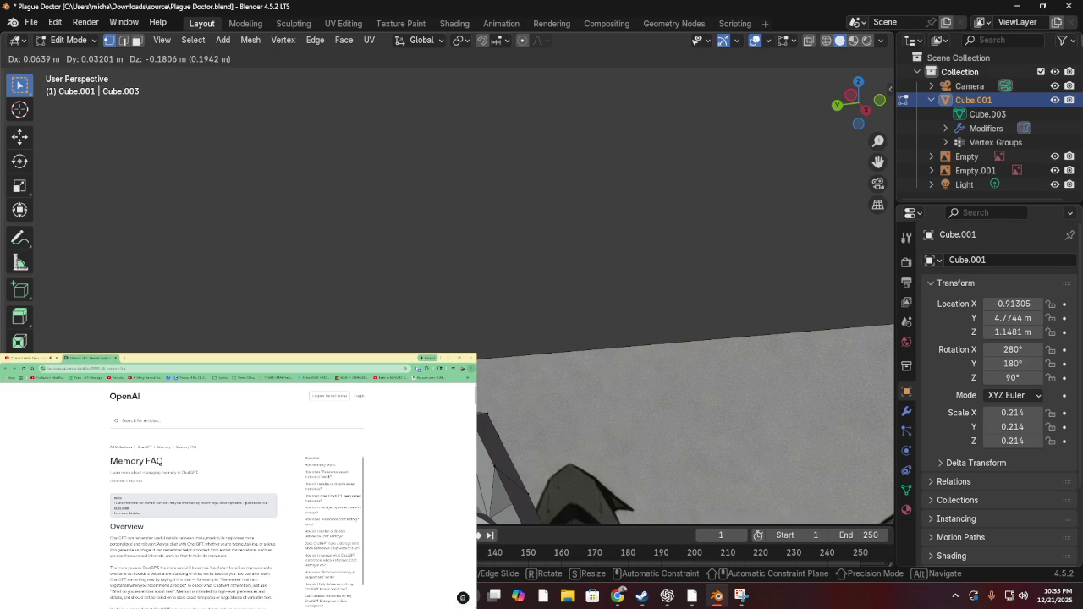
pyautogui.click(489, 493)
pyautogui.scroll(-4, 493, 486)
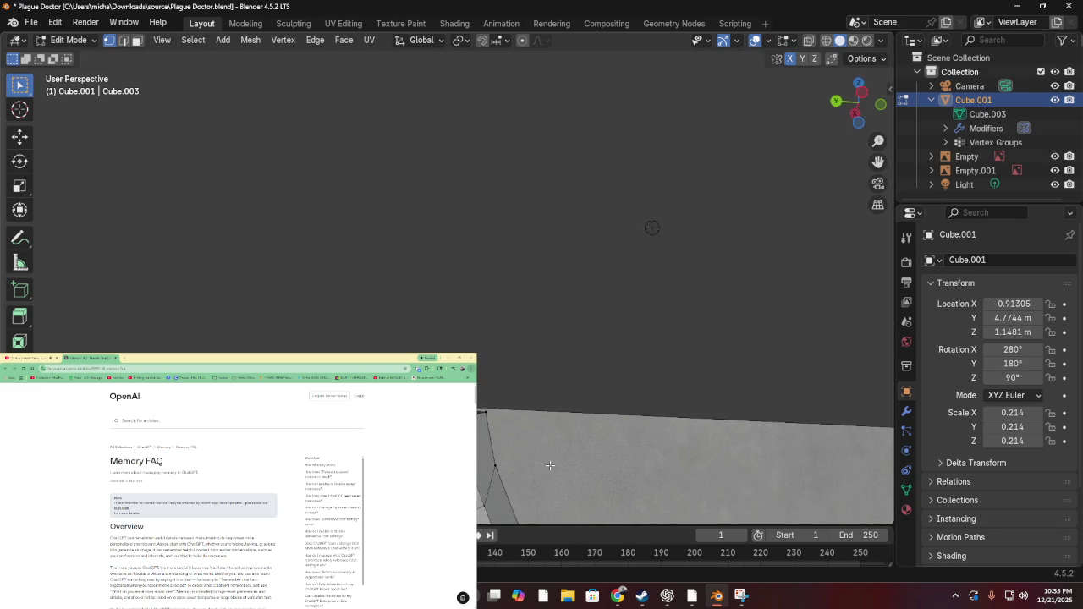
pyautogui.press('g')
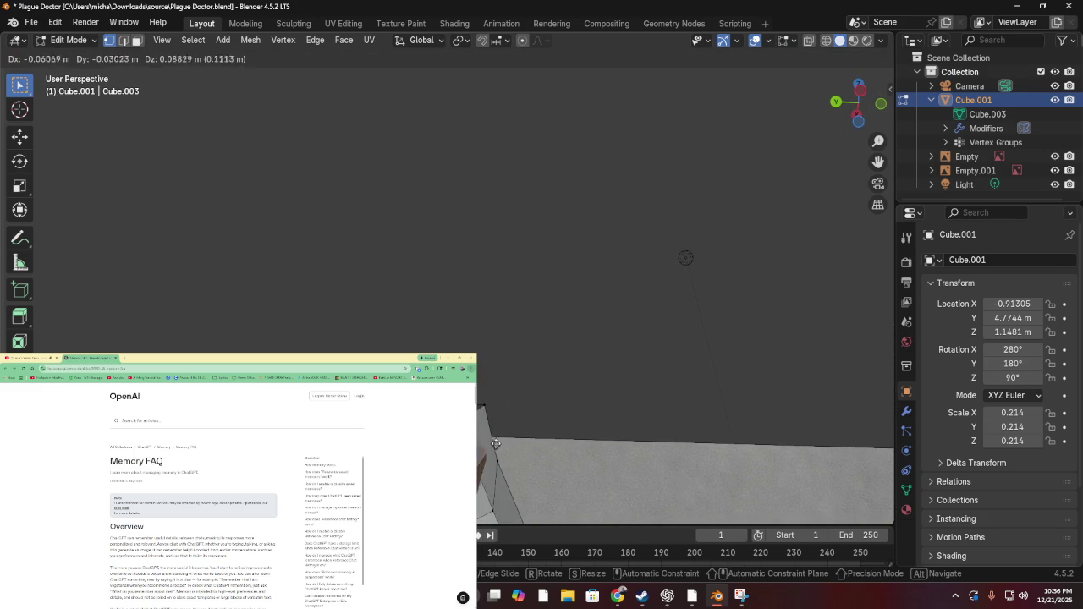
pyautogui.click(496, 455)
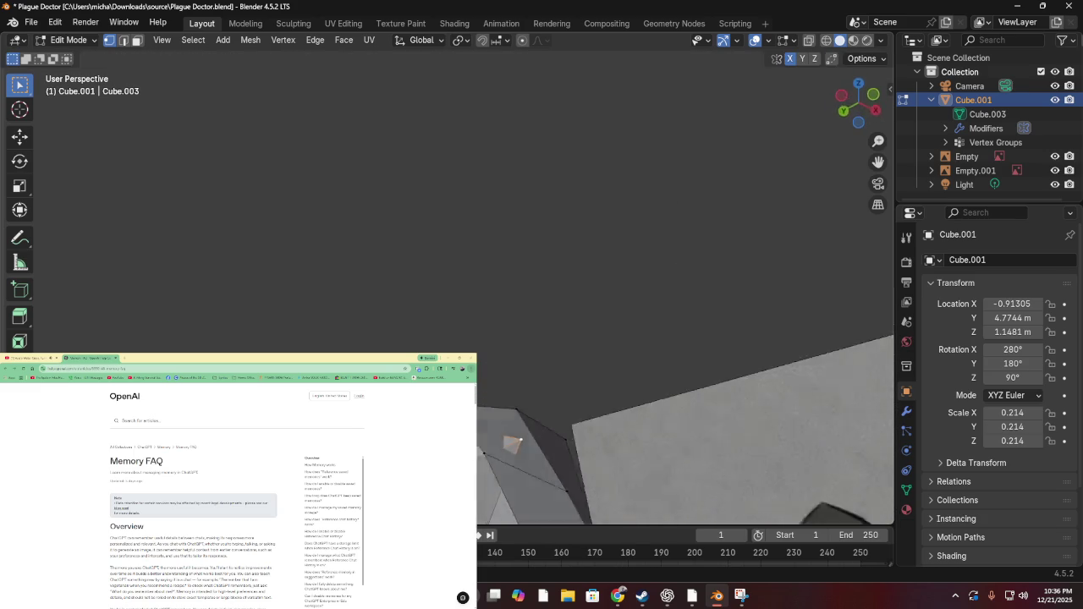
pyautogui.press('g')
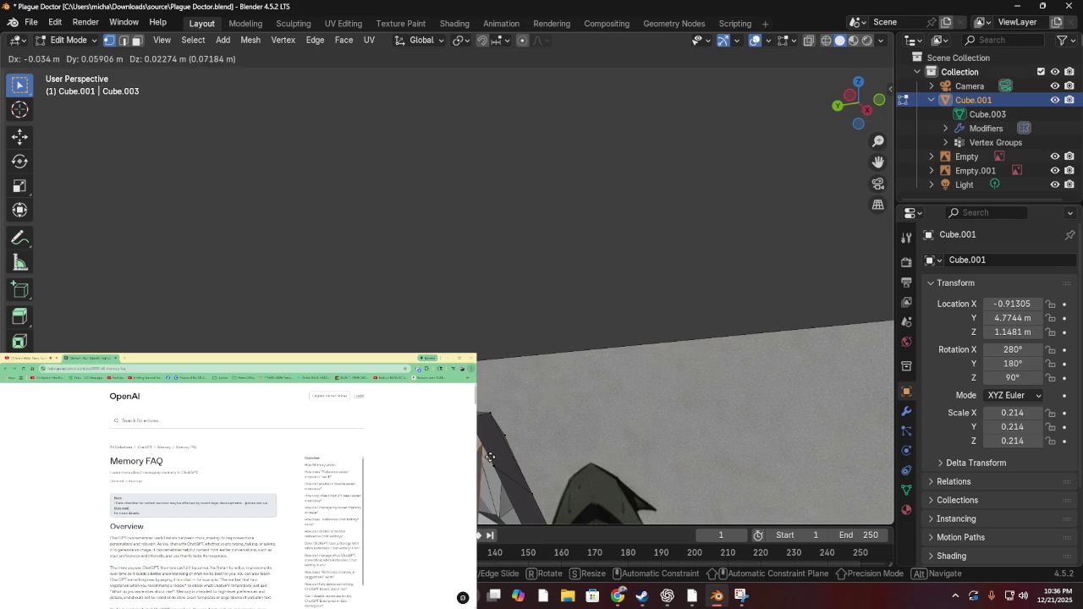
pyautogui.click(490, 456)
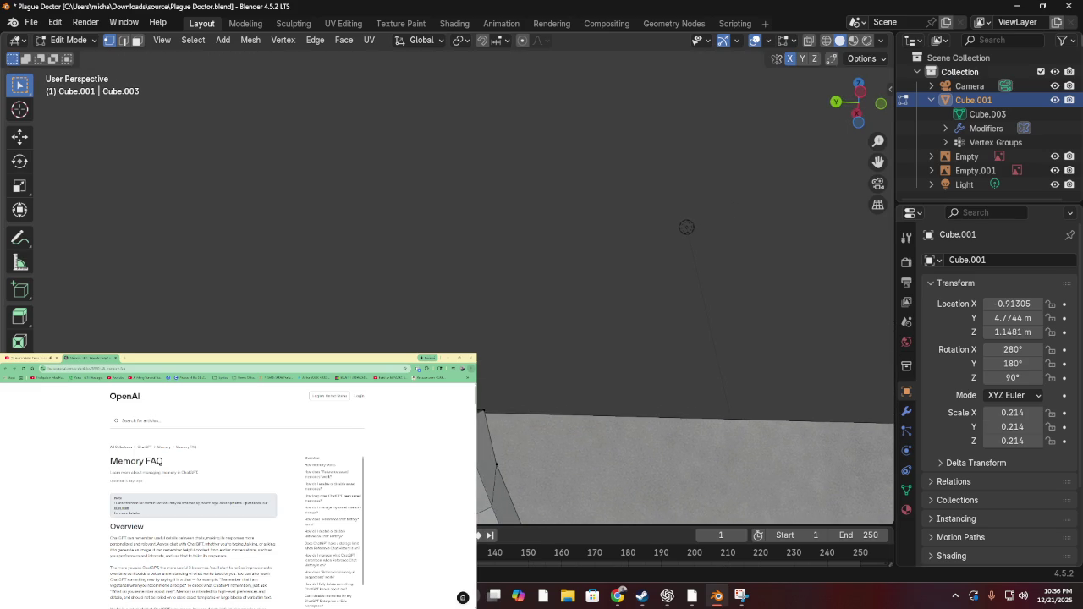
pyautogui.press('g')
pyautogui.press('Return')
# Reposition another vertex set and orbit to compare the beak with the reference image
pyautogui.press('g')
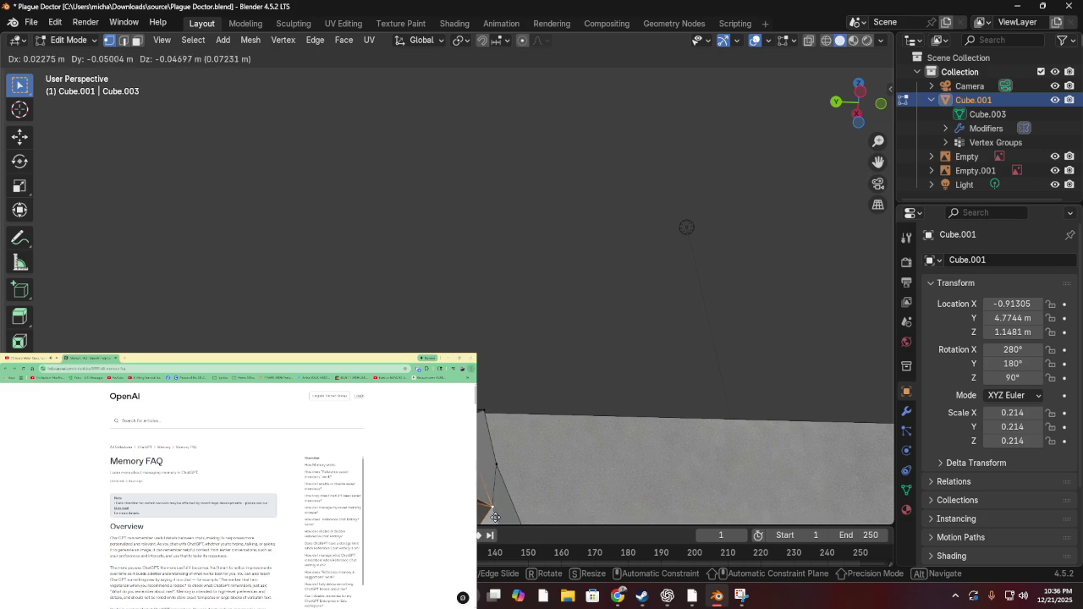
pyautogui.click(494, 520)
pyautogui.moveTo(486, 512)
pyautogui.mouseDown()
pyautogui.moveTo(485, 38)
pyautogui.moveTo(490, 283)
pyautogui.moveTo(464, 316)
pyautogui.moveTo(305, 328)
pyautogui.moveTo(501, 321)
pyautogui.moveTo(587, 341)
pyautogui.moveTo(295, 311)
pyautogui.moveTo(266, 279)
pyautogui.moveTo(338, 323)
pyautogui.moveTo(538, 327)
pyautogui.moveTo(532, 336)
pyautogui.moveTo(355, 322)
pyautogui.moveTo(385, 340)
pyautogui.moveTo(457, 331)
pyautogui.moveTo(241, 319)
pyautogui.moveTo(573, 398)
pyautogui.moveTo(543, 322)
pyautogui.moveTo(330, 316)
pyautogui.moveTo(387, 339)
pyautogui.moveTo(476, 320)
pyautogui.moveTo(357, 296)
pyautogui.moveTo(301, 298)
pyautogui.mouseUp()
pyautogui.press('g')
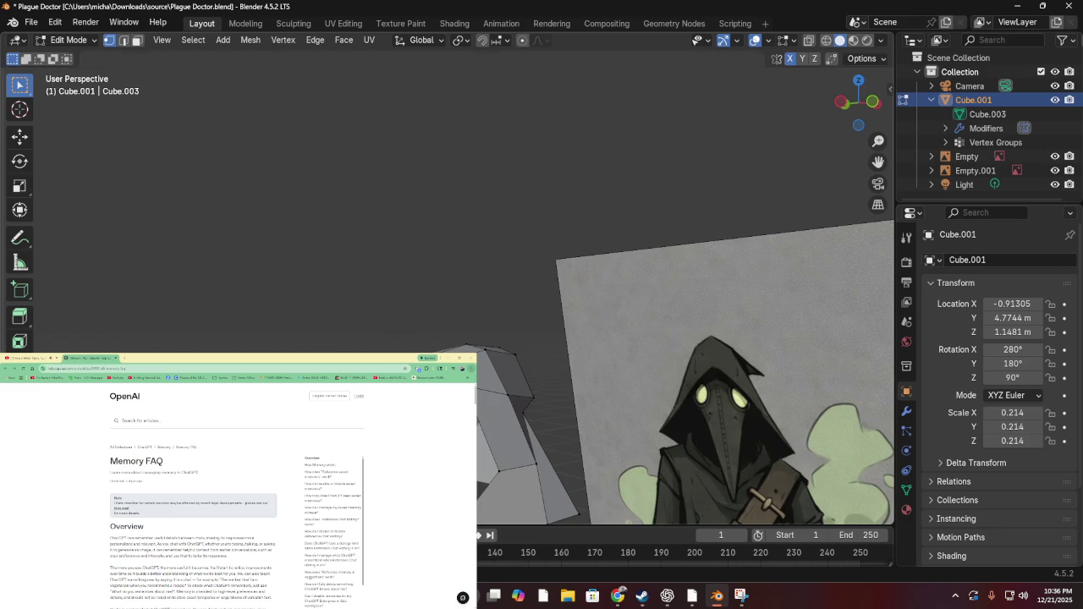
# Finish the pending vertex move, then try and cancel several further moves
pyautogui.press('Return')
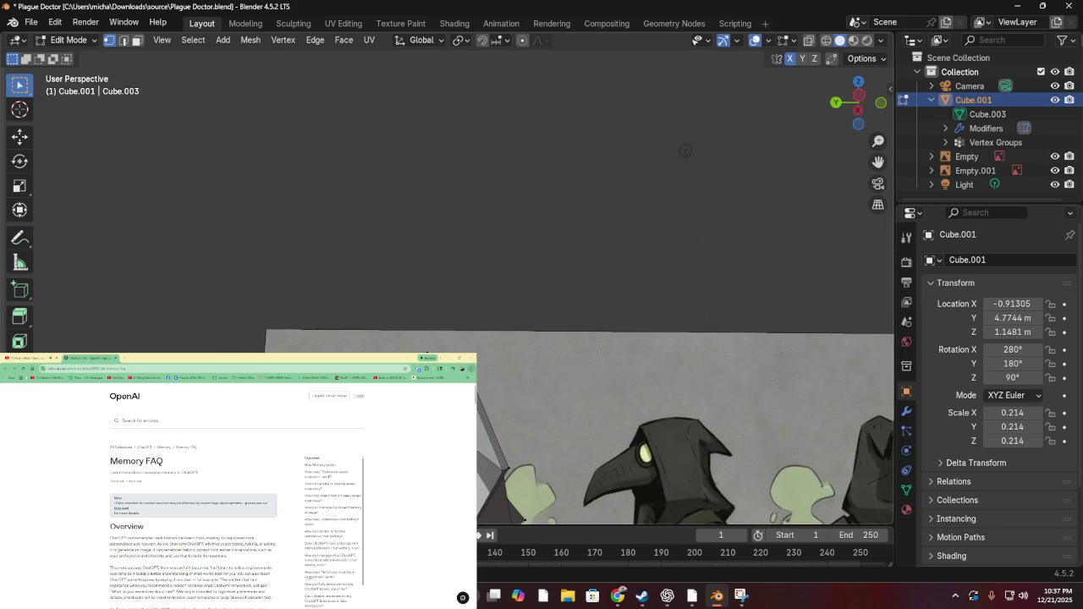
pyautogui.press('g')
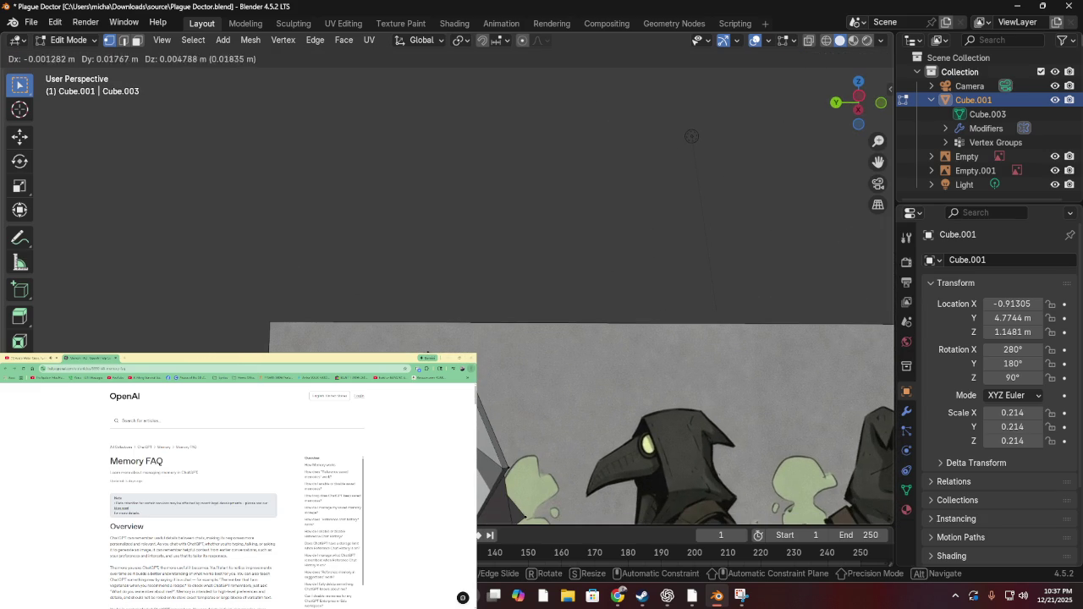
pyautogui.press('Escape')
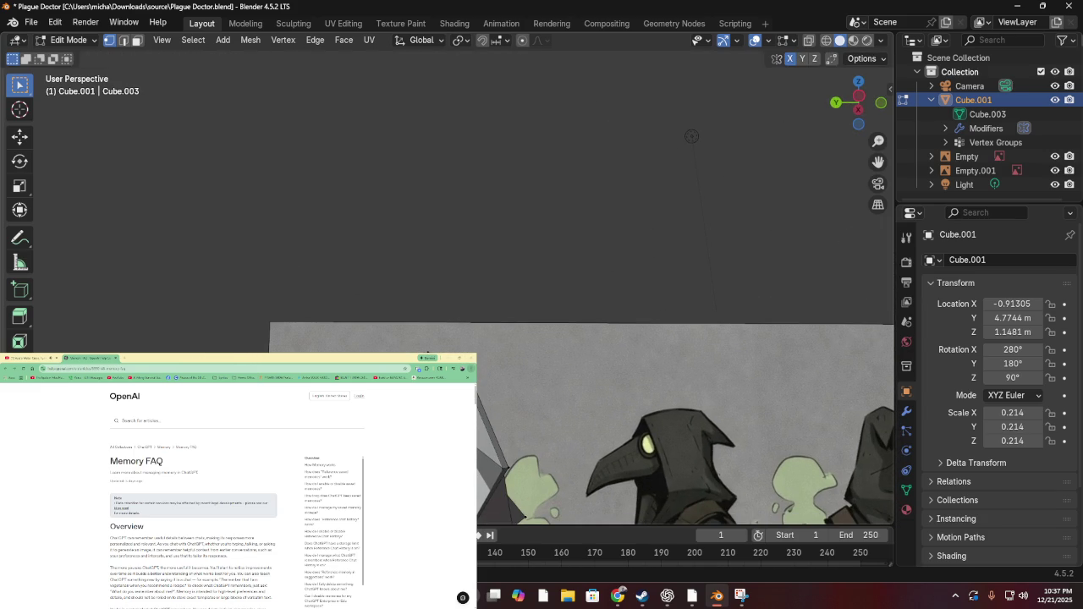
pyautogui.press('g')
pyautogui.press('Escape')
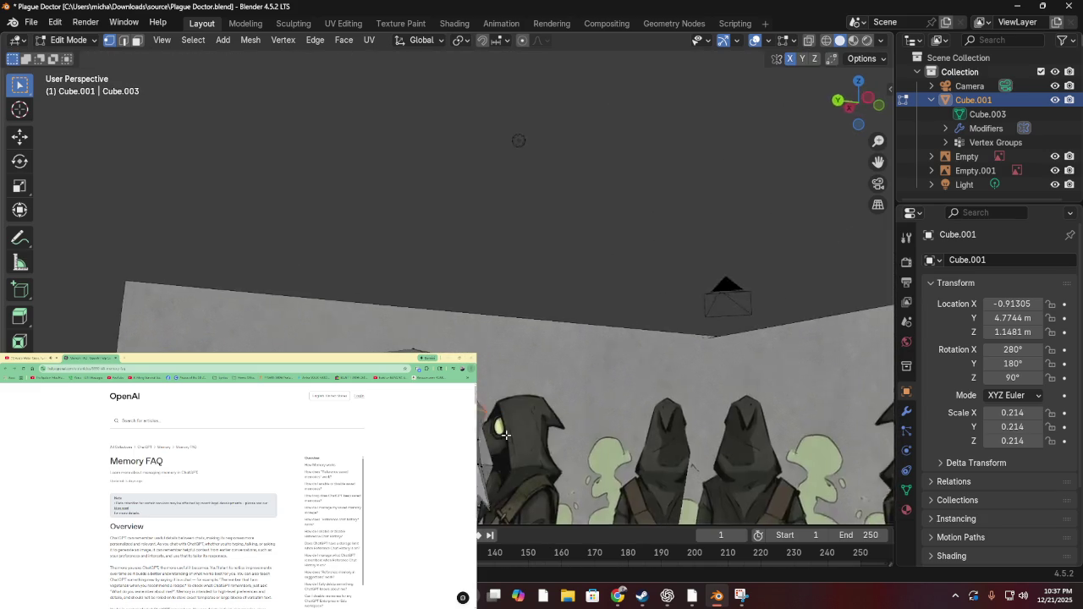
pyautogui.moveTo(572, 432)
pyautogui.mouseDown()
pyautogui.moveTo(480, 441)
pyautogui.moveTo(475, 371)
pyautogui.mouseUp()
pyautogui.press('g')
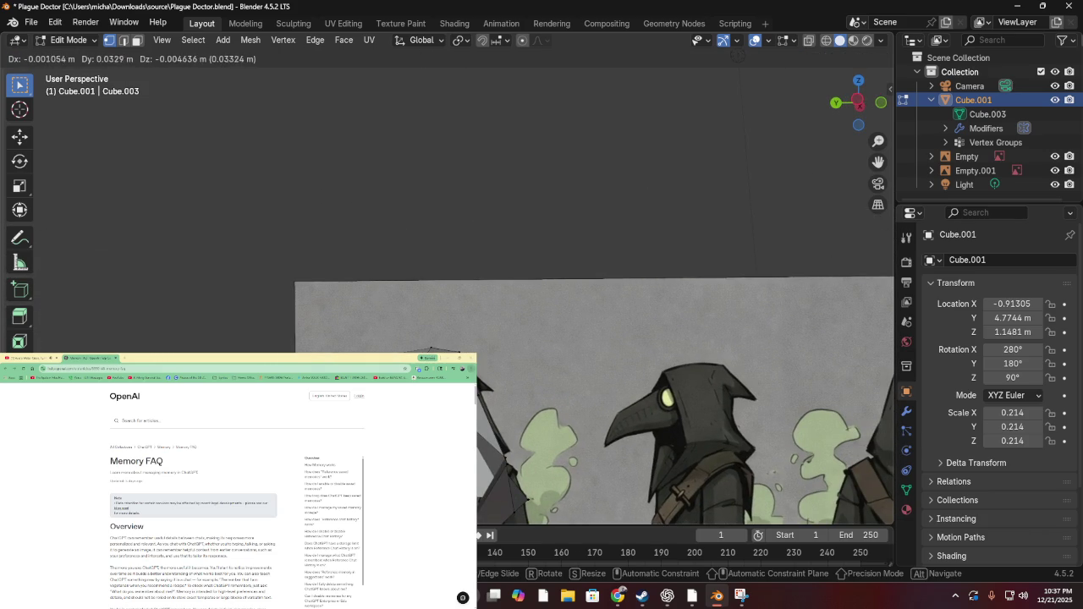
pyautogui.press('Escape')
pyautogui.moveTo(475, 372)
pyautogui.mouseDown()
pyautogui.moveTo(560, 445)
pyautogui.moveTo(559, 398)
pyautogui.mouseUp()
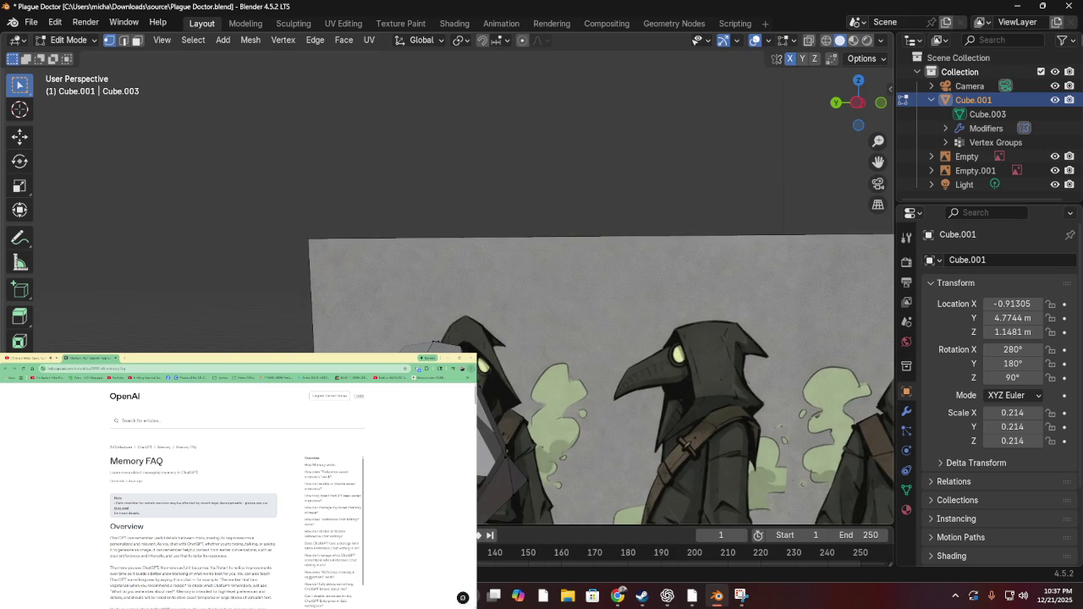
# Orbit around the beak to check it against the reference figures, cancelling tentative moves
pyautogui.press('g')
pyautogui.press('Escape')
pyautogui.moveTo(558, 398); pyautogui.dragTo(524, 347)
pyautogui.press('g')
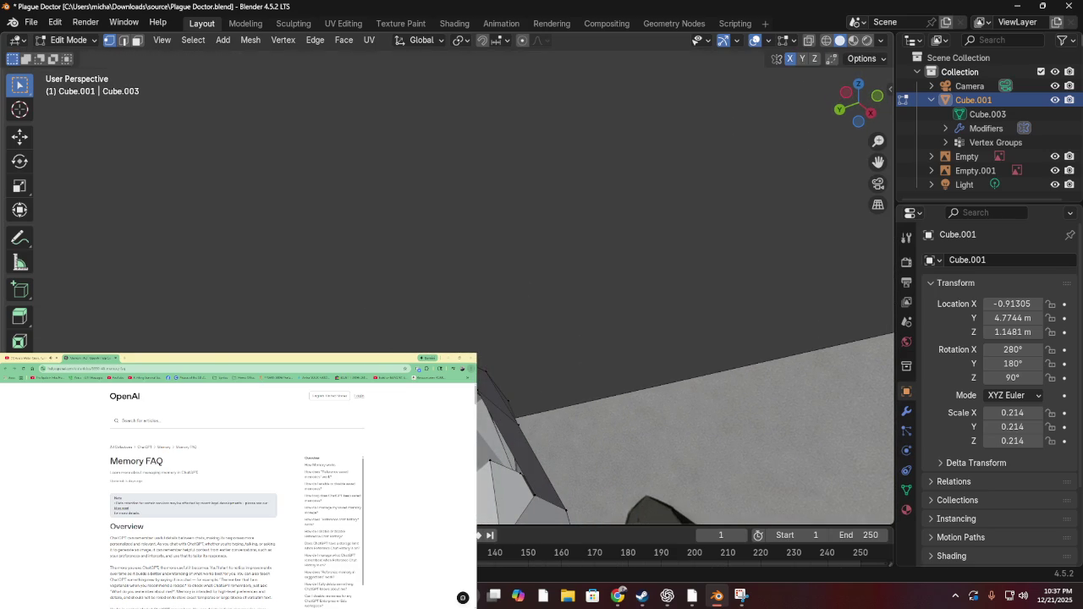
pyautogui.press('Escape')
pyautogui.moveTo(525, 474)
pyautogui.mouseDown()
pyautogui.moveTo(497, 497)
pyautogui.moveTo(495, 16)
pyautogui.mouseUp()
pyautogui.moveTo(335, 11)
pyautogui.mouseDown()
pyautogui.moveTo(486, 286)
pyautogui.moveTo(457, 254)
pyautogui.moveTo(432, 349)
pyautogui.moveTo(361, 309)
pyautogui.moveTo(518, 341)
pyautogui.mouseUp()
pyautogui.scroll(3, 508, 329)
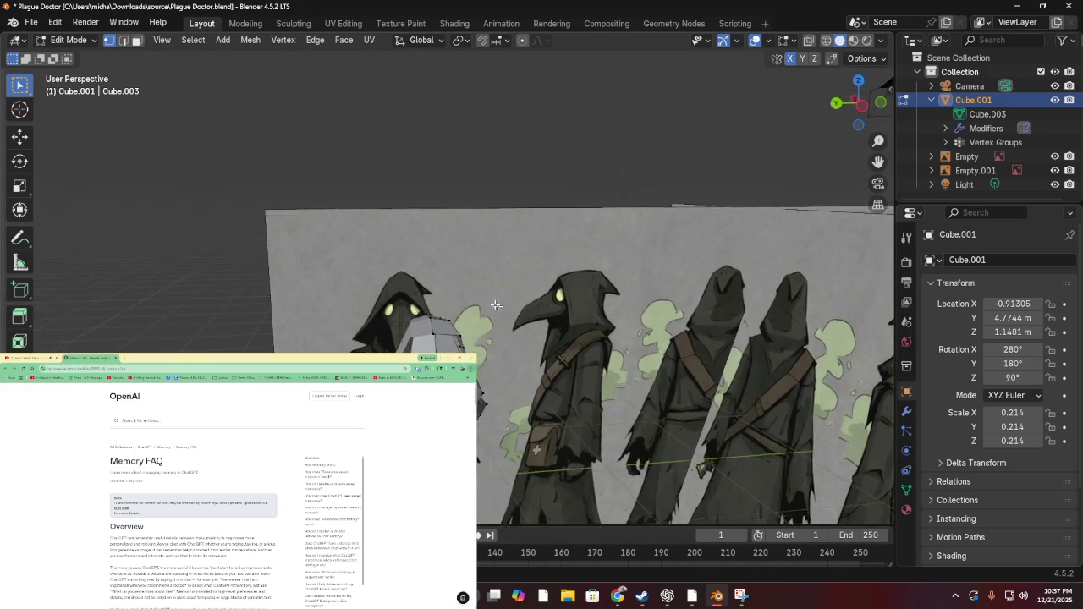
pyautogui.moveTo(461, 278)
pyautogui.mouseDown()
pyautogui.moveTo(510, 300)
pyautogui.moveTo(652, 288)
pyautogui.moveTo(510, 309)
pyautogui.moveTo(617, 290)
pyautogui.moveTo(329, 217)
pyautogui.moveTo(440, 330)
pyautogui.moveTo(456, 335)
pyautogui.moveTo(566, 288)
pyautogui.moveTo(491, 286)
pyautogui.moveTo(550, 333)
pyautogui.moveTo(462, 317)
pyautogui.moveTo(508, 319)
pyautogui.moveTo(471, 296)
pyautogui.mouseUp()
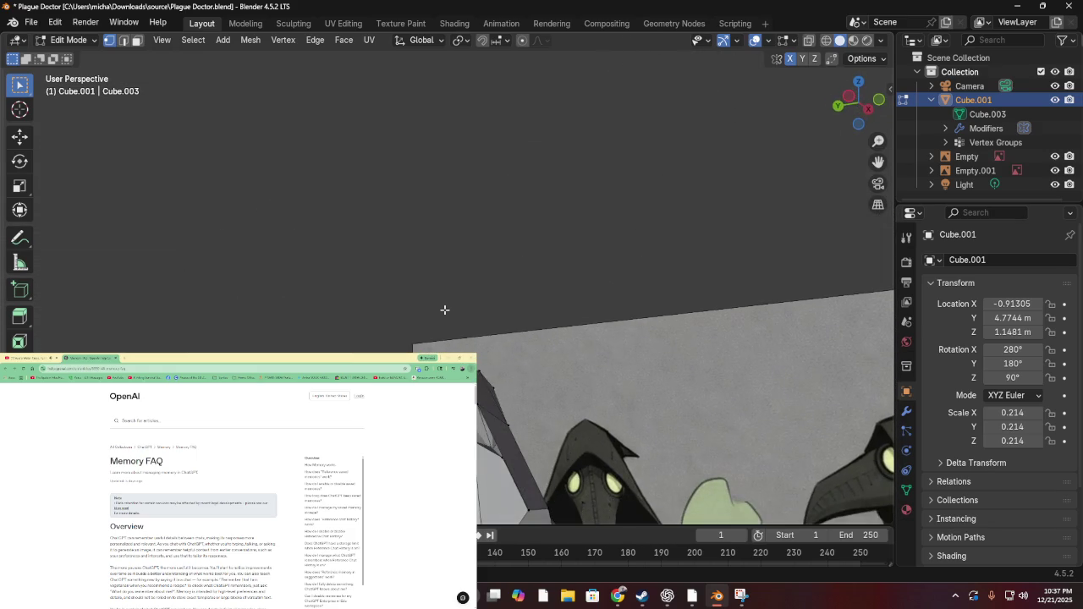
# Shift the selected part of the mesh and move its vertices to a new position
pyautogui.moveTo(480, 440); pyautogui.dragTo(507, 410)
pyautogui.moveTo(616, 421)
pyautogui.mouseDown()
pyautogui.moveTo(652, 463)
pyautogui.moveTo(682, 459)
pyautogui.moveTo(661, 438)
pyautogui.moveTo(692, 492)
pyautogui.moveTo(582, 465)
pyautogui.mouseUp()
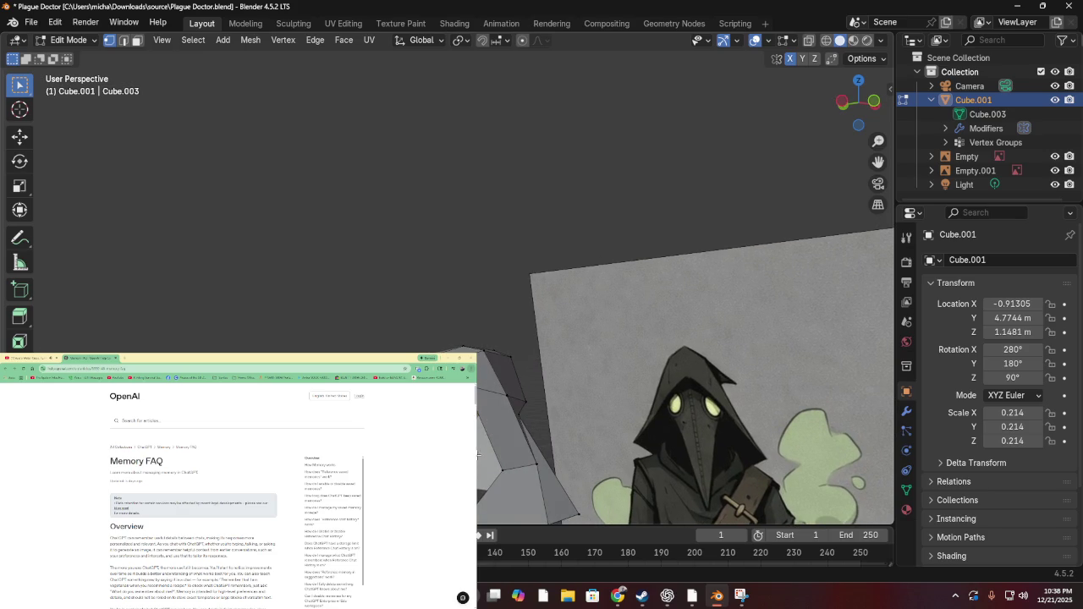
pyautogui.moveTo(478, 457); pyautogui.dragTo(689, 443)
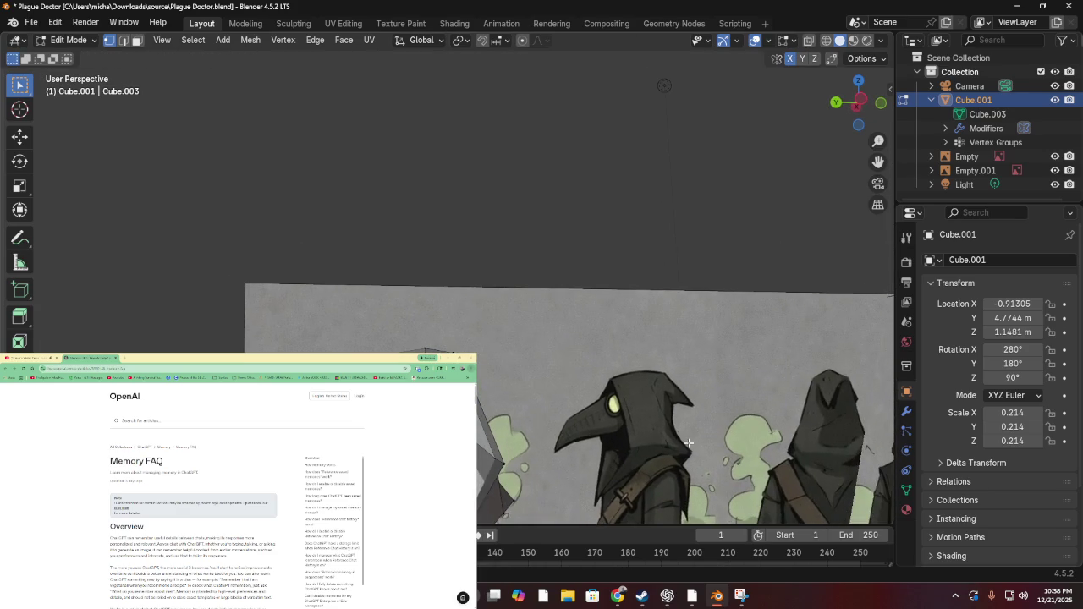
pyautogui.press('g')
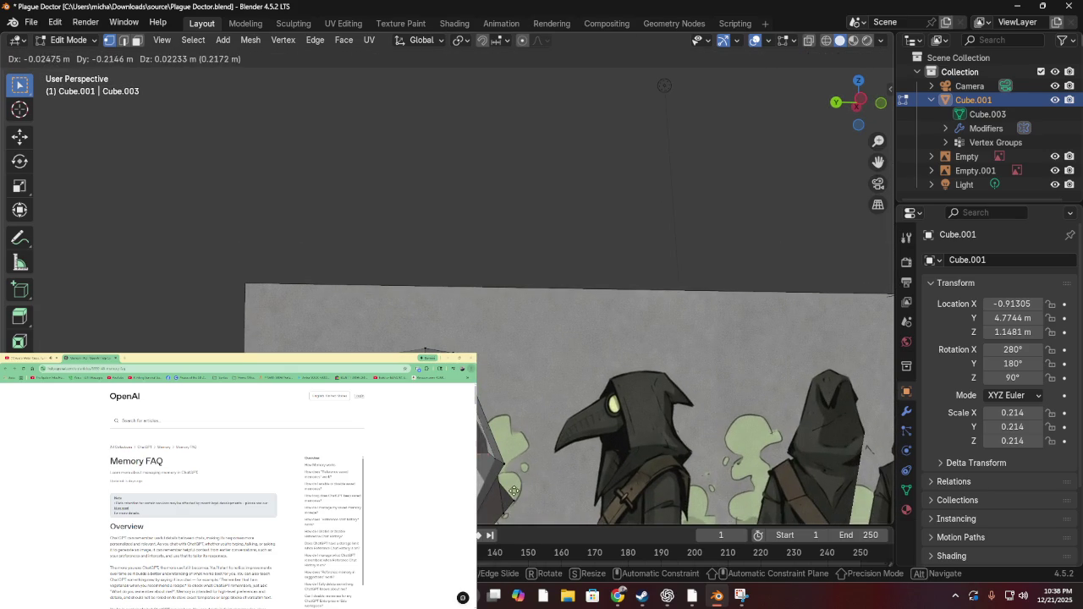
pyautogui.click(499, 497)
pyautogui.moveTo(499, 496)
pyautogui.mouseDown()
pyautogui.moveTo(587, 440)
pyautogui.moveTo(587, 491)
pyautogui.moveTo(645, 474)
pyautogui.moveTo(613, 457)
pyautogui.moveTo(614, 471)
pyautogui.moveTo(505, 469)
pyautogui.mouseUp()
# Move two more vertex selections so the beak matches the reference drawing
pyautogui.press('g')
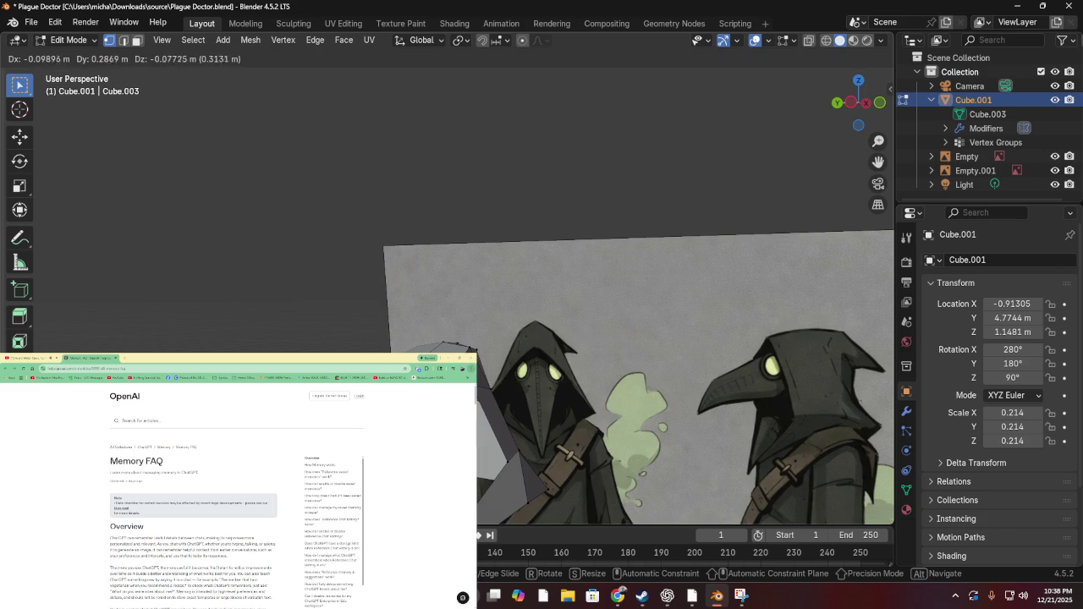
pyautogui.press('Return')
pyautogui.moveTo(541, 449); pyautogui.dragTo(522, 418)
pyautogui.moveTo(501, 491); pyautogui.dragTo(440, 355)
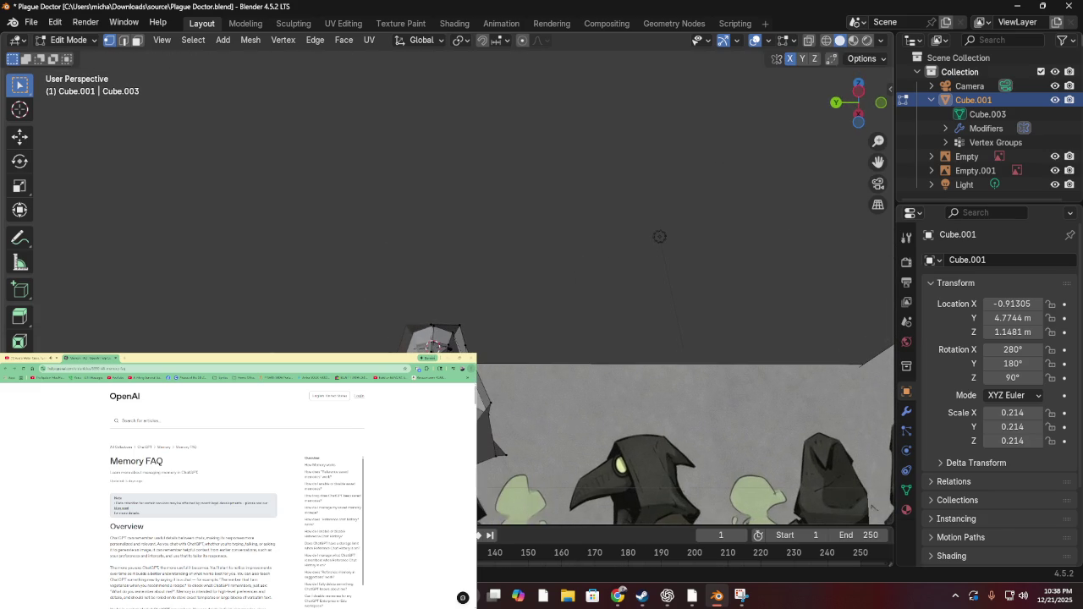
pyautogui.press('g')
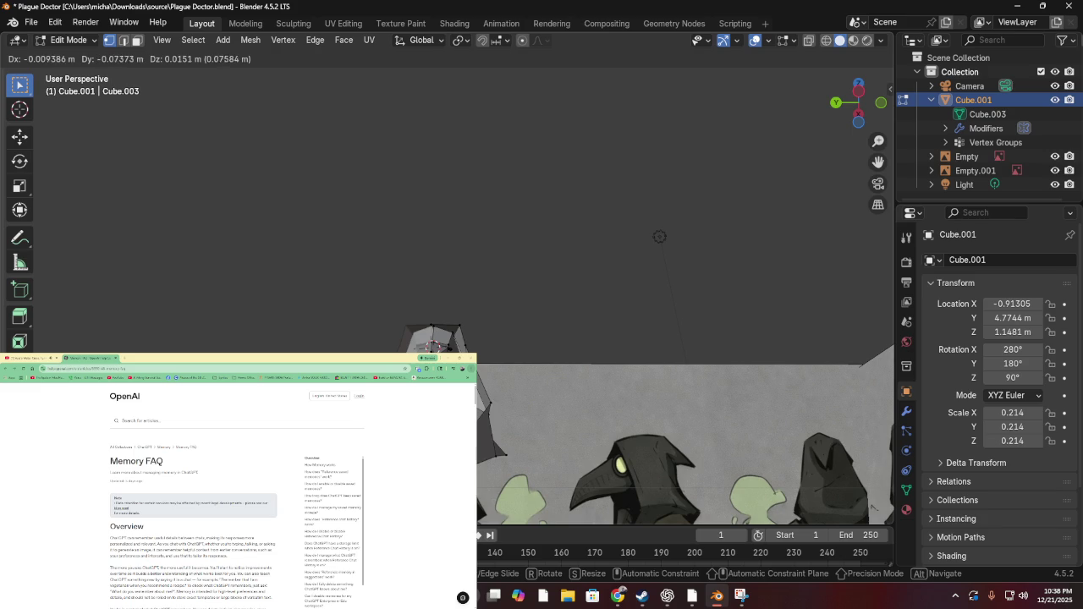
pyautogui.press('Return')
pyautogui.moveTo(677, 254); pyautogui.dragTo(609, 237)
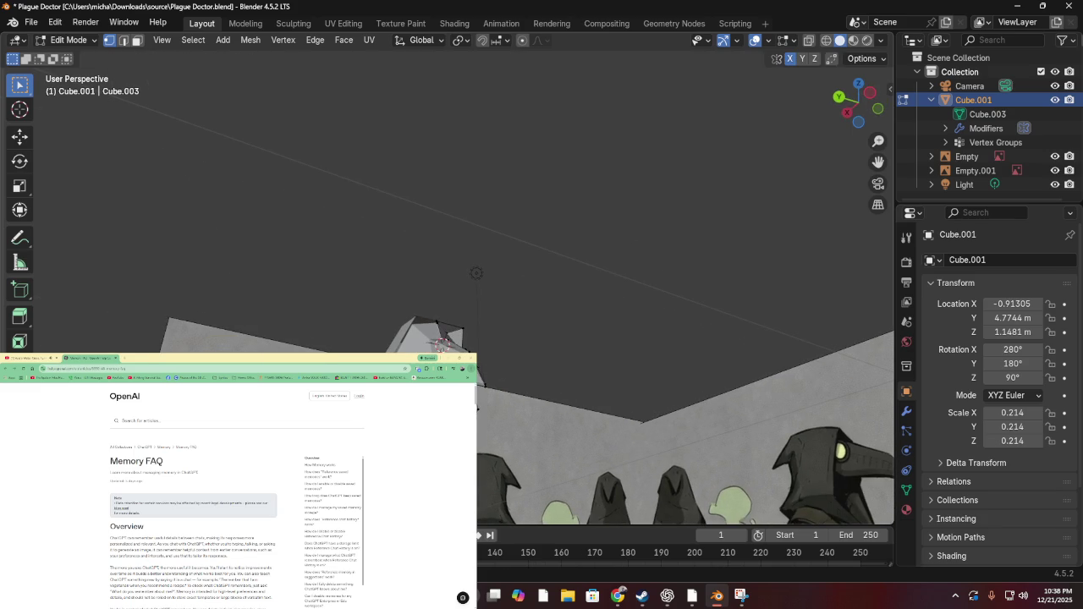
# Move two vertex selections at the beak tip to new positions
pyautogui.press('g')
pyautogui.click(493, 422)
pyautogui.moveTo(482, 404); pyautogui.dragTo(508, 372)
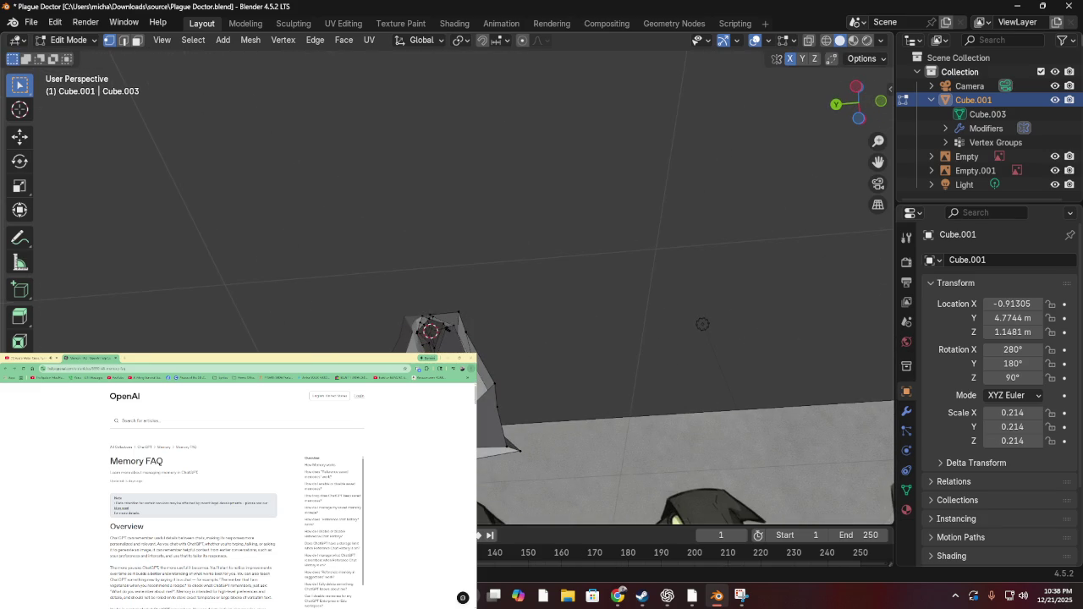
pyautogui.press('g')
pyautogui.click(702, 324)
pyautogui.moveTo(702, 324); pyautogui.dragTo(668, 364)
pyautogui.moveTo(499, 398); pyautogui.dragTo(520, 437)
# Reposition a single vertex and then an edge on the beak
pyautogui.press('g')
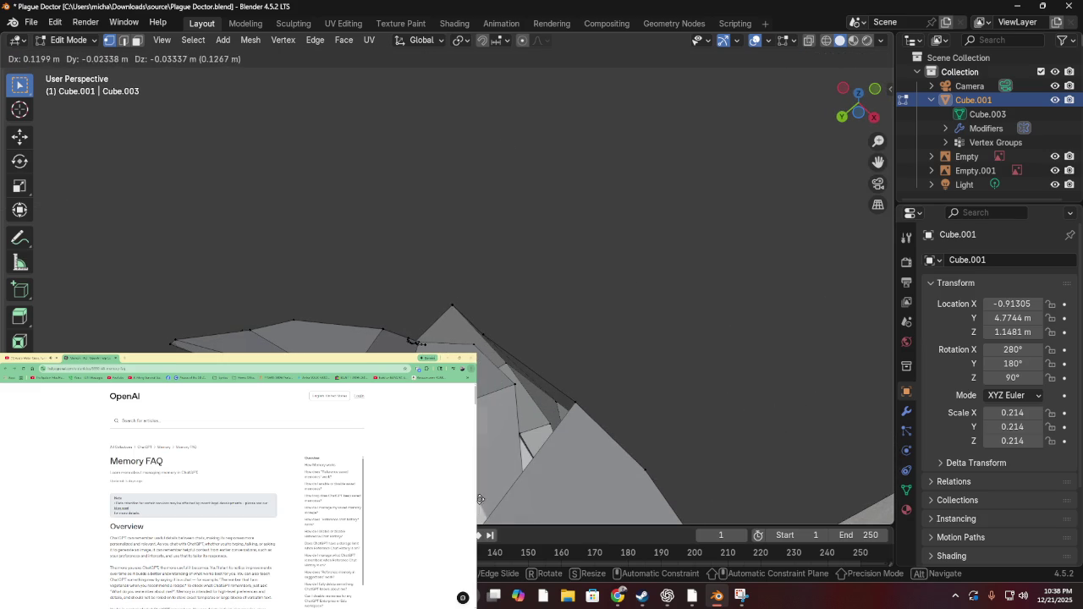
pyautogui.click(548, 408)
pyautogui.moveTo(550, 410)
pyautogui.mouseDown()
pyautogui.moveTo(570, 406)
pyautogui.moveTo(604, 441)
pyautogui.moveTo(553, 445)
pyautogui.moveTo(522, 399)
pyautogui.mouseUp()
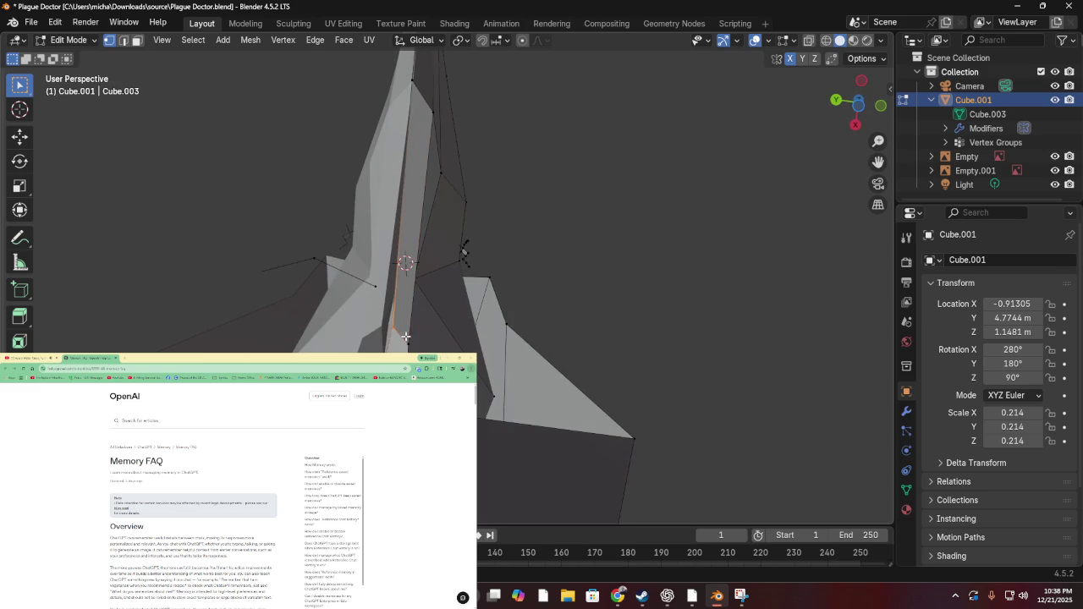
pyautogui.press('g')
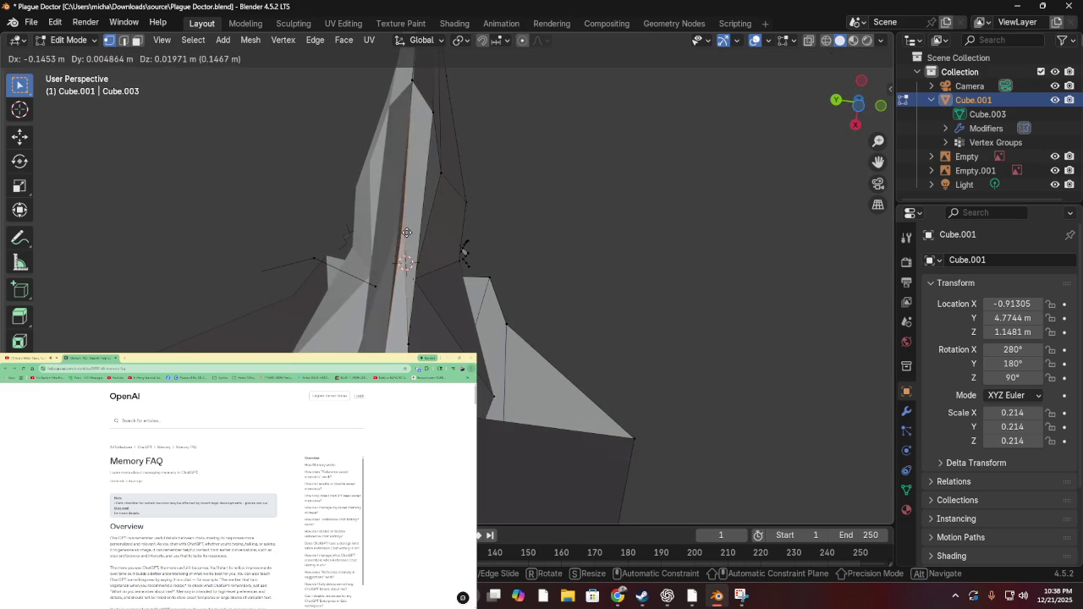
pyautogui.click(460, 314)
pyautogui.moveTo(460, 314)
pyautogui.mouseDown()
pyautogui.moveTo(380, 307)
pyautogui.moveTo(371, 329)
pyautogui.moveTo(502, 303)
pyautogui.mouseUp()
# Move the selected beak-tip edge into place after two cancelled attempts
pyautogui.press('g')
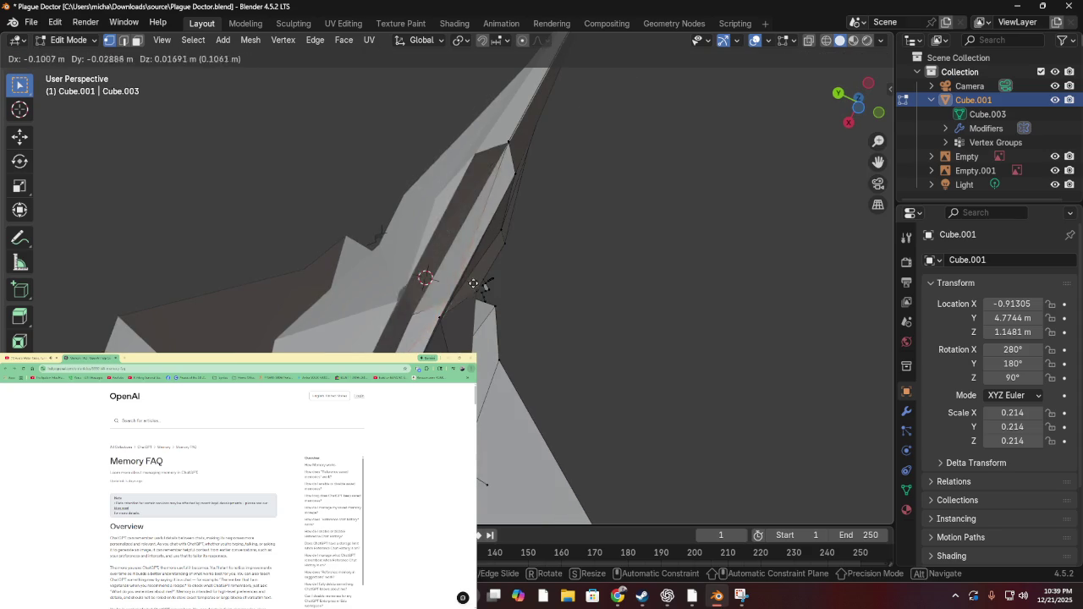
pyautogui.press('Escape')
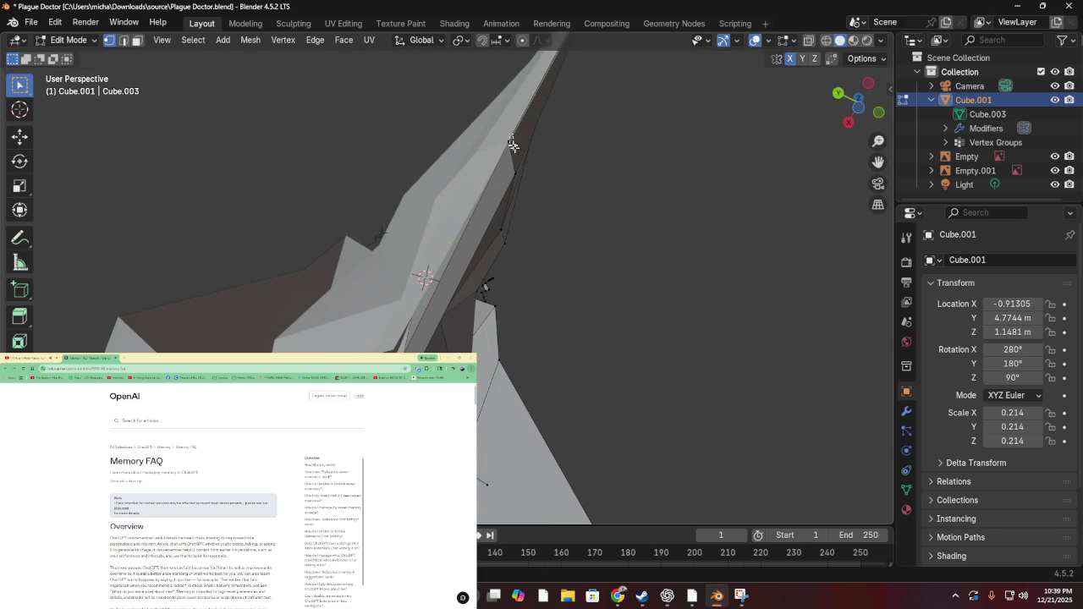
pyautogui.press('g')
pyautogui.press('Escape')
pyautogui.moveTo(586, 174)
pyautogui.mouseDown()
pyautogui.moveTo(584, 203)
pyautogui.moveTo(640, 234)
pyautogui.moveTo(631, 296)
pyautogui.moveTo(646, 357)
pyautogui.moveTo(675, 316)
pyautogui.mouseUp()
pyautogui.moveTo(550, 475); pyautogui.dragTo(582, 338)
pyautogui.press('g')
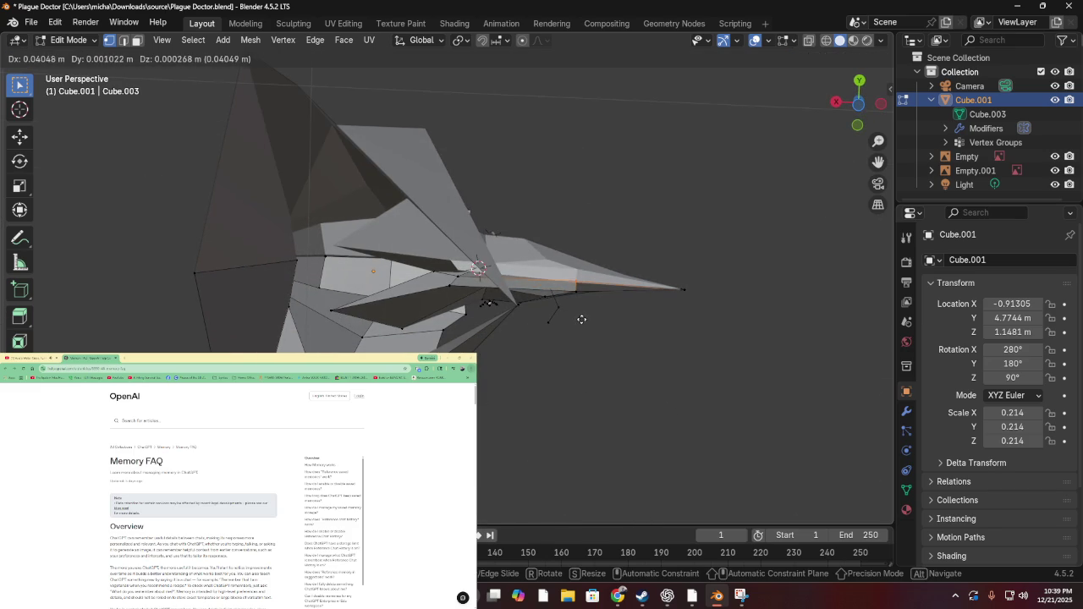
pyautogui.click(581, 319)
pyautogui.moveTo(581, 316)
pyautogui.mouseDown()
pyautogui.moveTo(566, 338)
pyautogui.moveTo(564, 385)
pyautogui.mouseUp()
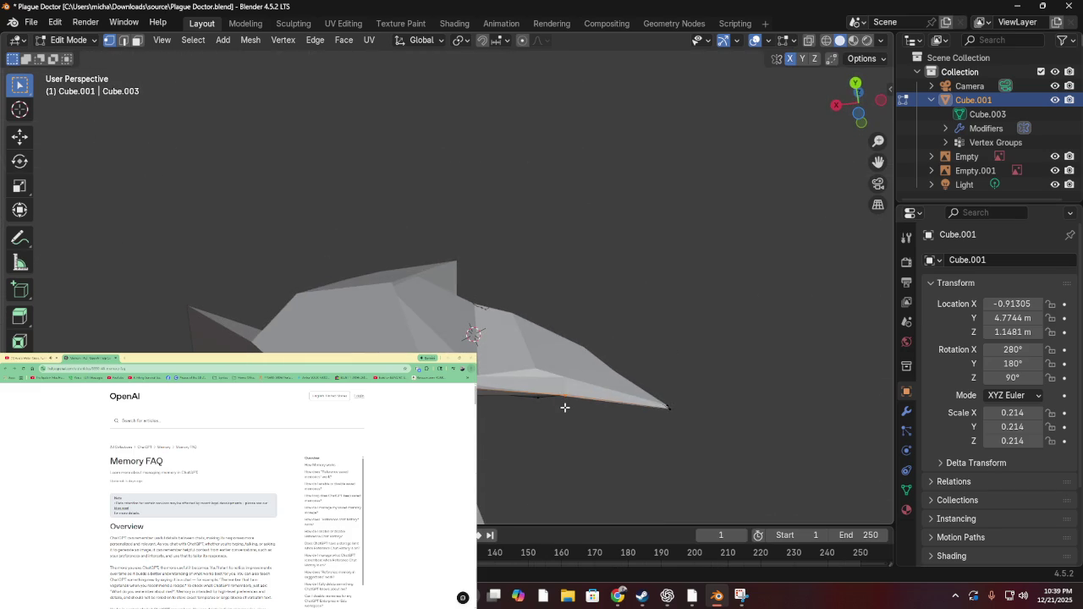
# Delete the stray edge's vertices
pyautogui.press('x')
pyautogui.click(564, 406)
pyautogui.moveTo(564, 406); pyautogui.dragTo(557, 358)
pyautogui.moveTo(560, 302)
pyautogui.mouseDown()
pyautogui.moveTo(549, 335)
pyautogui.moveTo(507, 357)
pyautogui.moveTo(425, 258)
pyautogui.moveTo(338, 256)
pyautogui.moveTo(319, 290)
pyautogui.moveTo(478, 237)
pyautogui.mouseUp()
# Adjust three vertices along the beak's centre line
pyautogui.press('g')
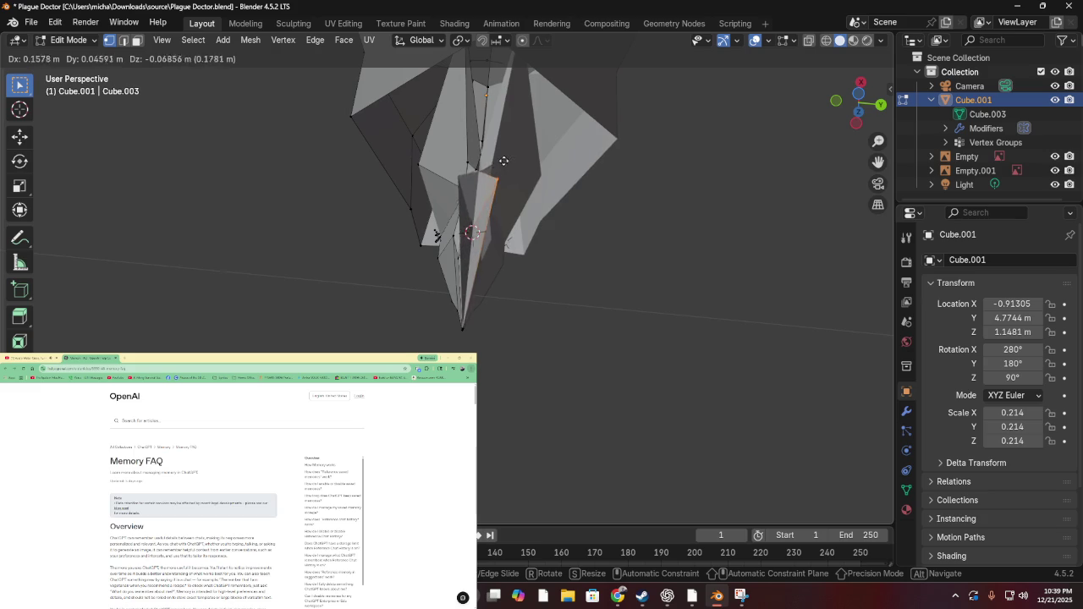
pyautogui.click(488, 167)
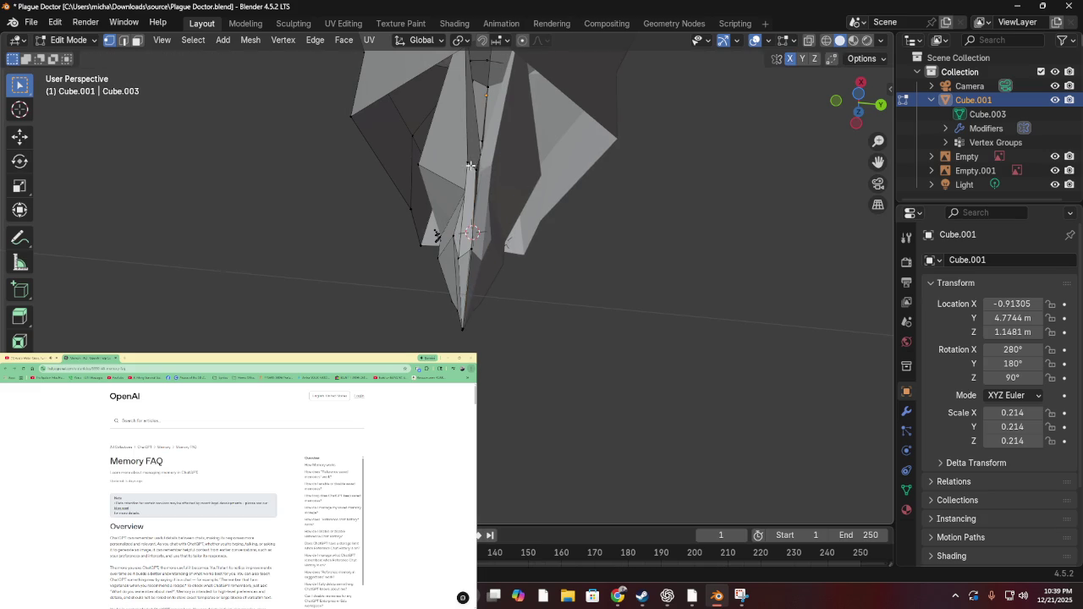
pyautogui.click(471, 166)
pyautogui.press('g')
pyautogui.click(481, 164)
pyautogui.keyDown('shift'); pyautogui.click(477, 169); pyautogui.keyUp('shift')
pyautogui.press('g')
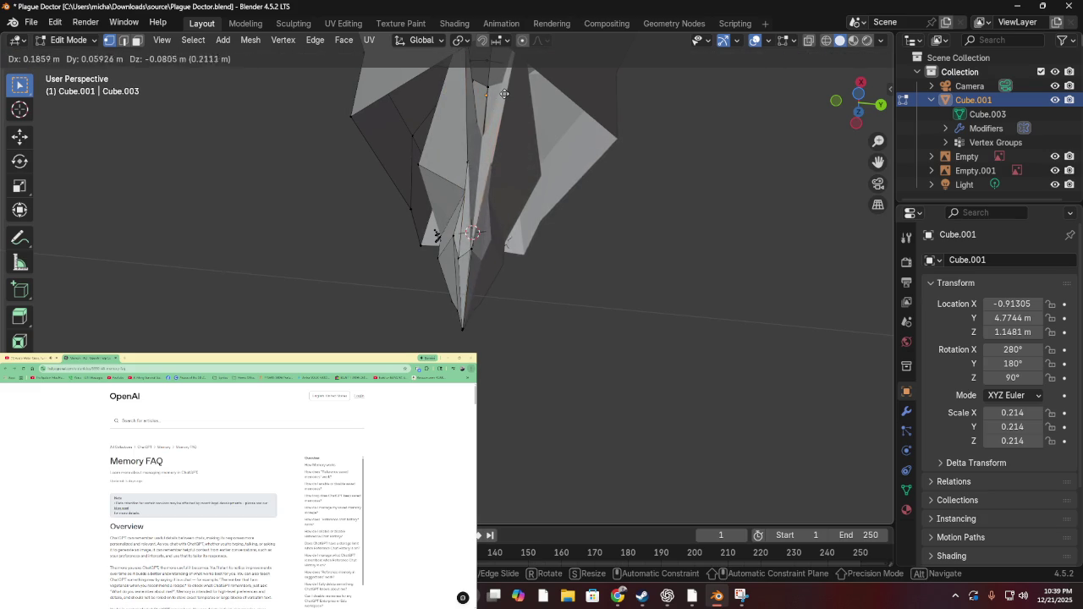
pyautogui.click(476, 169)
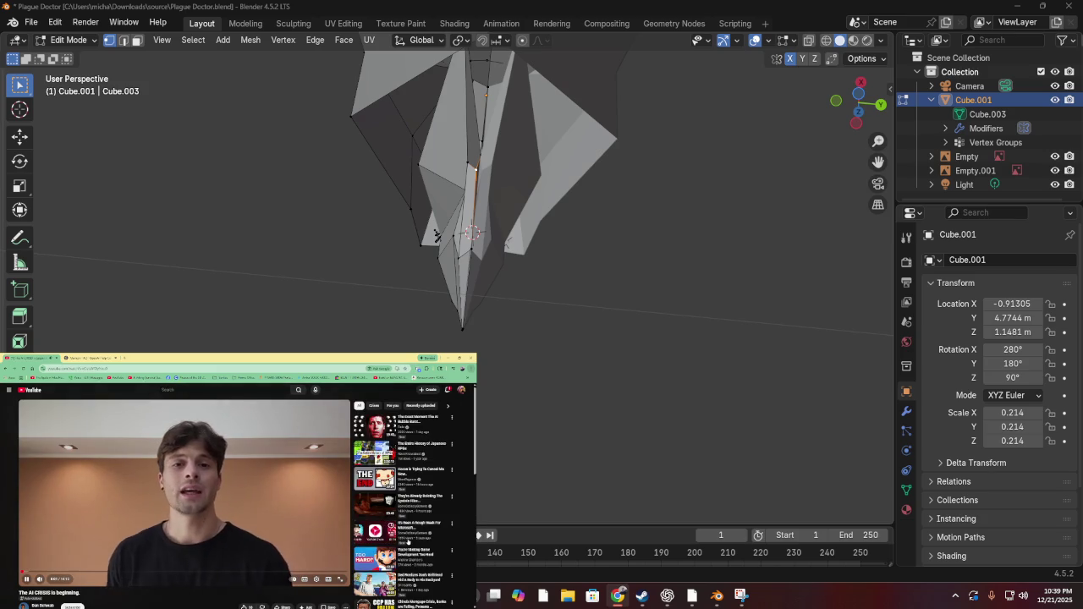
pyautogui.moveTo(316, 295)
pyautogui.mouseDown()
pyautogui.moveTo(472, 311)
pyautogui.moveTo(685, 476)
pyautogui.moveTo(821, 454)
pyautogui.mouseUp()
pyautogui.moveTo(694, 412)
pyautogui.mouseDown()
pyautogui.moveTo(561, 331)
pyautogui.moveTo(476, 251)
pyautogui.moveTo(515, 311)
pyautogui.moveTo(453, 320)
pyautogui.moveTo(513, 290)
pyautogui.moveTo(552, 374)
pyautogui.moveTo(613, 339)
pyautogui.mouseUp()
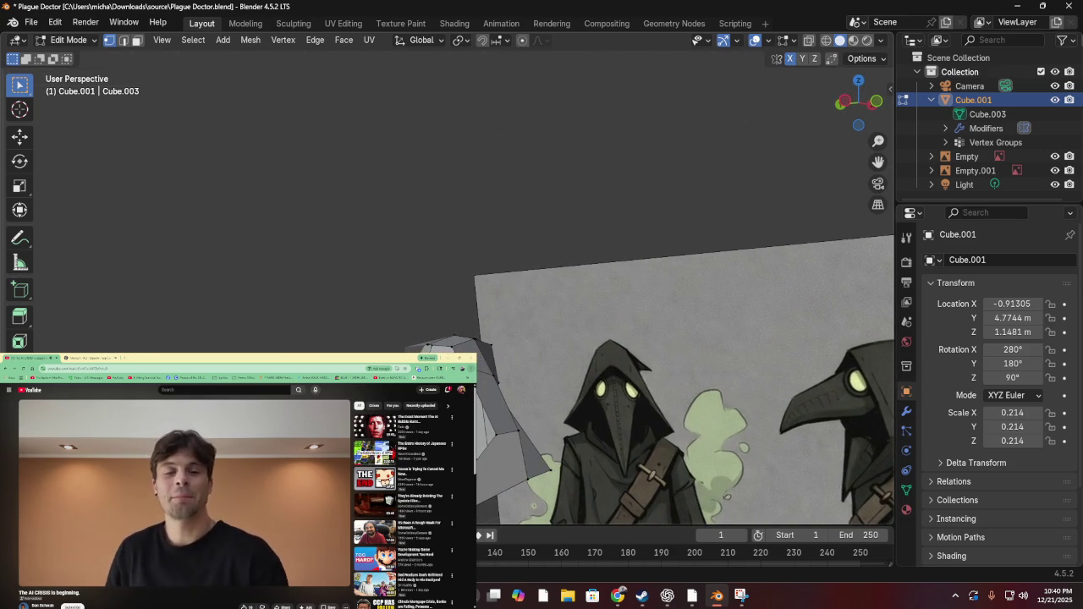
pyautogui.press('g')
pyautogui.press('Escape')
pyautogui.moveTo(457, 331)
pyautogui.mouseDown()
pyautogui.moveTo(528, 297)
pyautogui.moveTo(578, 490)
pyautogui.moveTo(547, 229)
pyautogui.moveTo(557, 239)
pyautogui.mouseUp()
pyautogui.press('g')
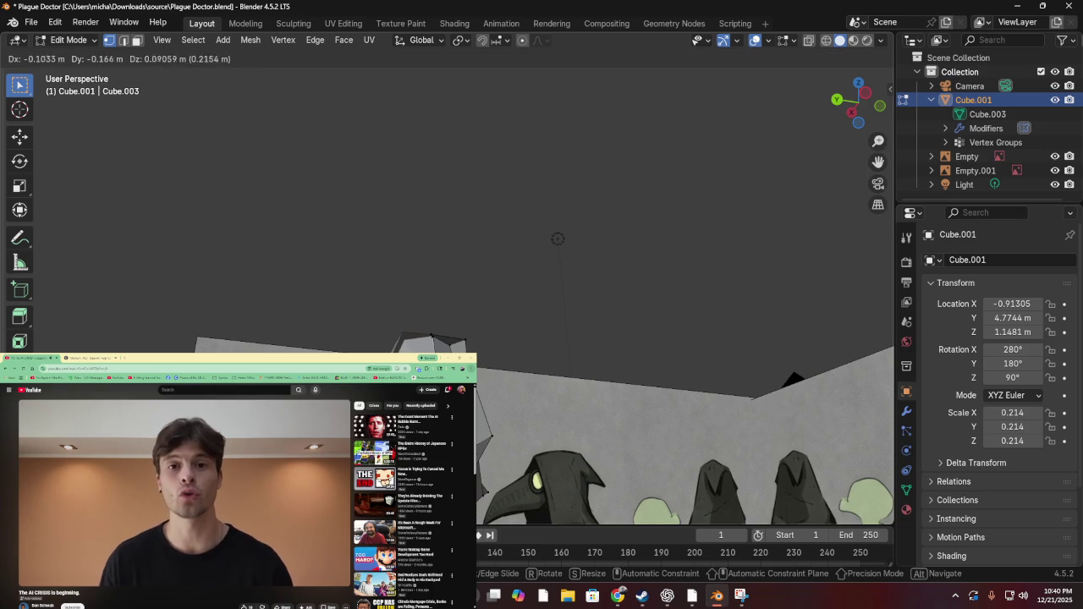
pyautogui.press('Escape')
pyautogui.moveTo(558, 238)
pyautogui.mouseDown()
pyautogui.moveTo(541, 101)
pyautogui.moveTo(583, 236)
pyautogui.moveTo(522, 389)
pyautogui.moveTo(541, 371)
pyautogui.mouseUp()
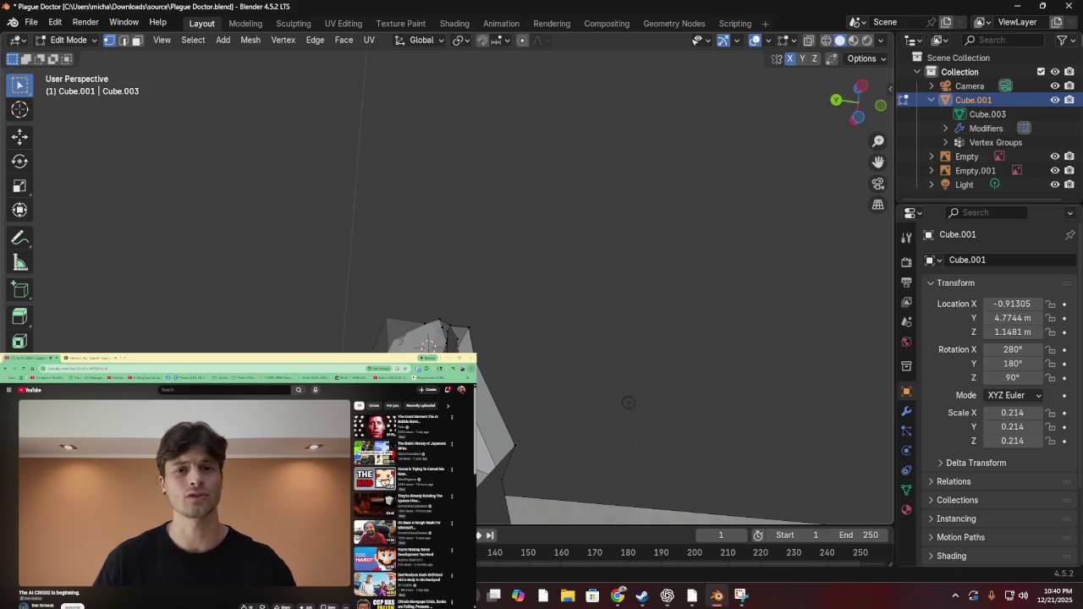
pyautogui.moveTo(629, 403)
pyautogui.mouseDown()
pyautogui.moveTo(729, 298)
pyautogui.moveTo(606, 64)
pyautogui.mouseUp()
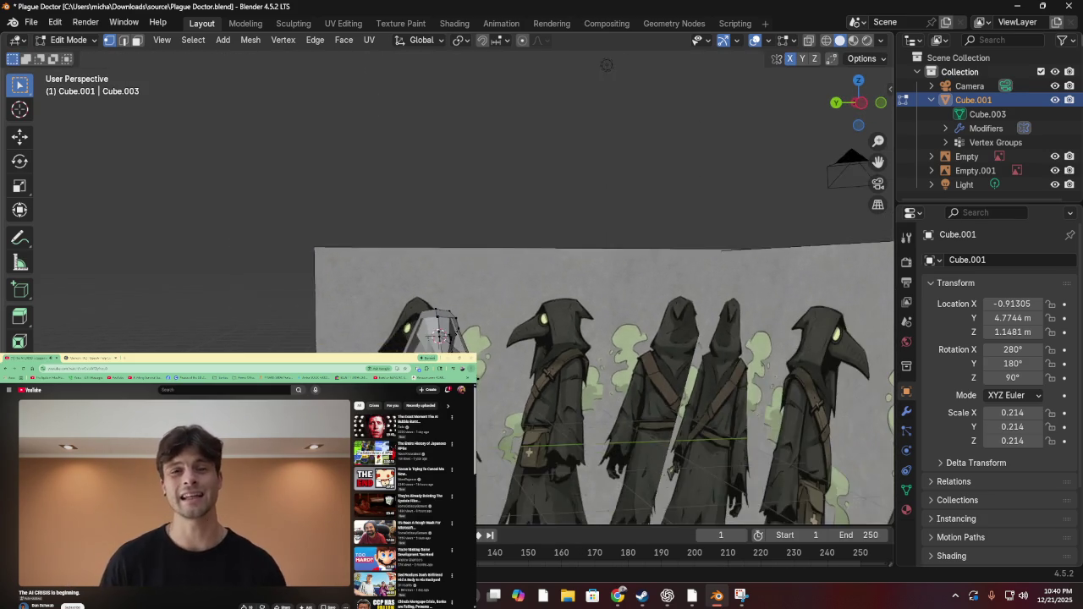
pyautogui.scroll(5, 500, 429)
pyautogui.scroll(-5, 500, 429)
pyautogui.moveTo(500, 429); pyautogui.dragTo(579, 421)
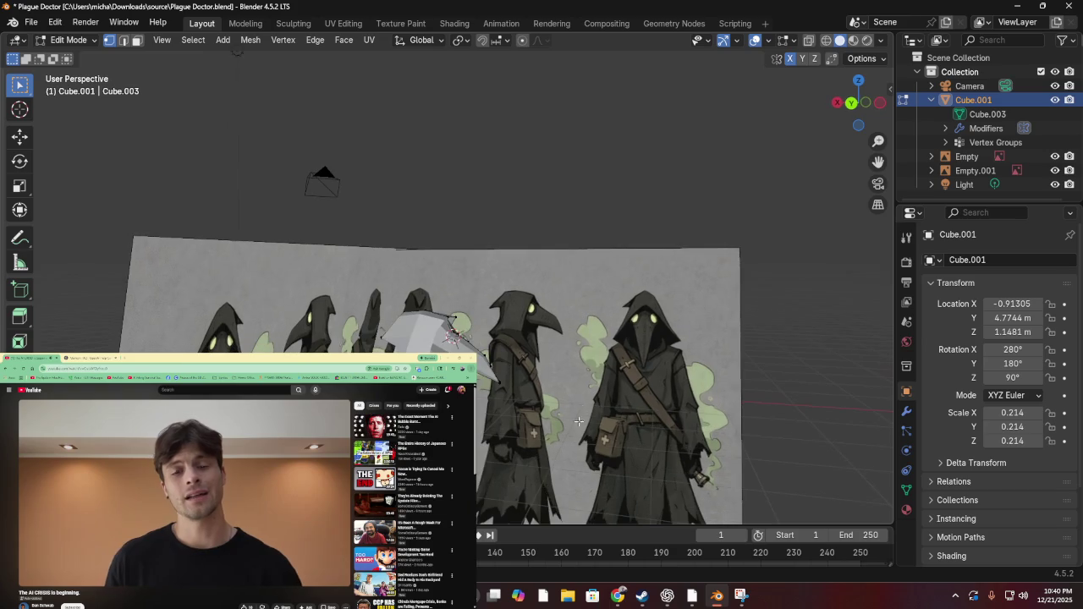
pyautogui.click(852, 105)
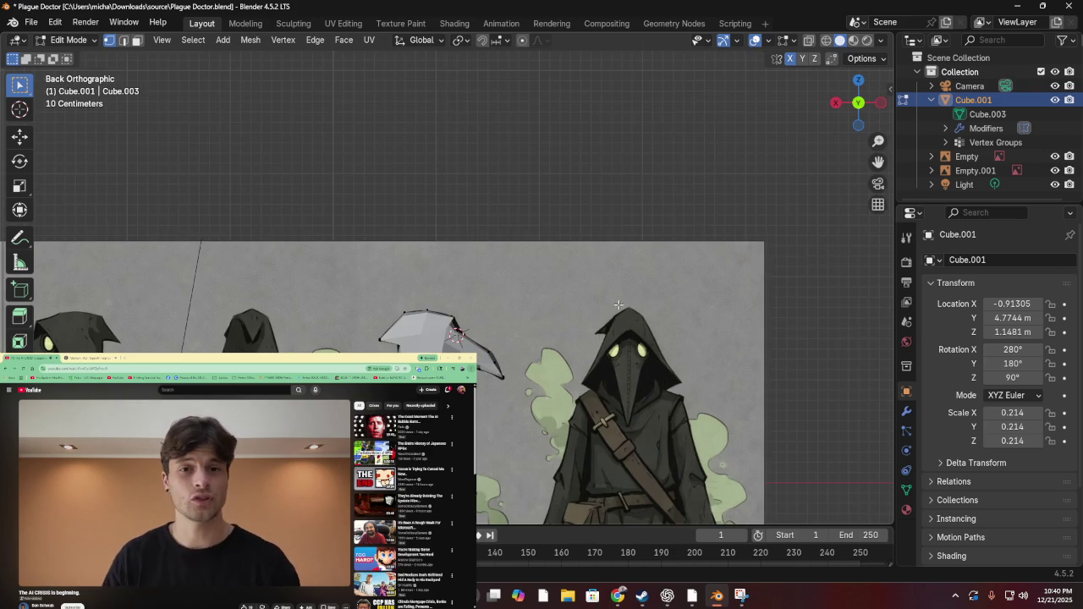
pyautogui.click(881, 102)
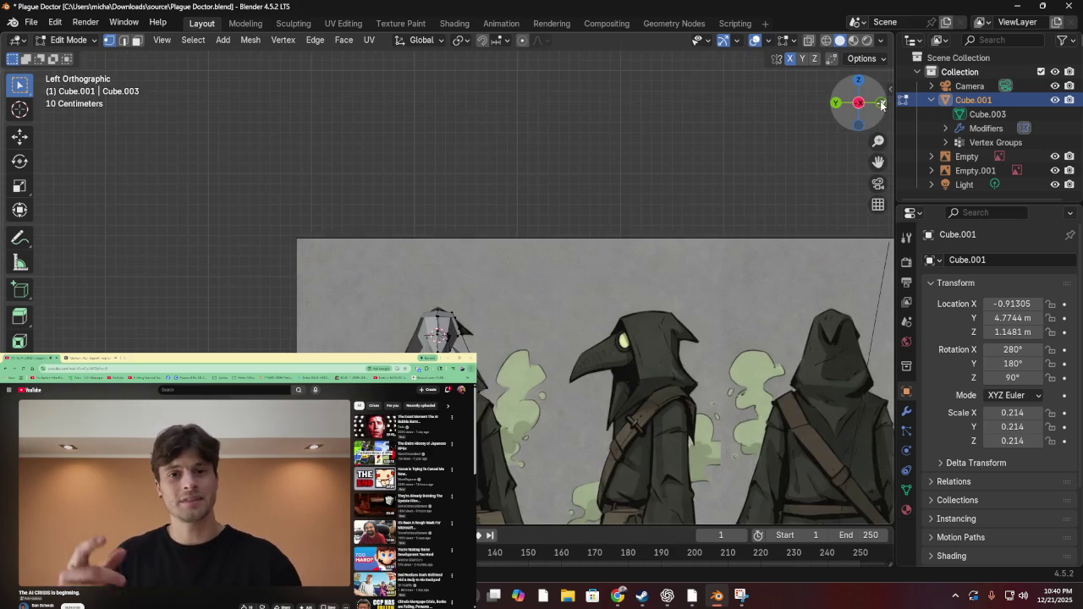
pyautogui.scroll(2, 444, 308)
pyautogui.scroll(2, 448, 305)
pyautogui.scroll(-3, 449, 305)
pyautogui.scroll(1, 448, 305)
pyautogui.moveTo(448, 305)
pyautogui.mouseDown()
pyautogui.moveTo(217, 305)
pyautogui.moveTo(272, 329)
pyautogui.moveTo(166, 290)
pyautogui.moveTo(425, 337)
pyautogui.moveTo(416, 247)
pyautogui.mouseUp()
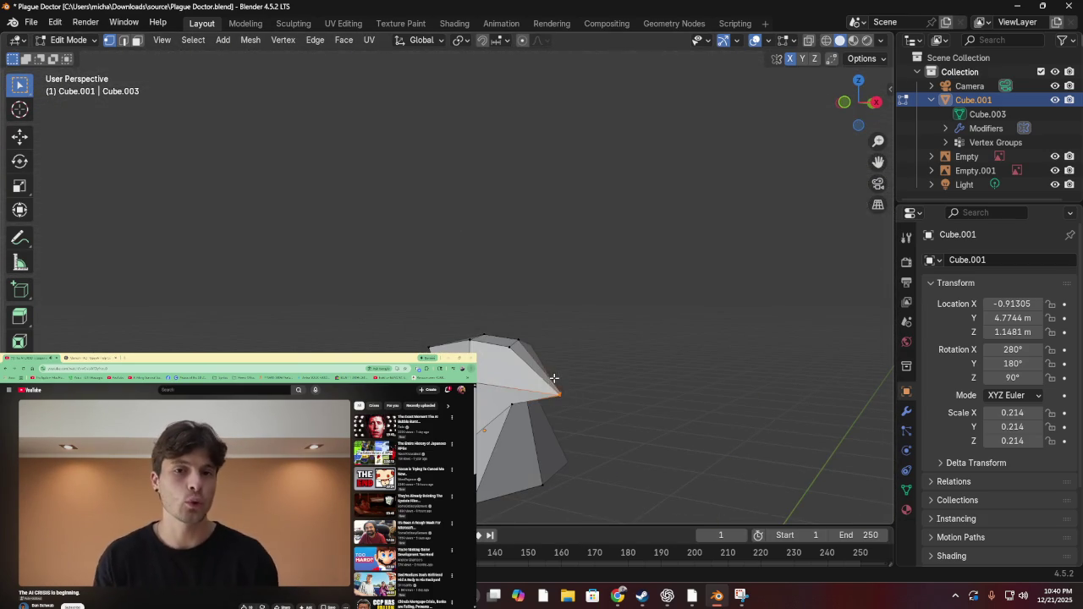
# Move the selected beak vertices to match the reference, then orbit to compare them
pyautogui.moveTo(632, 399); pyautogui.dragTo(807, 482)
pyautogui.press('g')
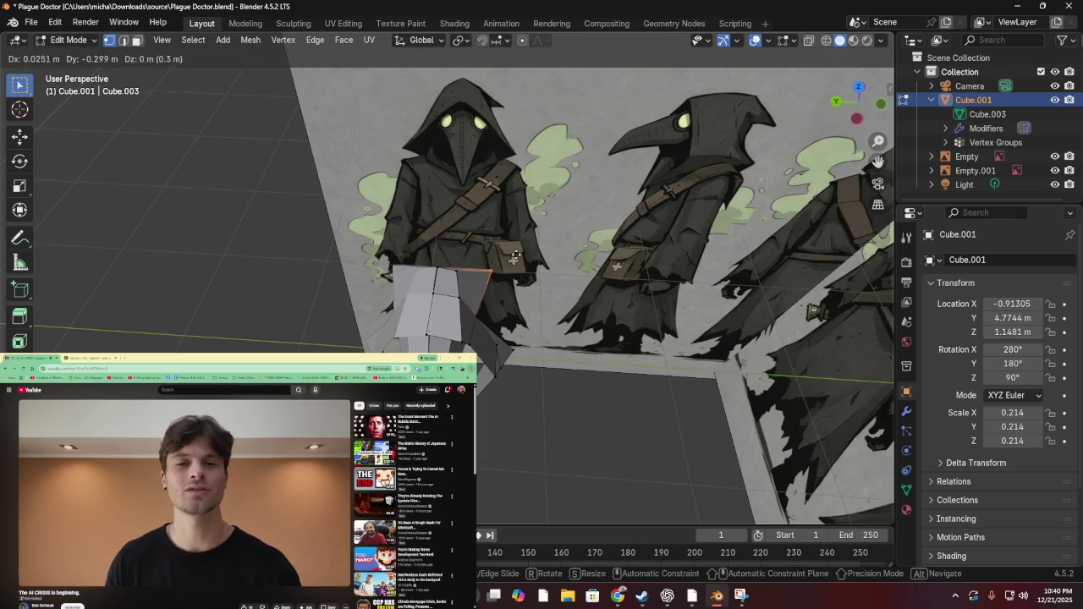
pyautogui.click(529, 248)
pyautogui.moveTo(528, 248)
pyautogui.mouseDown()
pyautogui.moveTo(430, 220)
pyautogui.moveTo(363, 160)
pyautogui.moveTo(510, 177)
pyautogui.moveTo(679, 176)
pyautogui.moveTo(723, 161)
pyautogui.moveTo(418, 128)
pyautogui.moveTo(324, 160)
pyautogui.moveTo(387, 239)
pyautogui.moveTo(447, 183)
pyautogui.moveTo(611, 164)
pyautogui.moveTo(513, 172)
pyautogui.moveTo(538, 180)
pyautogui.mouseUp()
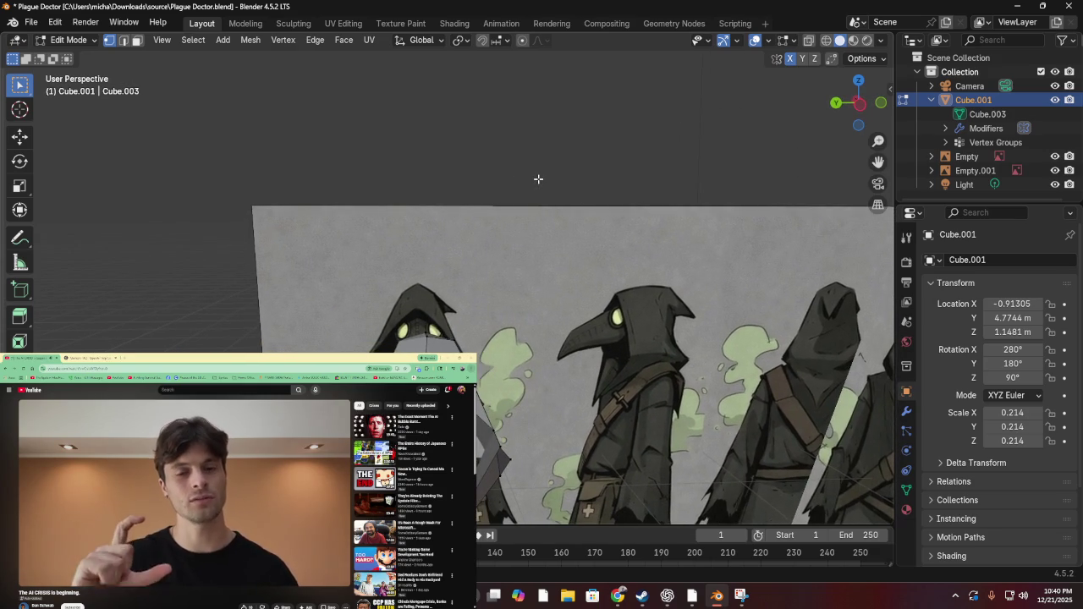
pyautogui.moveTo(479, 362)
pyautogui.mouseDown()
pyautogui.moveTo(732, 59)
pyautogui.moveTo(658, 100)
pyautogui.moveTo(740, 52)
pyautogui.mouseUp()
pyautogui.scroll(5, 425, 348)
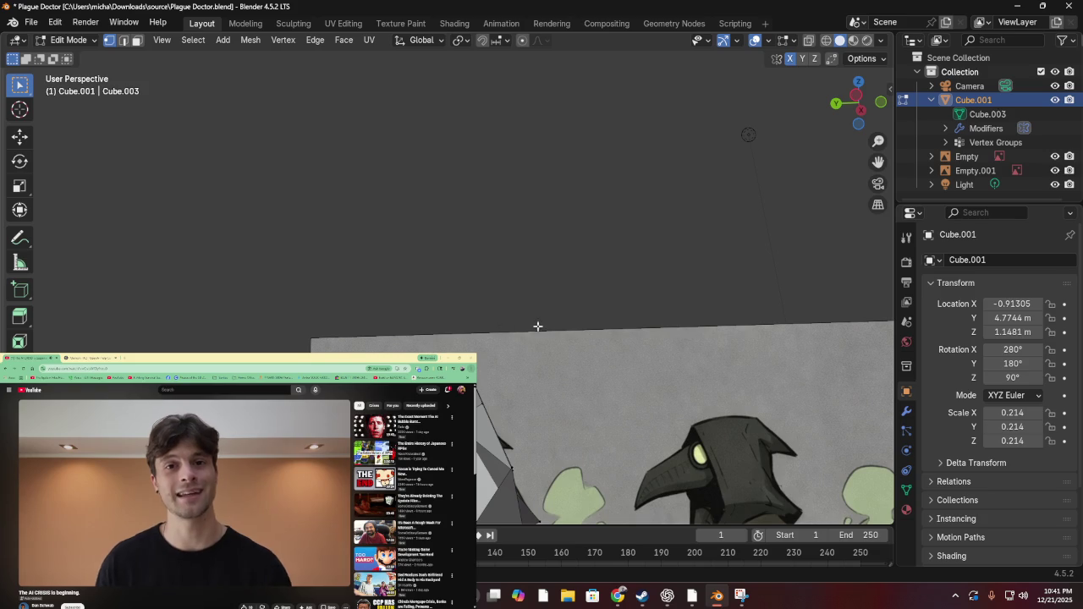
pyautogui.moveTo(483, 326)
pyautogui.mouseDown()
pyautogui.moveTo(563, 295)
pyautogui.moveTo(464, 338)
pyautogui.mouseUp()
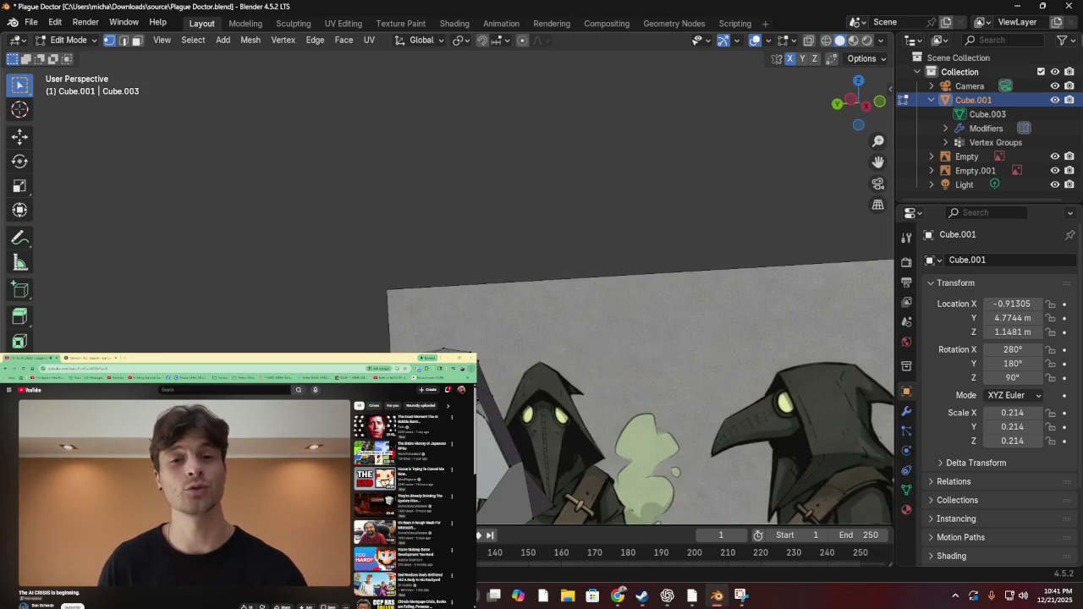
pyautogui.hotkey('alt', 'Tab')
pyautogui.hotkey('alt', 'Tab')
pyautogui.hotkey('alt', 'Tab')
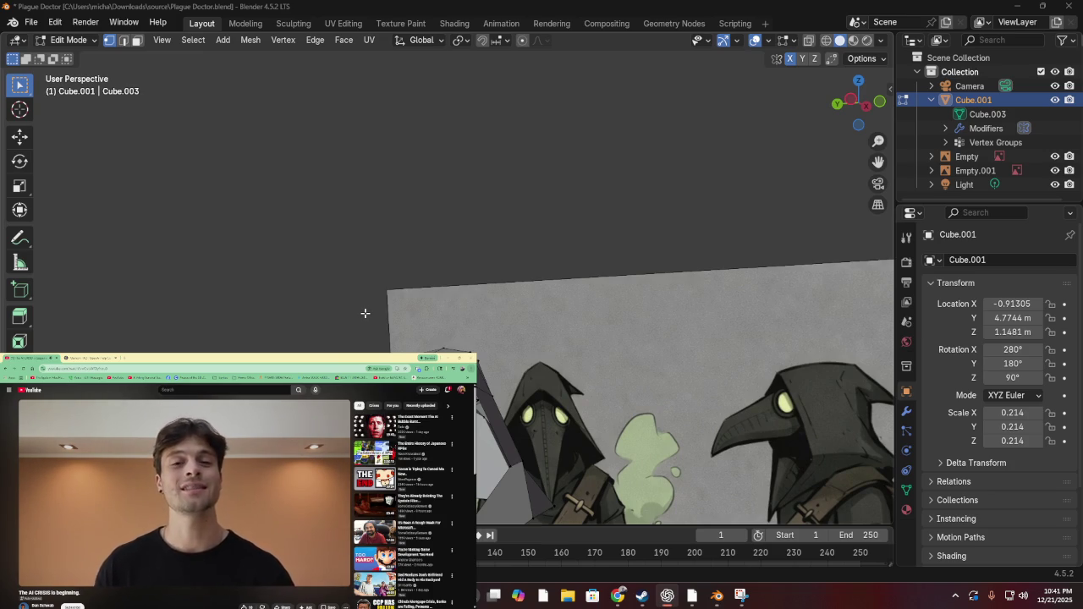
pyautogui.scroll(1, 366, 308)
pyautogui.scroll(3, 804, 111)
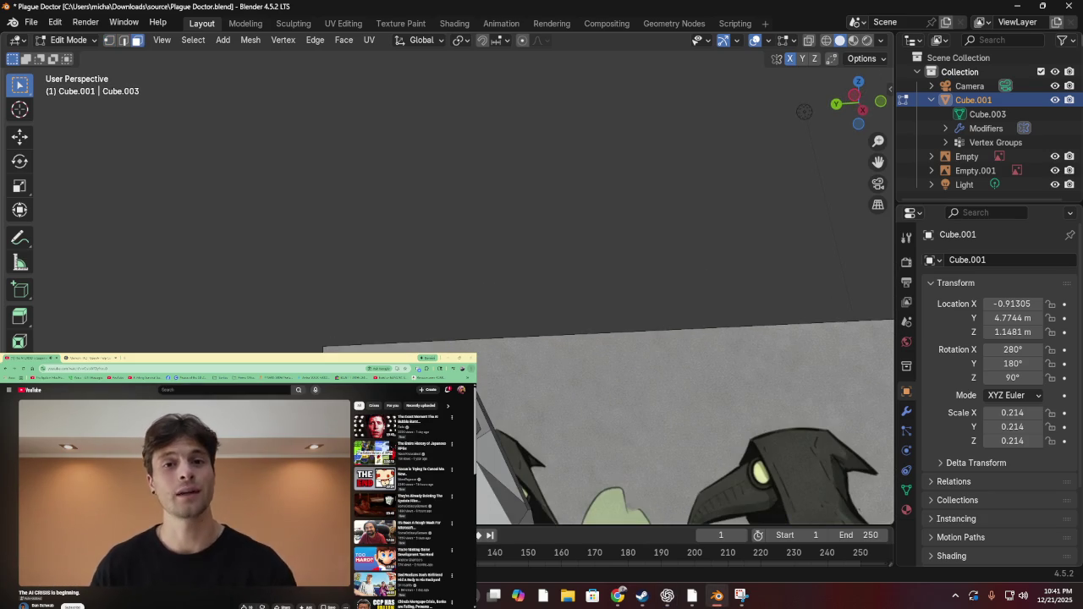
pyautogui.scroll(-5, 803, 111)
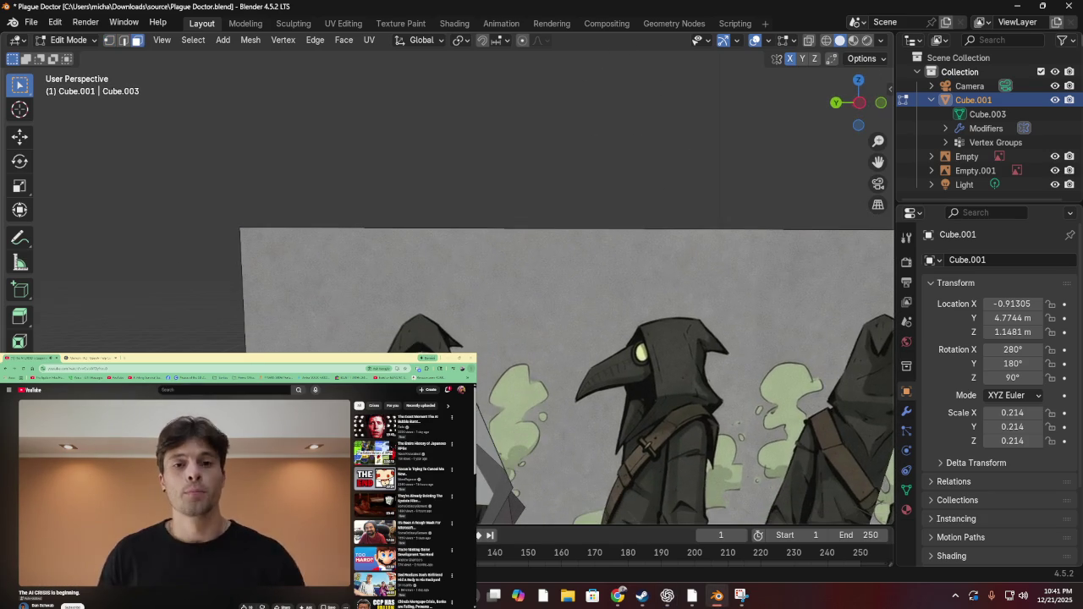
pyautogui.scroll(1, 567, 369)
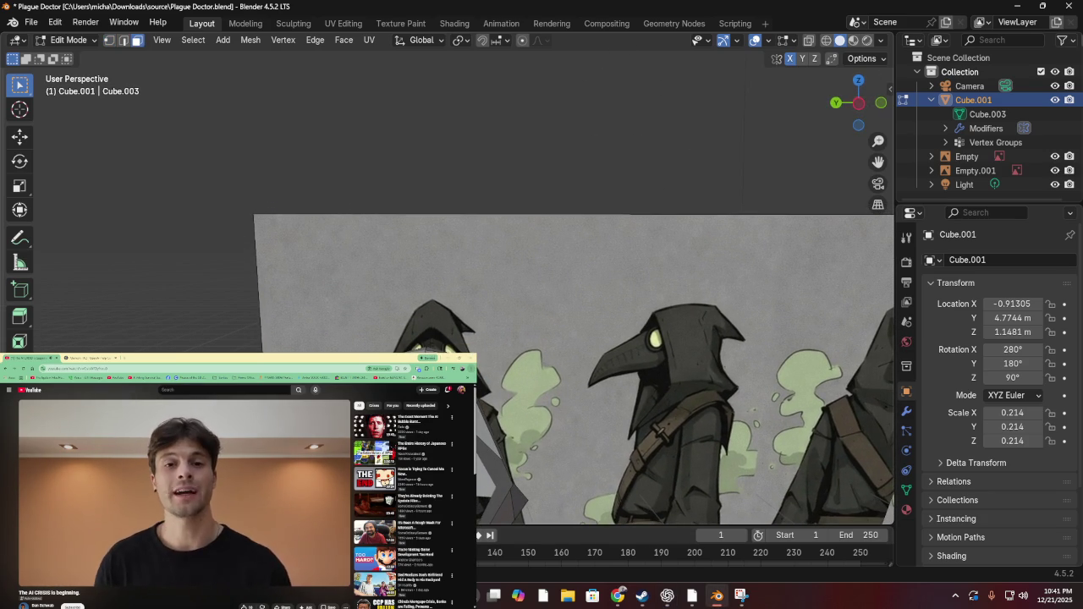
pyautogui.scroll(2, 592, 372)
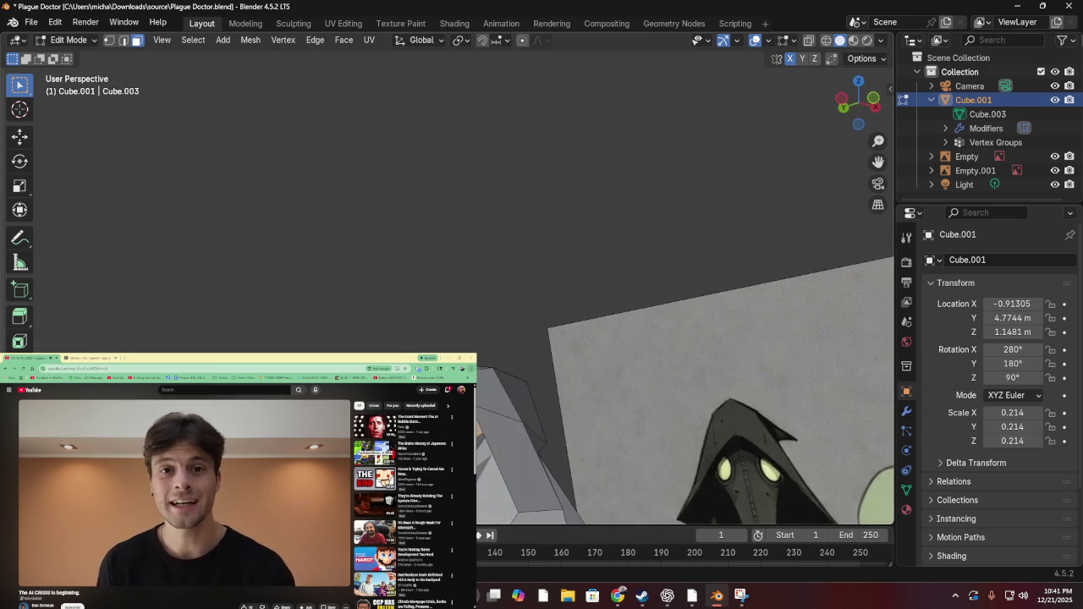
pyautogui.scroll(-2, 592, 372)
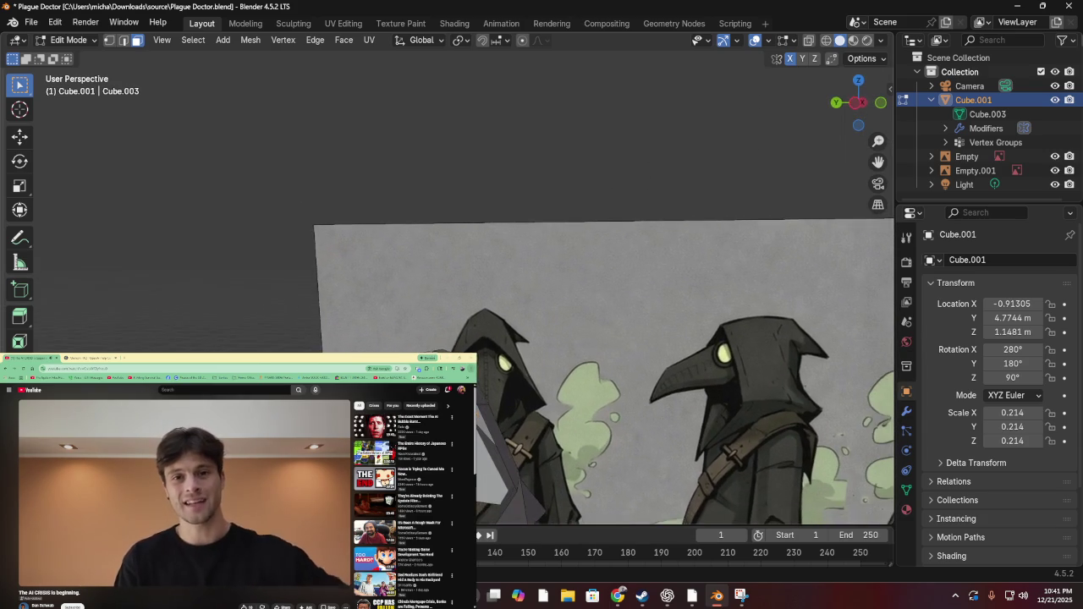
pyautogui.hscroll(3, 578, 367)
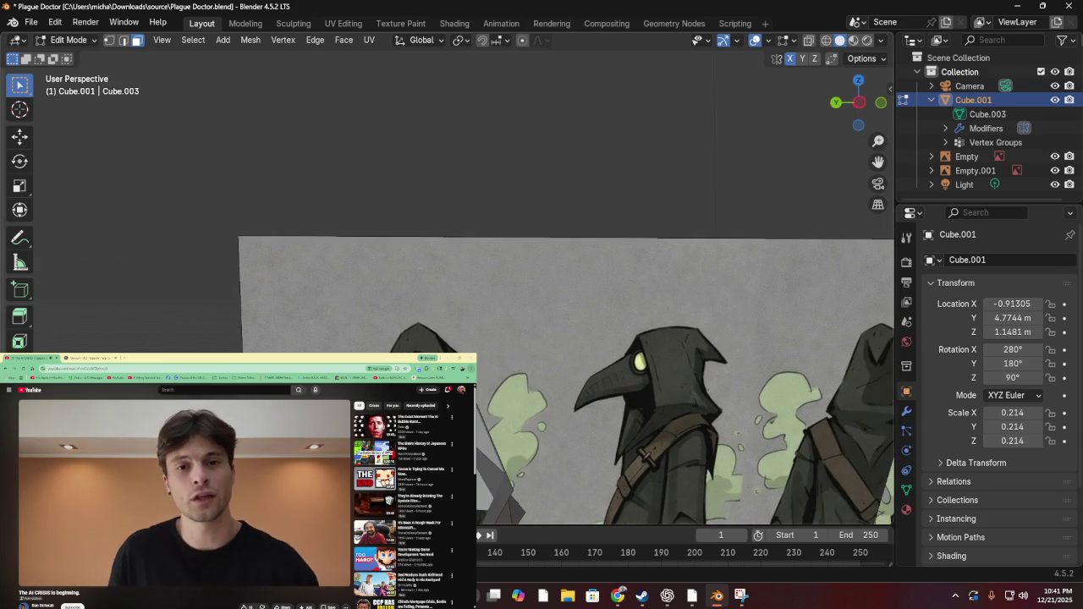
pyautogui.scroll(3, 593, 372)
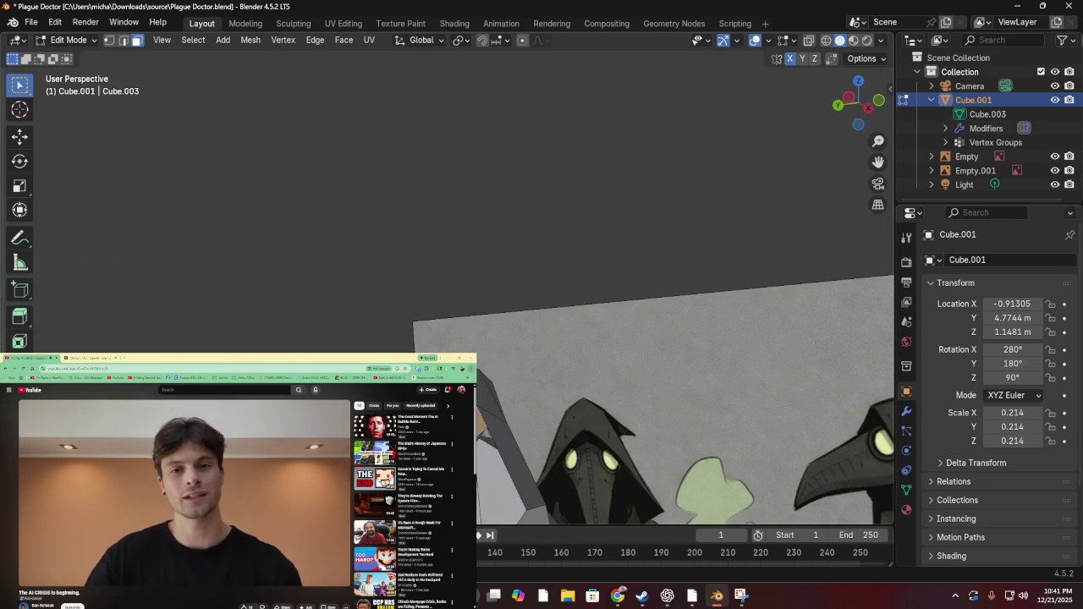
# Inset the selected mask faces several times and nudge them with a proportional move
pyautogui.hscroll(3, 592, 372)
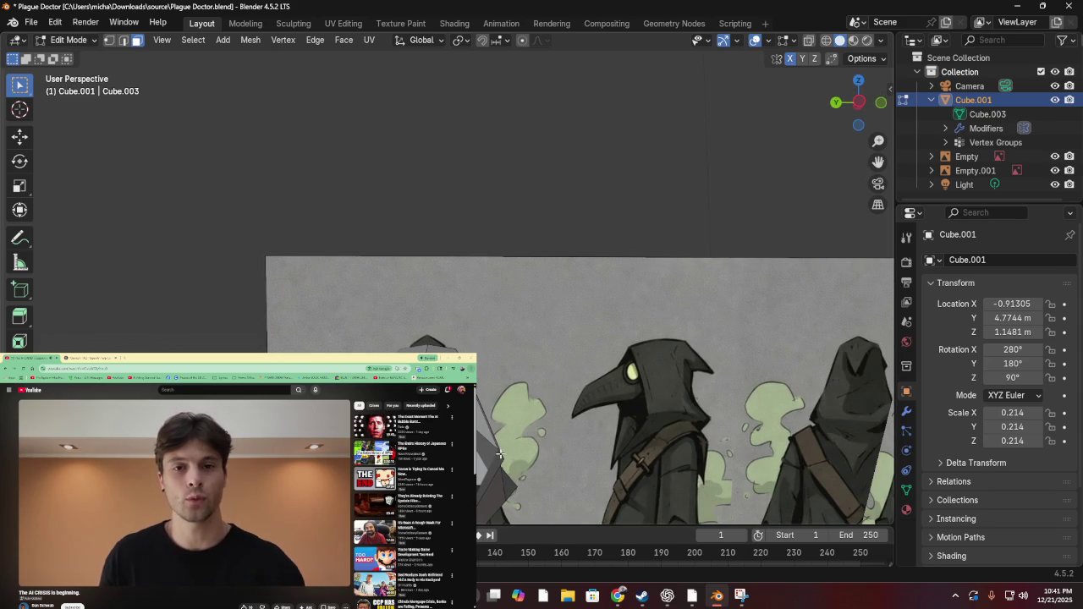
pyautogui.press('i')
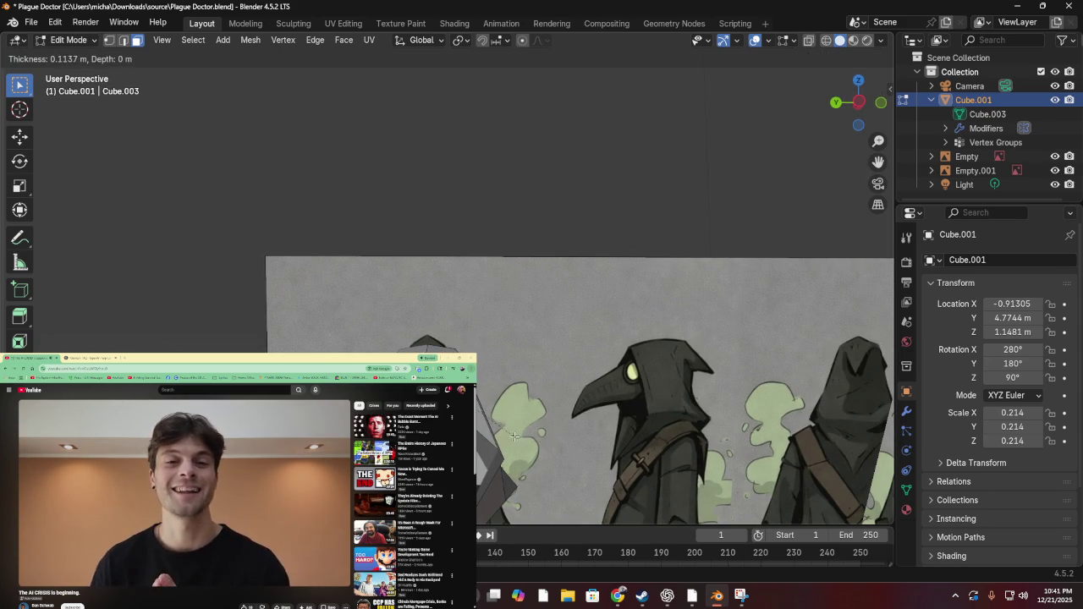
pyautogui.click(513, 434)
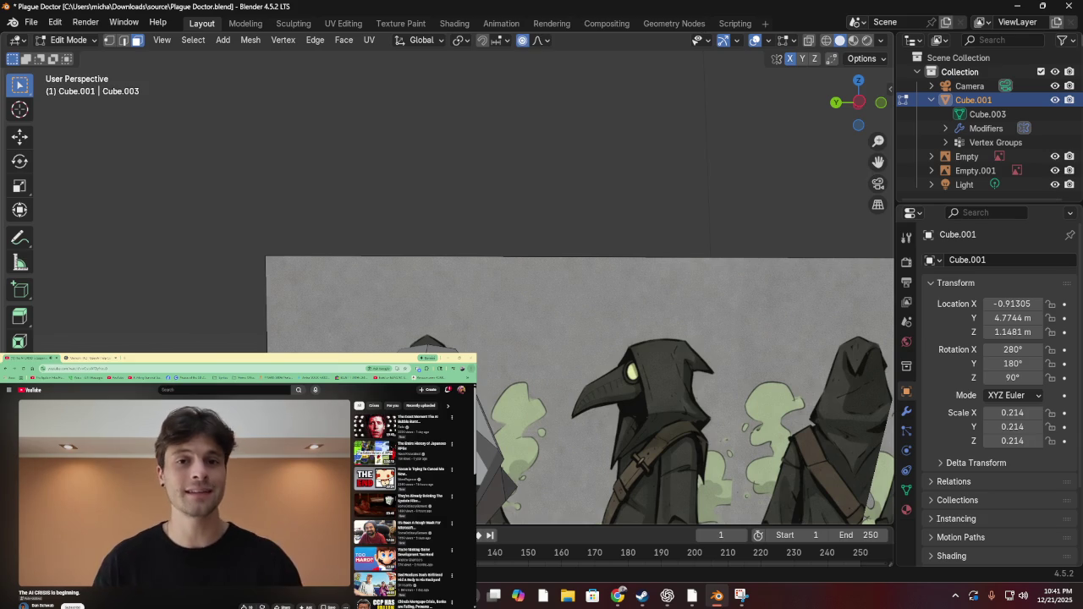
pyautogui.press('i')
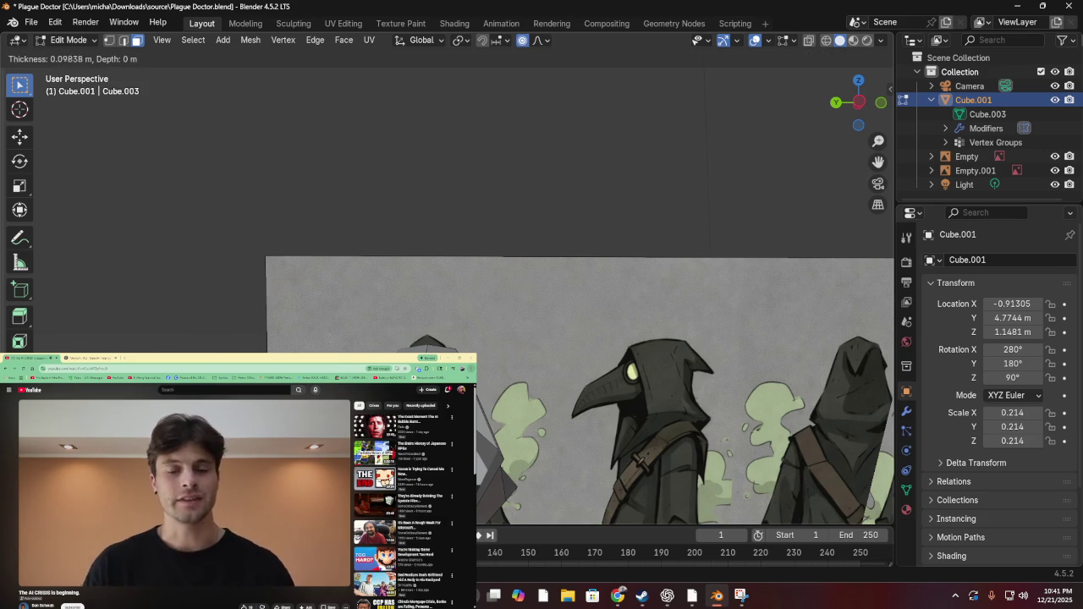
pyautogui.press('Return')
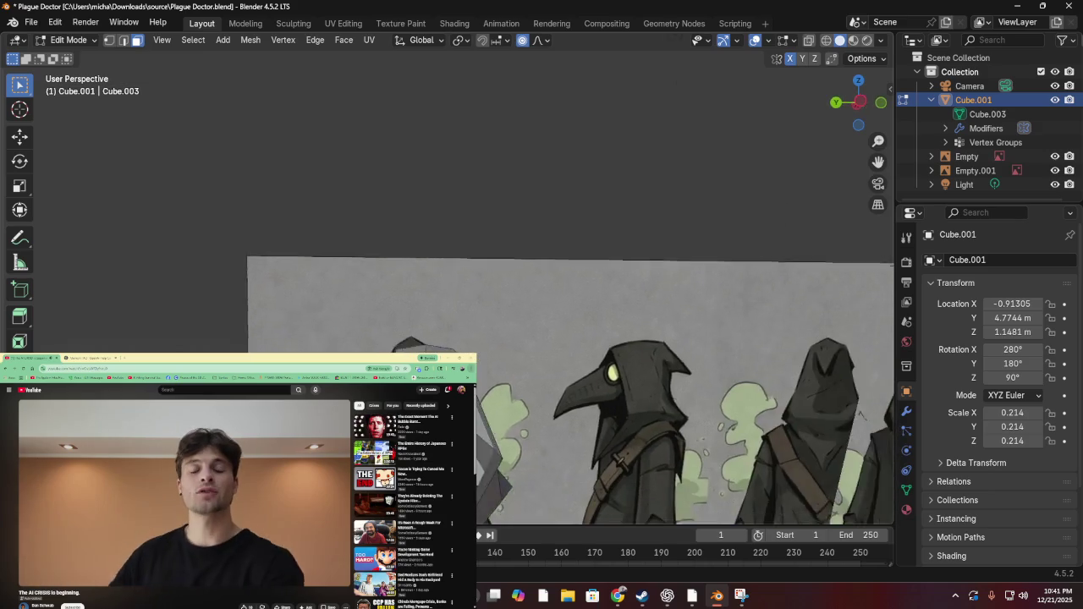
pyautogui.press('g')
pyautogui.press('Return')
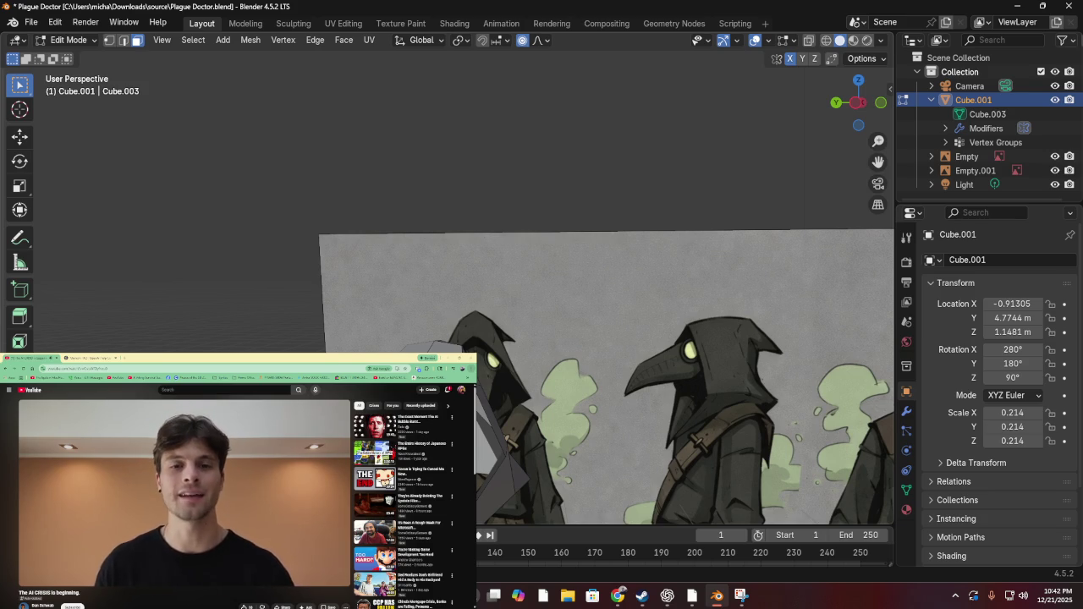
pyautogui.press('i')
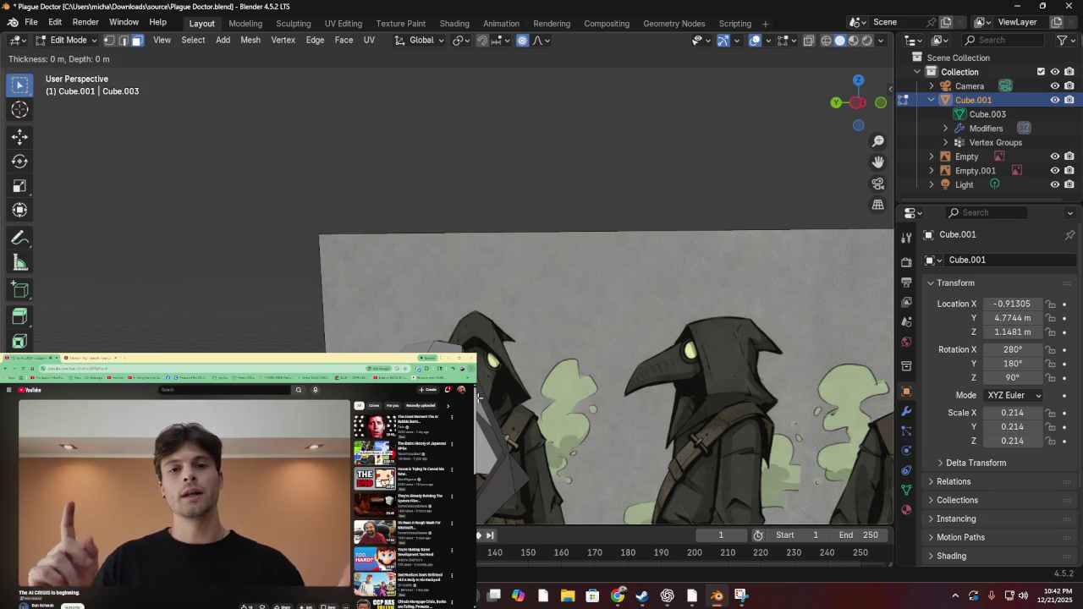
pyautogui.press('Return')
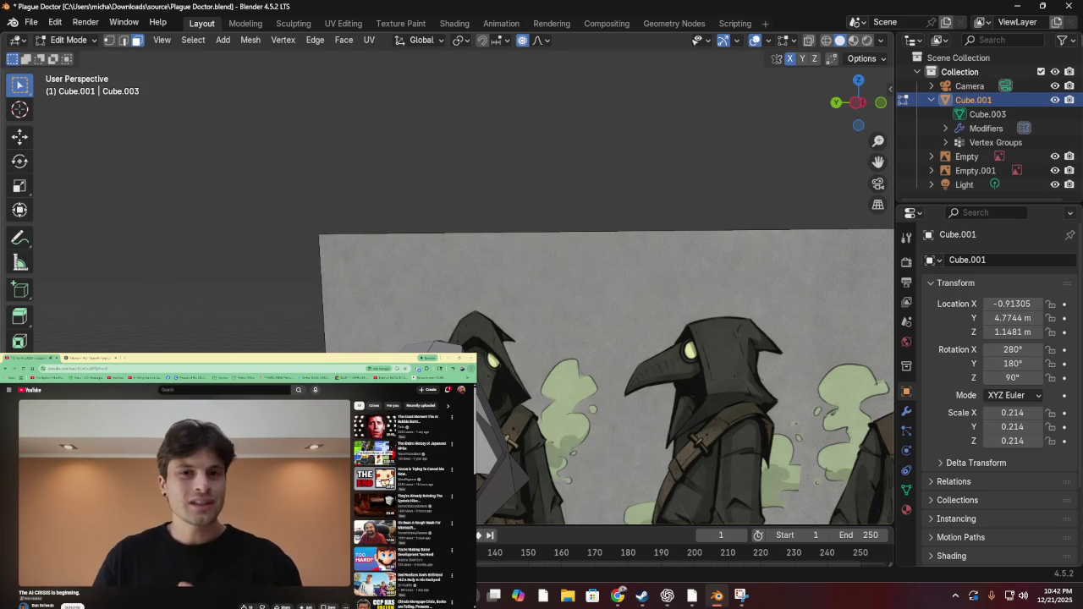
# Try four more zero-thickness insets on the faces, cancelling each one
pyautogui.press('i')
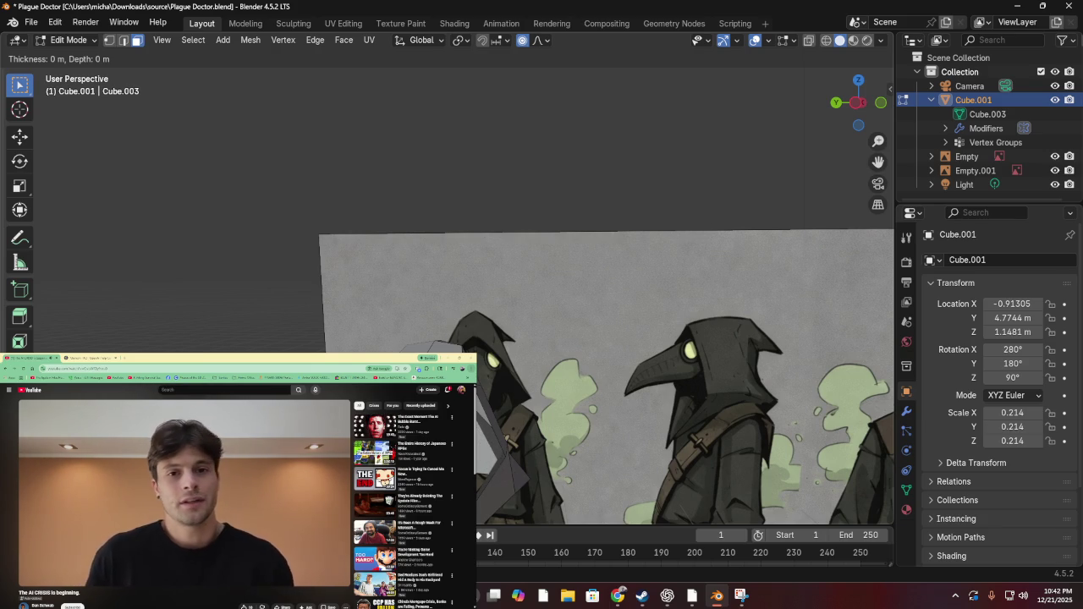
pyautogui.press('Escape')
pyautogui.press('i')
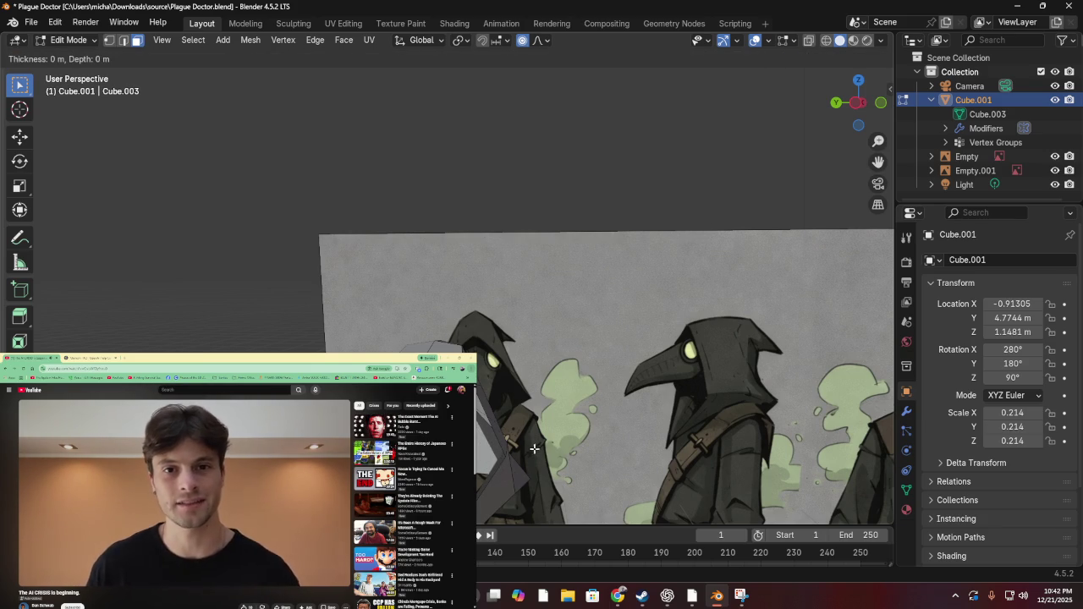
pyautogui.press('Escape')
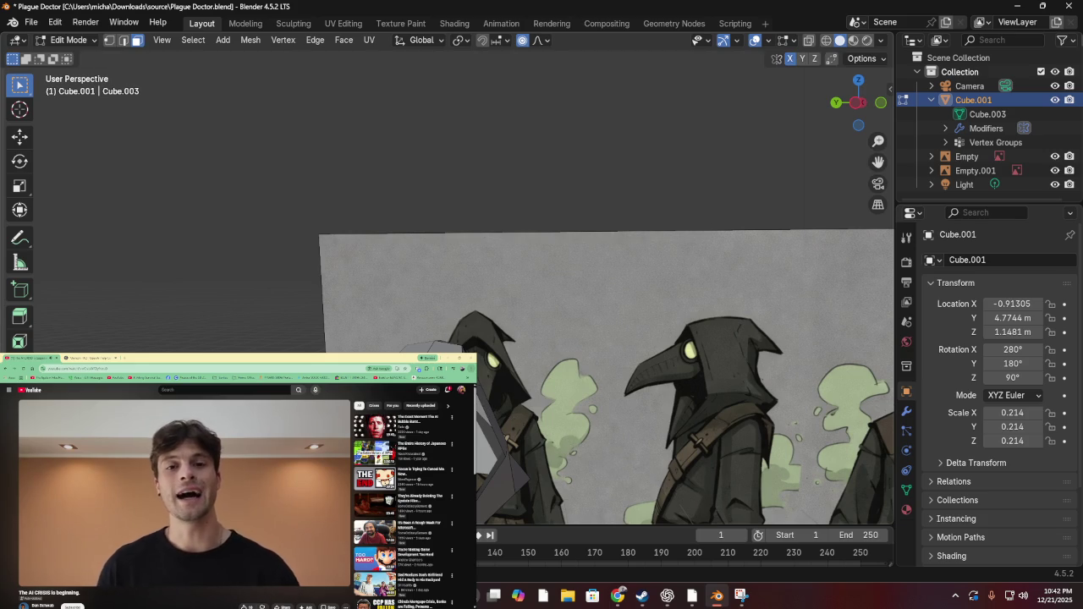
pyautogui.press('i')
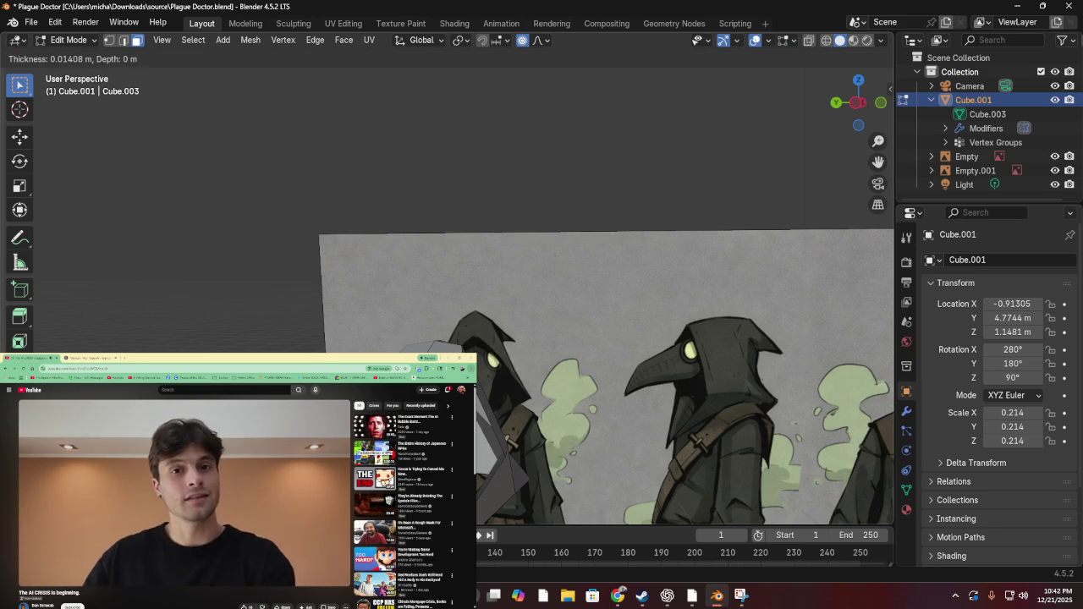
pyautogui.press('Escape')
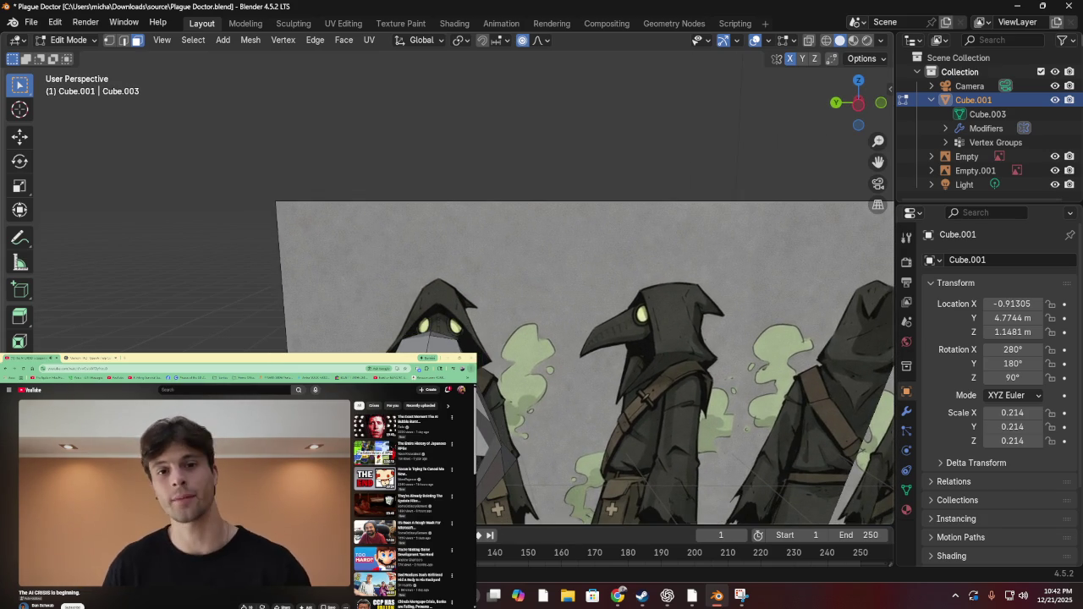
pyautogui.press('i')
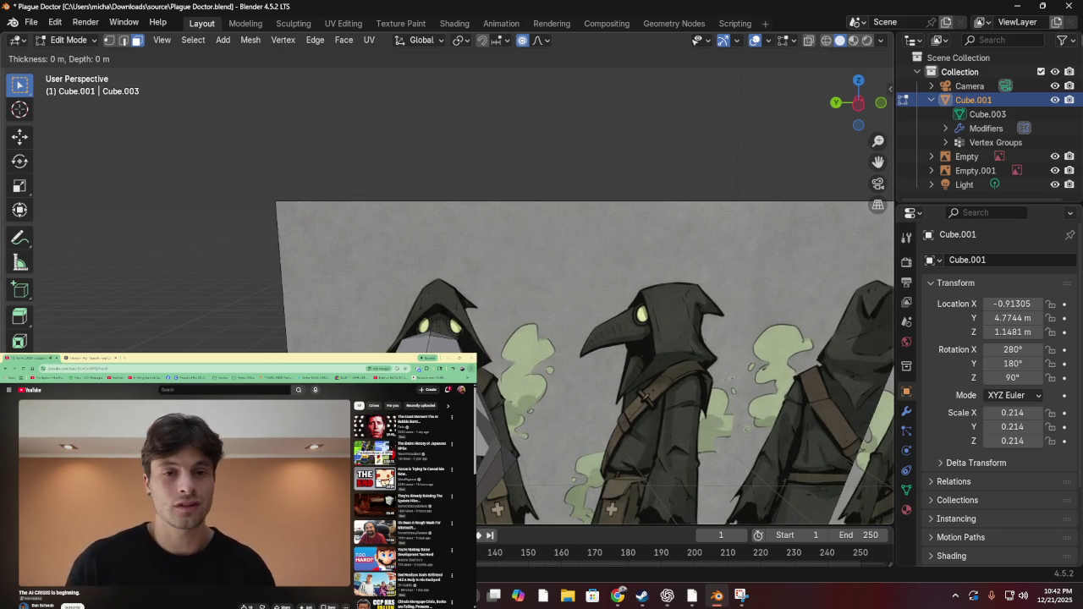
pyautogui.press('Escape')
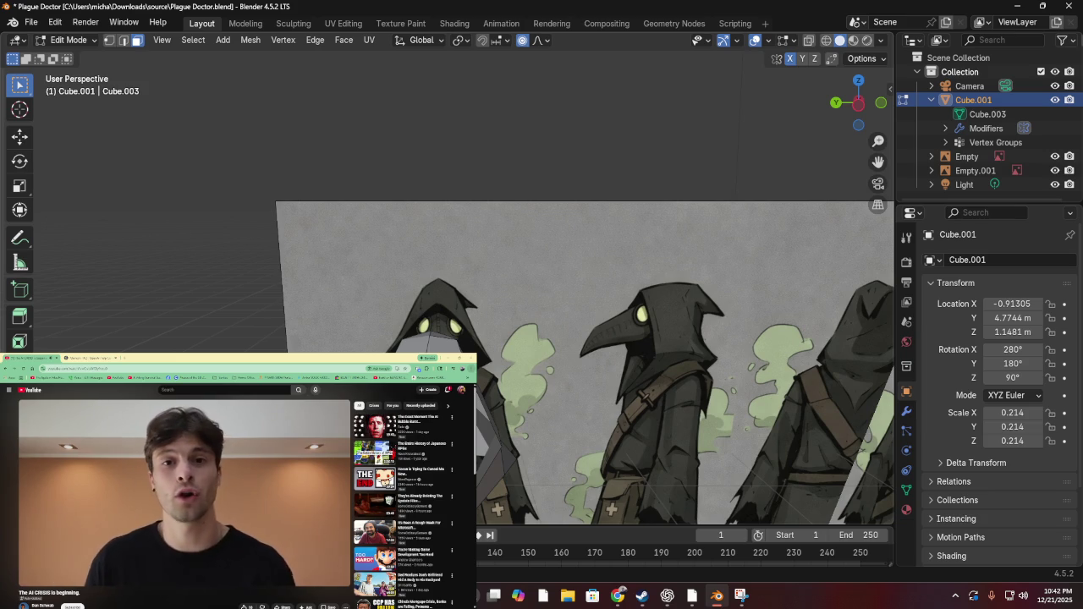
pyautogui.rightClick(394, 372)
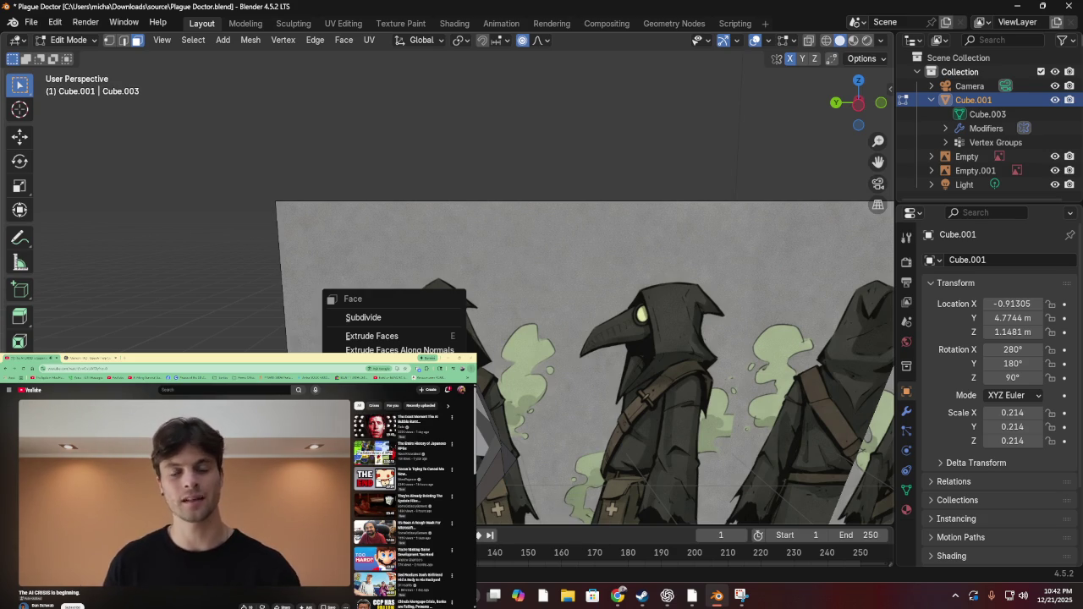
# Review the Face menu options repeatedly without applying any operation to the mesh
pyautogui.press('Escape')
pyautogui.hotkey('ctrl', 'f')
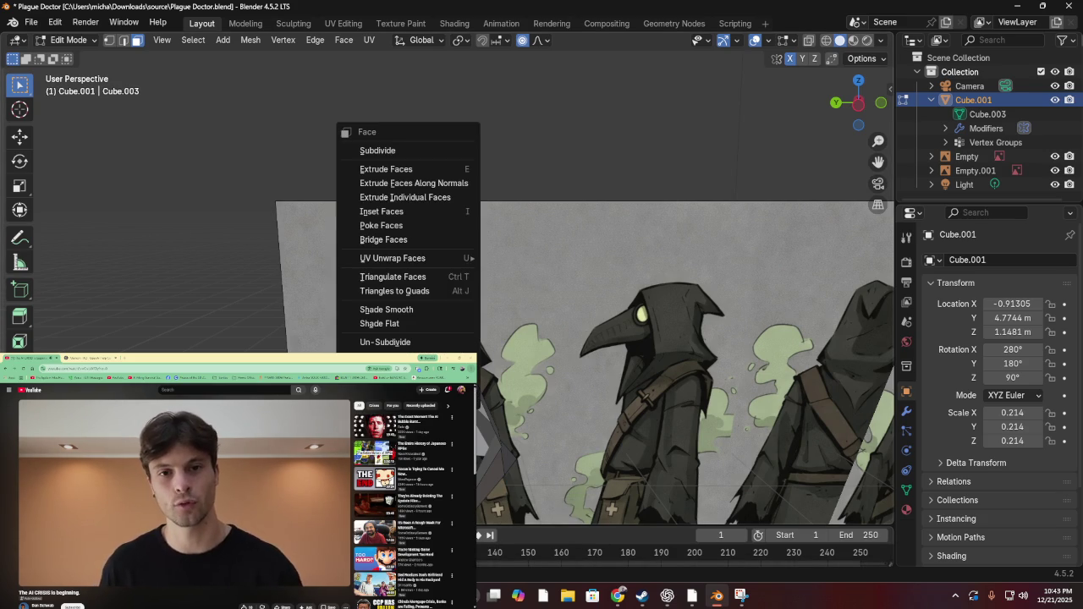
pyautogui.click(443, 345)
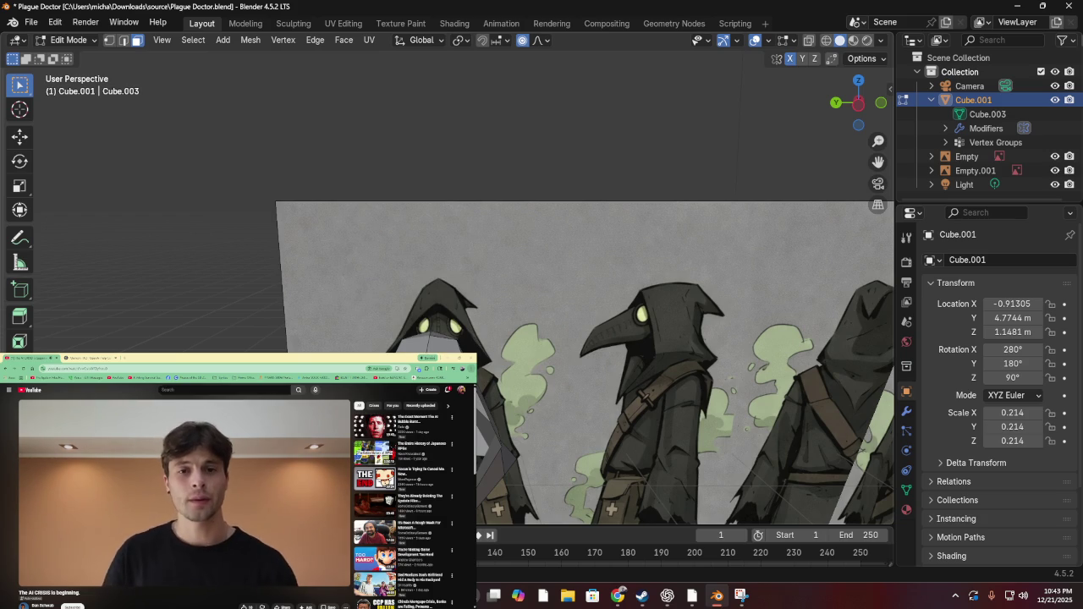
pyautogui.hotkey('ctrl', 'f')
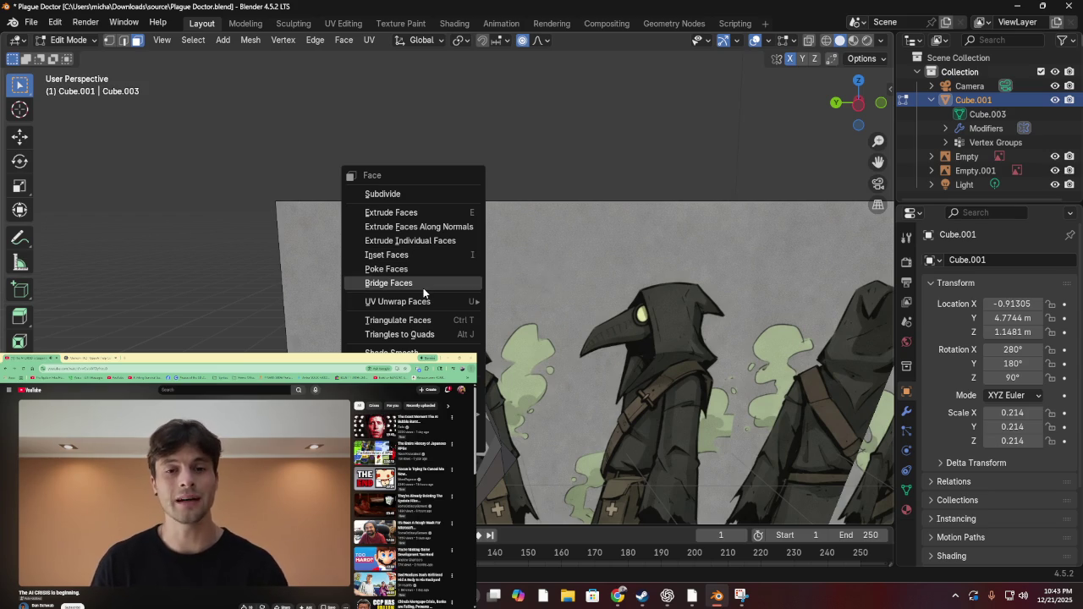
pyautogui.moveTo(427, 312)
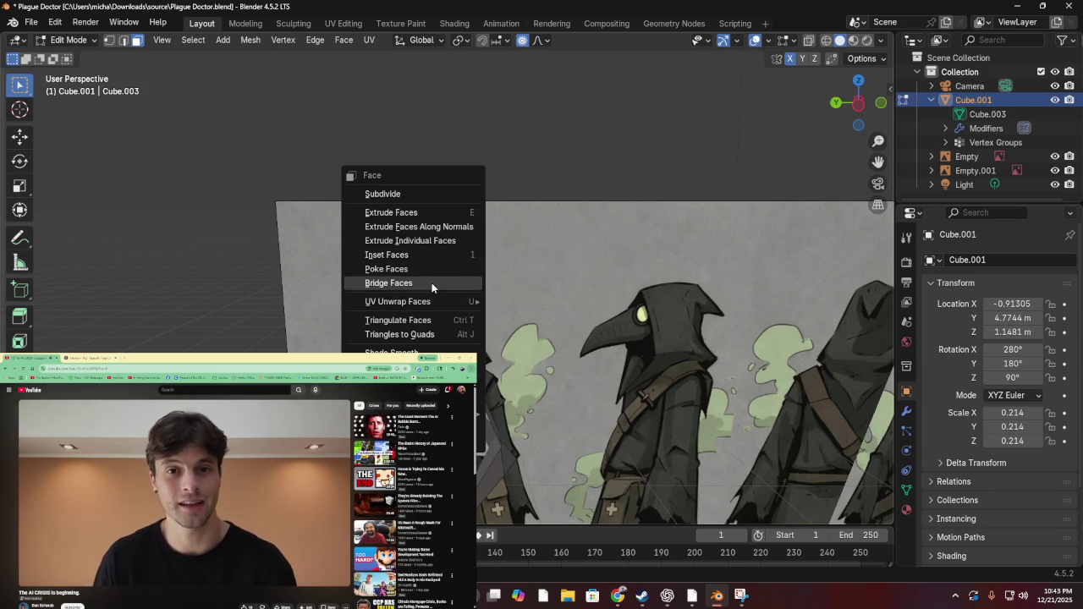
pyautogui.click(432, 283)
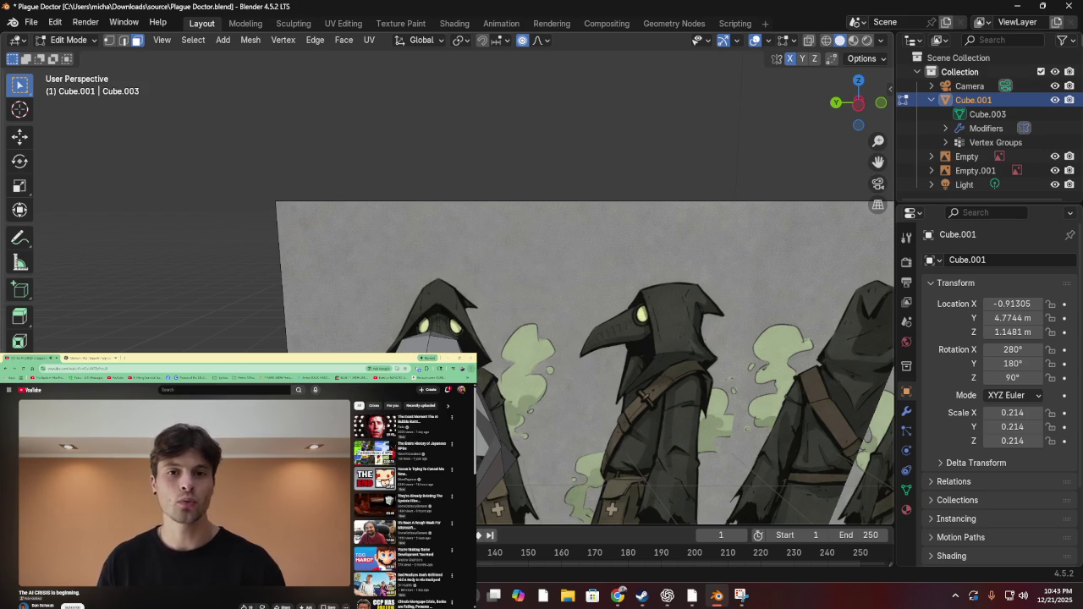
pyautogui.hotkey('ctrl', 'f')
pyautogui.moveTo(406, 397)
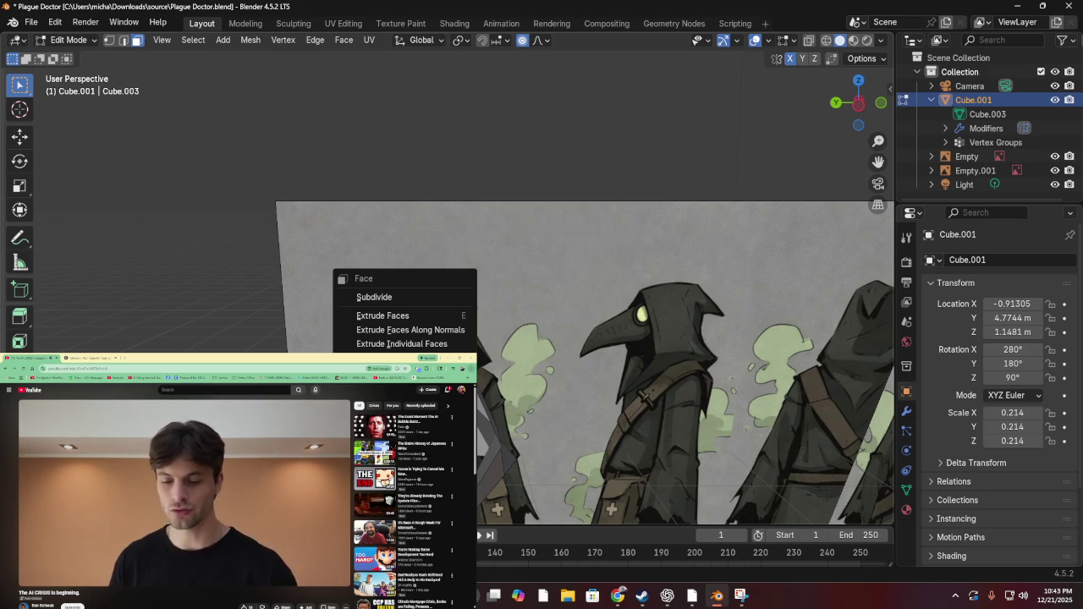
pyautogui.moveTo(440, 516)
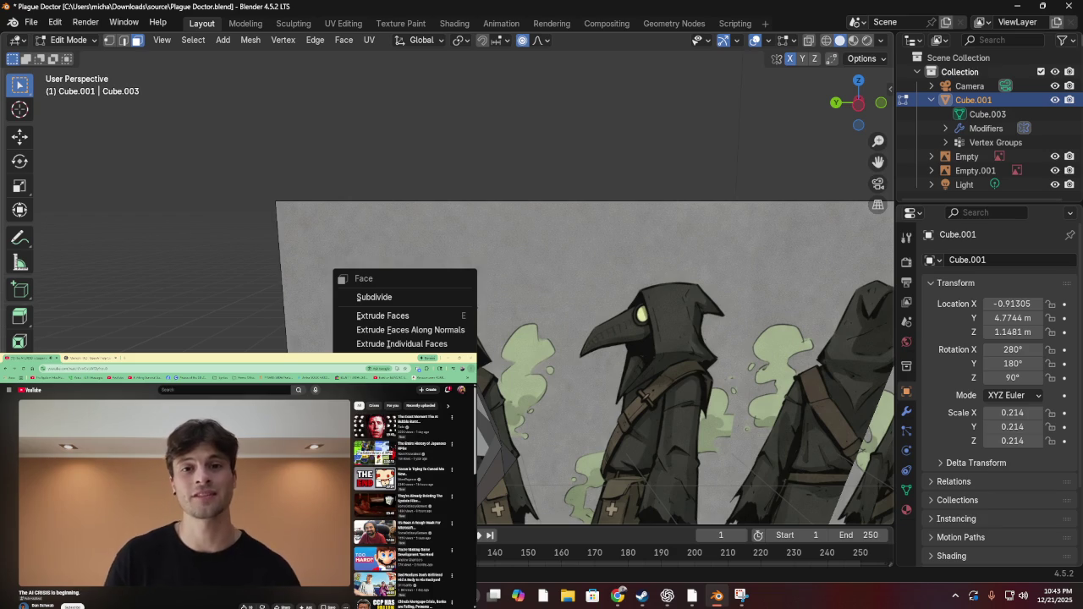
pyautogui.press('Escape')
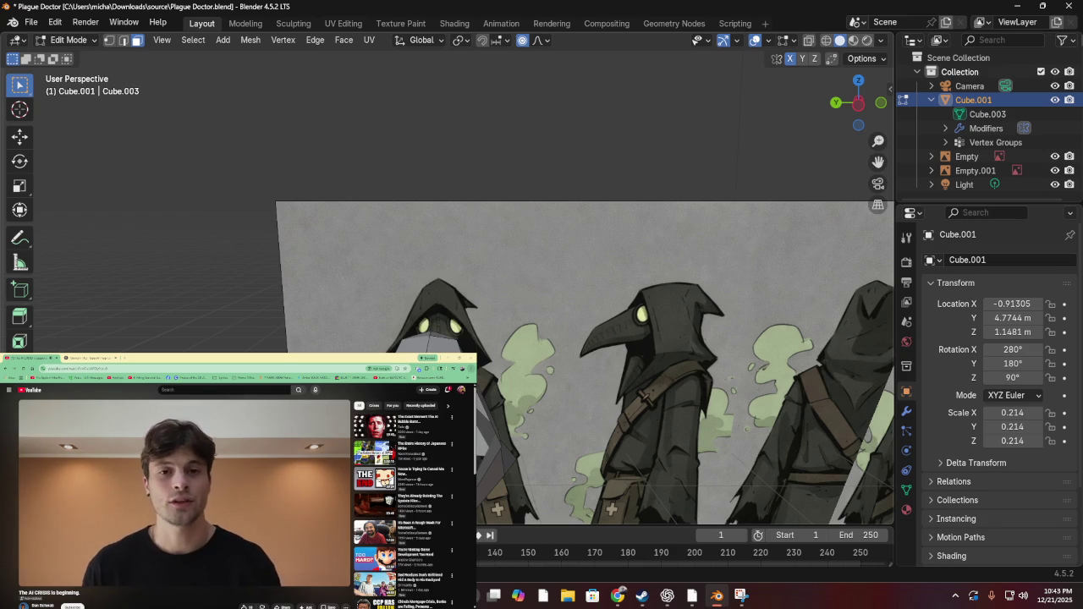
pyautogui.hotkey('ctrl', 'f')
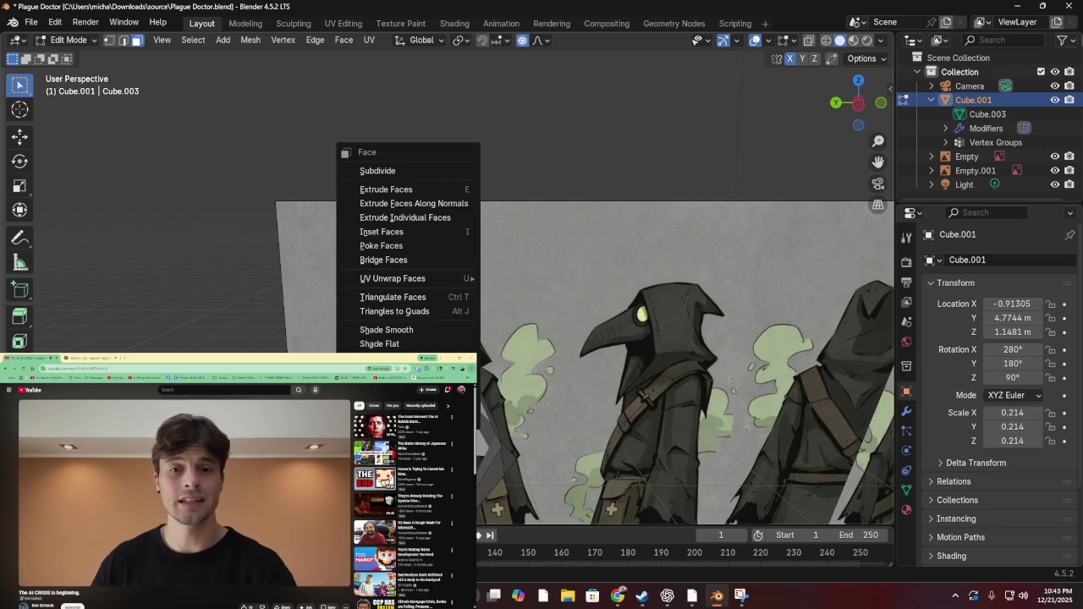
pyautogui.click(426, 329)
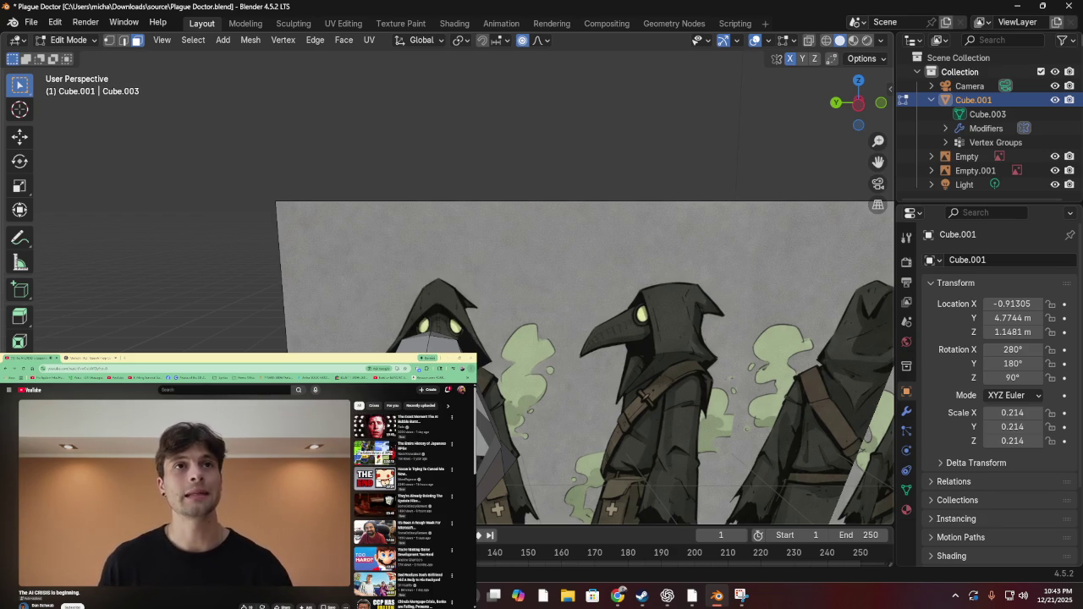
# Extrude the faces along their normal, disable proportional editing, and alternate further insets and extrusions
pyautogui.press('e')
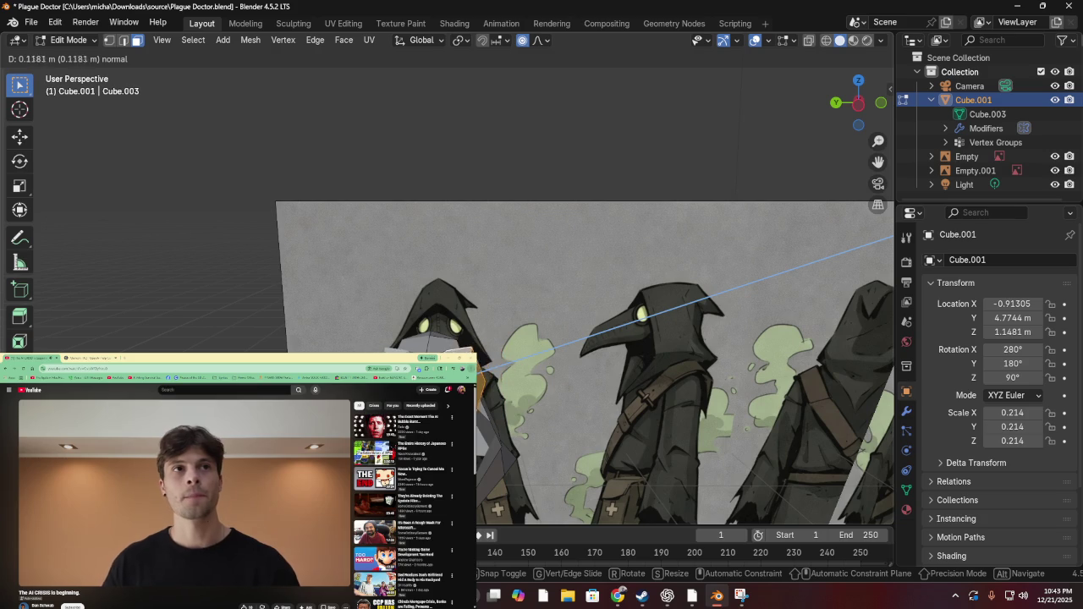
pyautogui.press('Return')
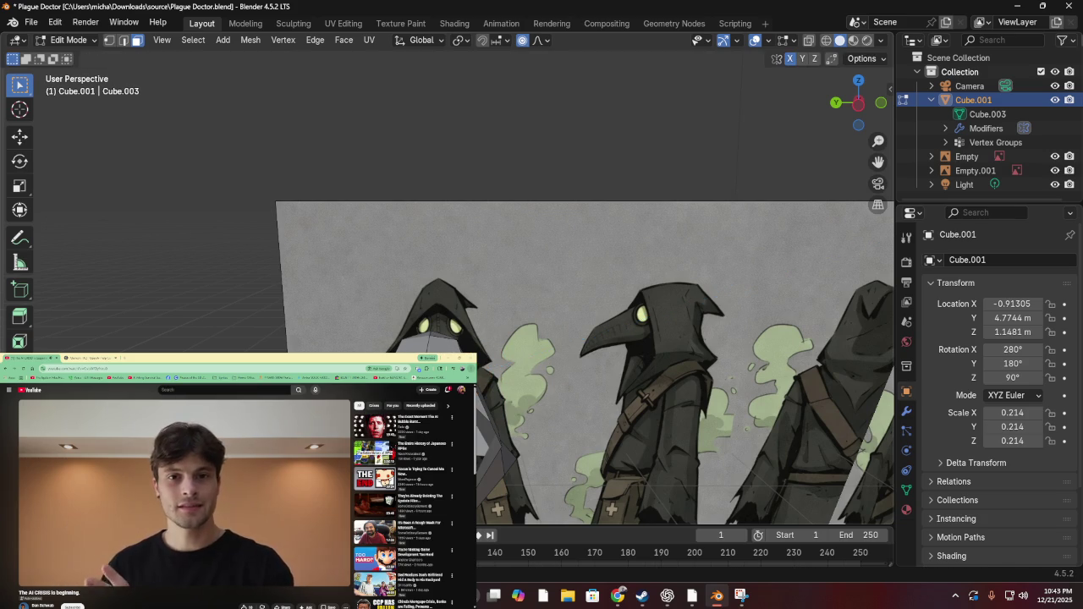
pyautogui.press('o')
pyautogui.press('i')
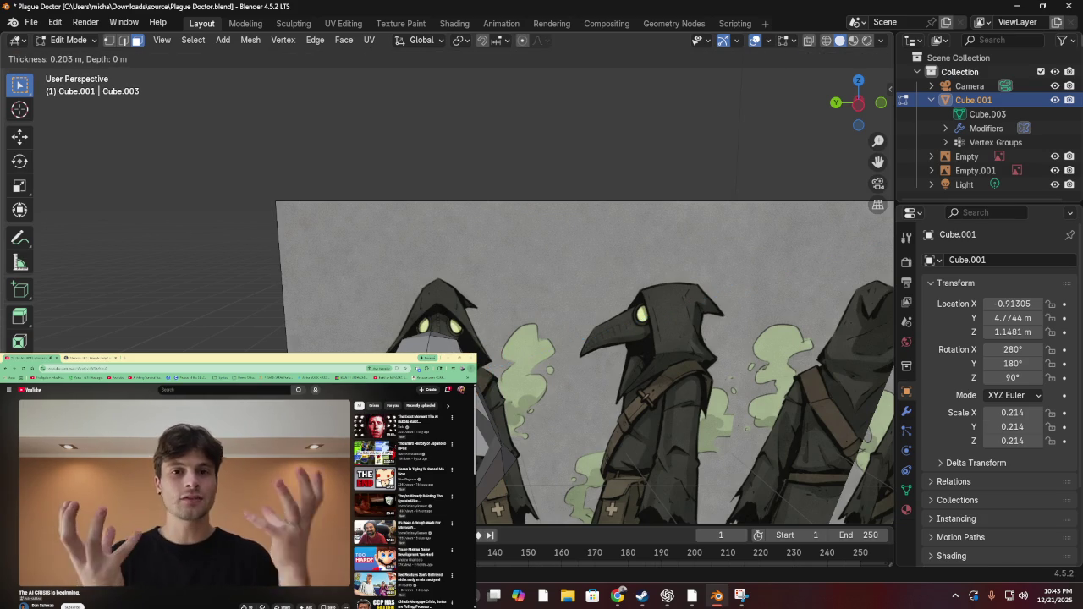
pyautogui.press('Return')
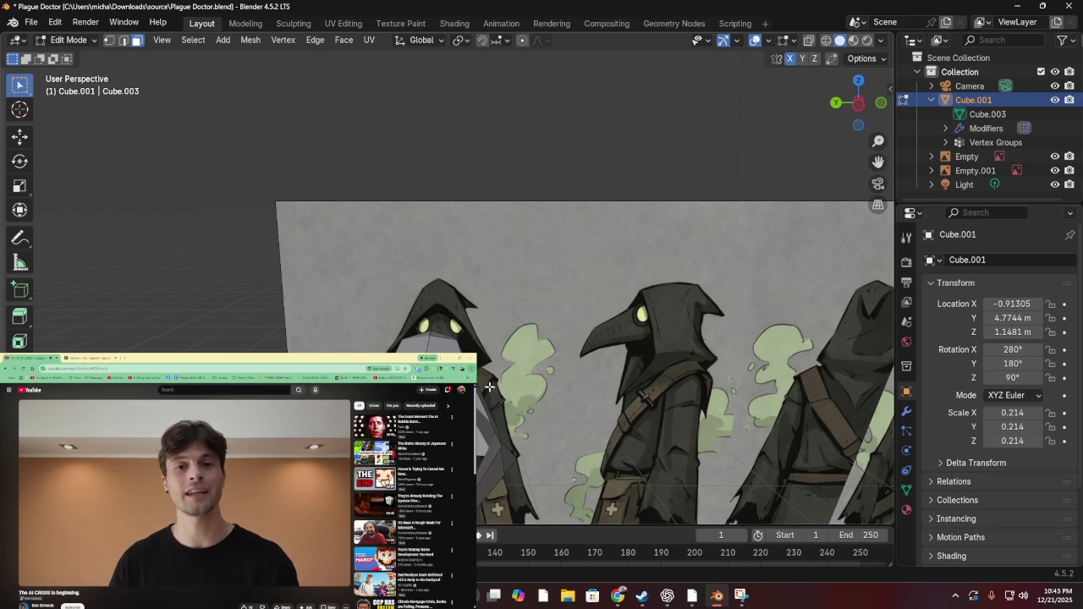
pyautogui.press('e')
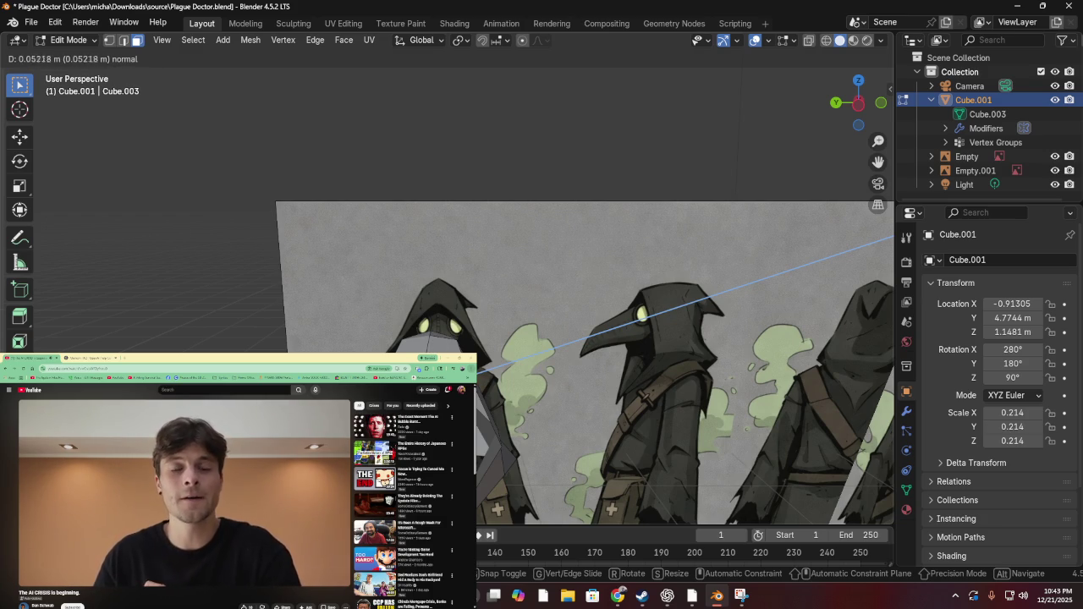
pyautogui.press('Return')
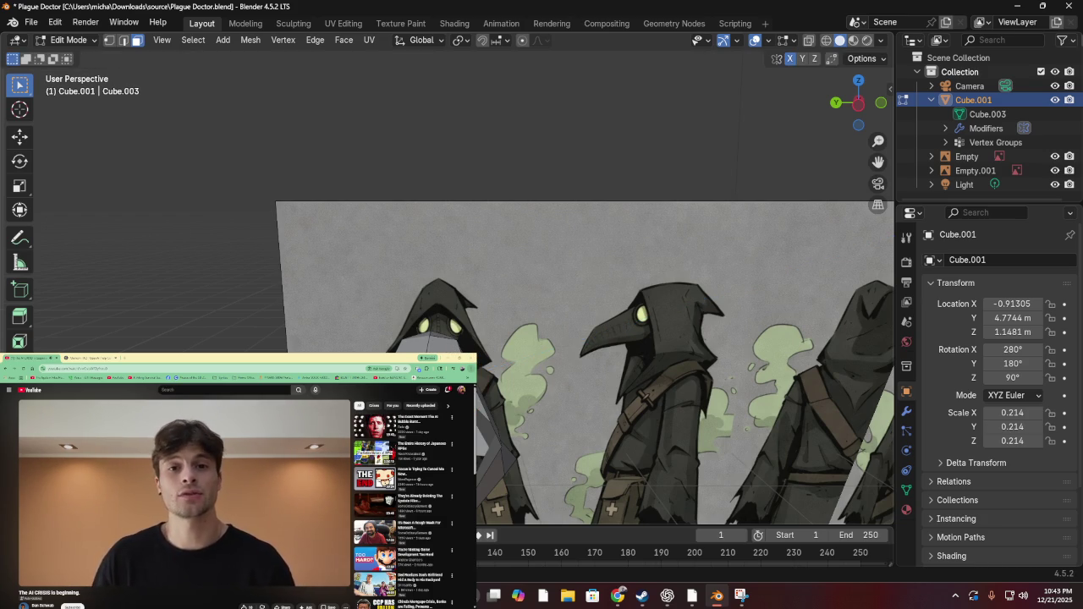
pyautogui.press('i')
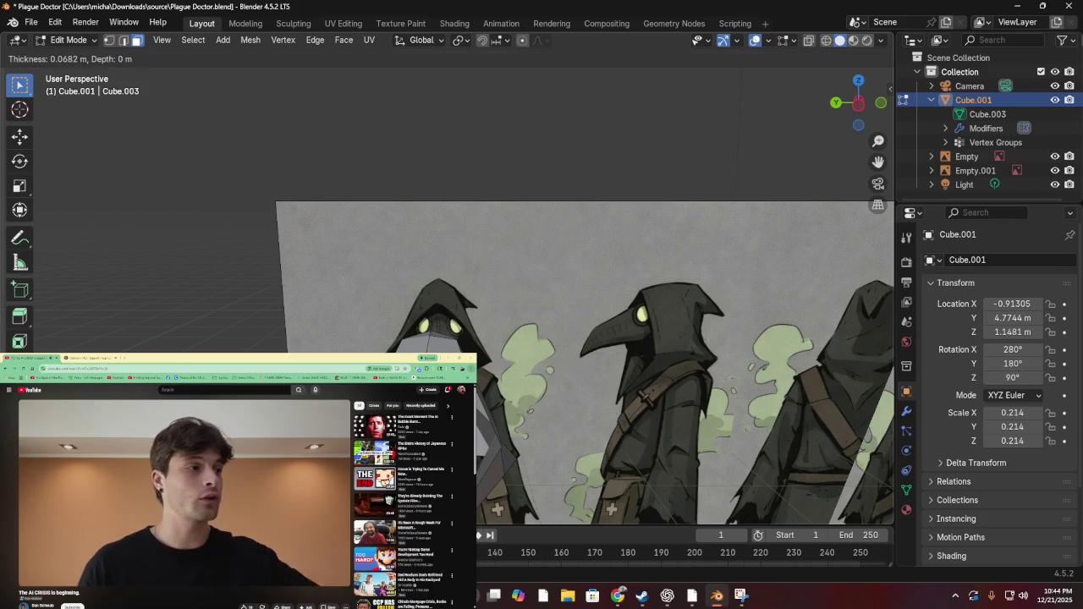
pyautogui.press('Return')
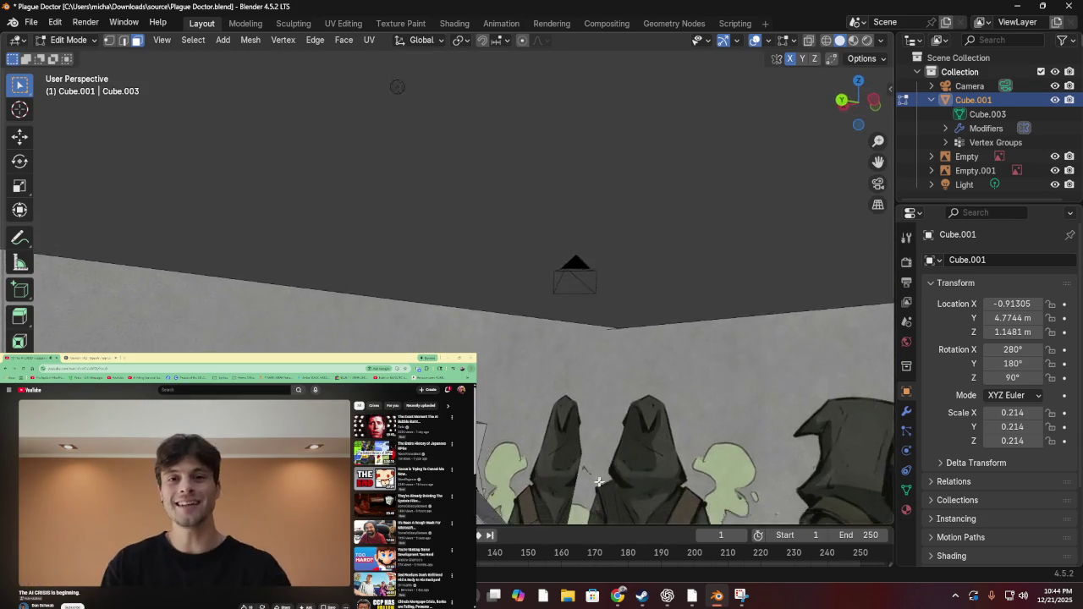
# Save Plague Doctor.blend, then extrude a face about 0.11 m along its normal
pyautogui.hotkey('ctrl', 's')
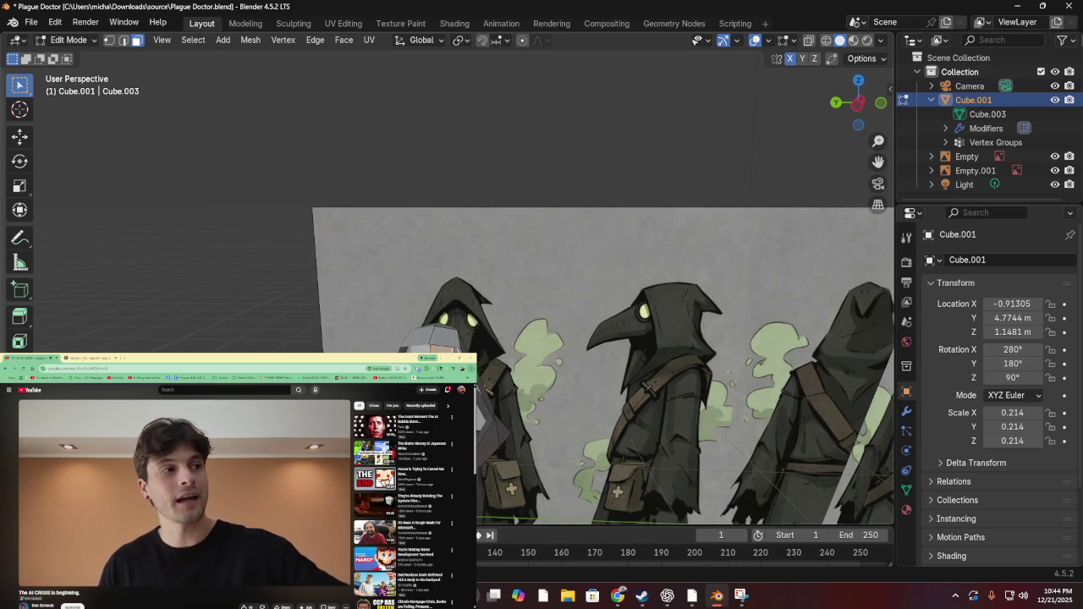
pyautogui.press('i')
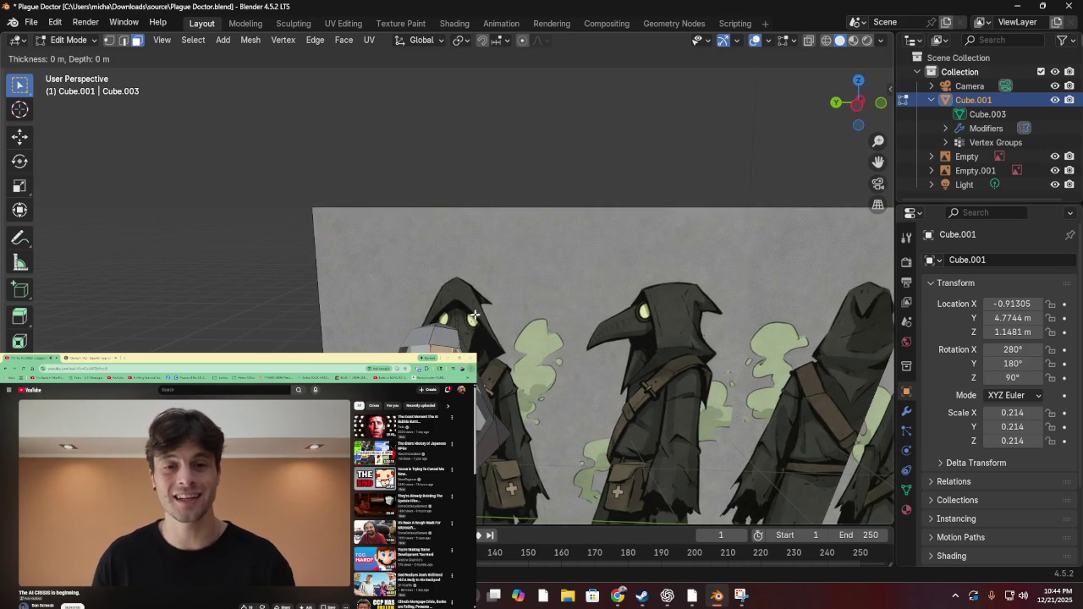
pyautogui.press('Escape')
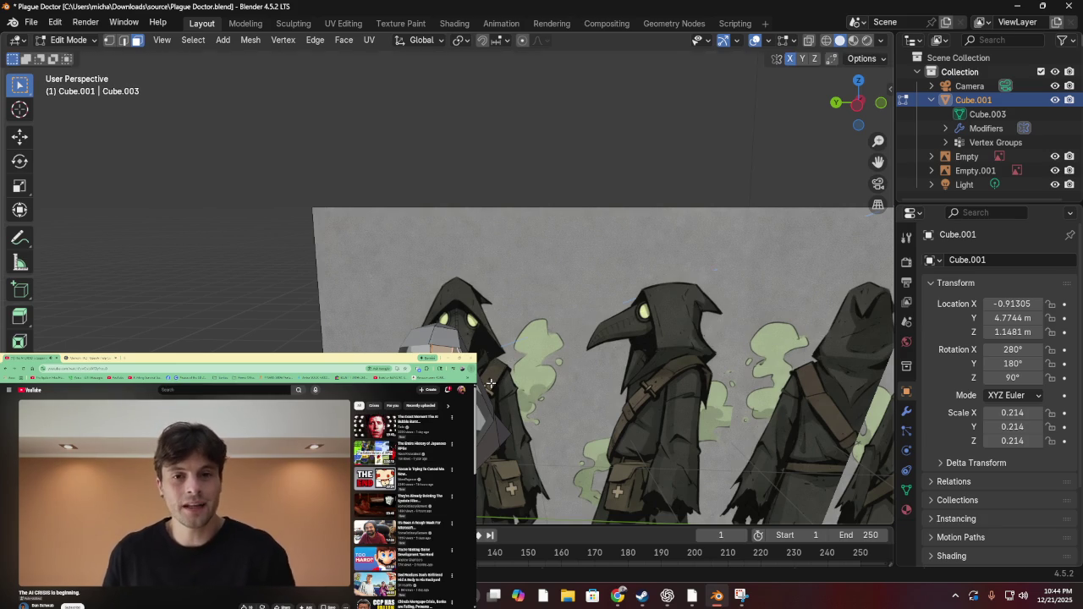
pyautogui.press('e')
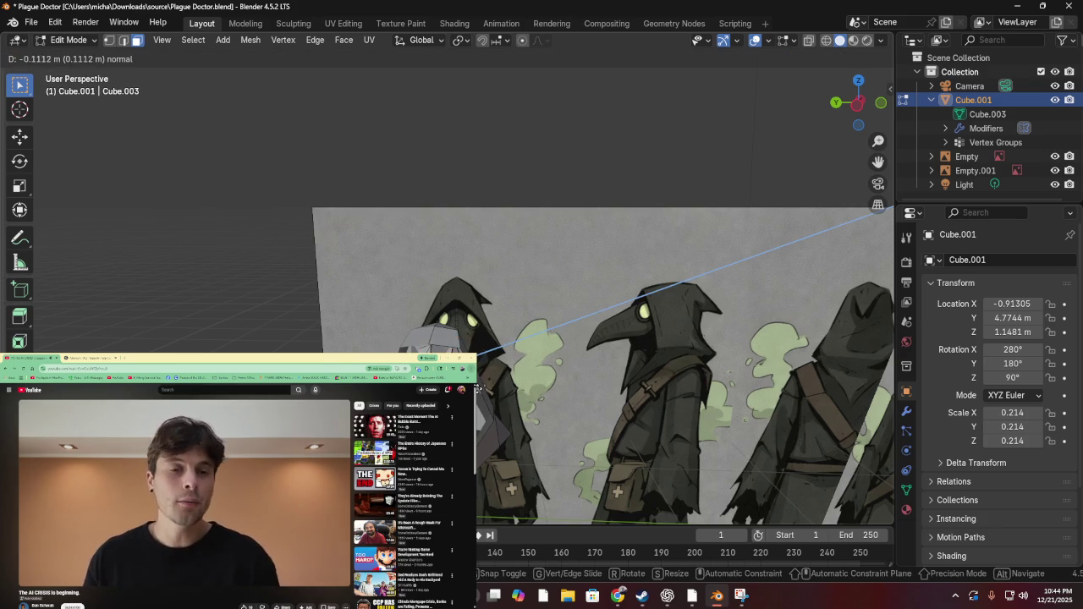
pyautogui.click(488, 390)
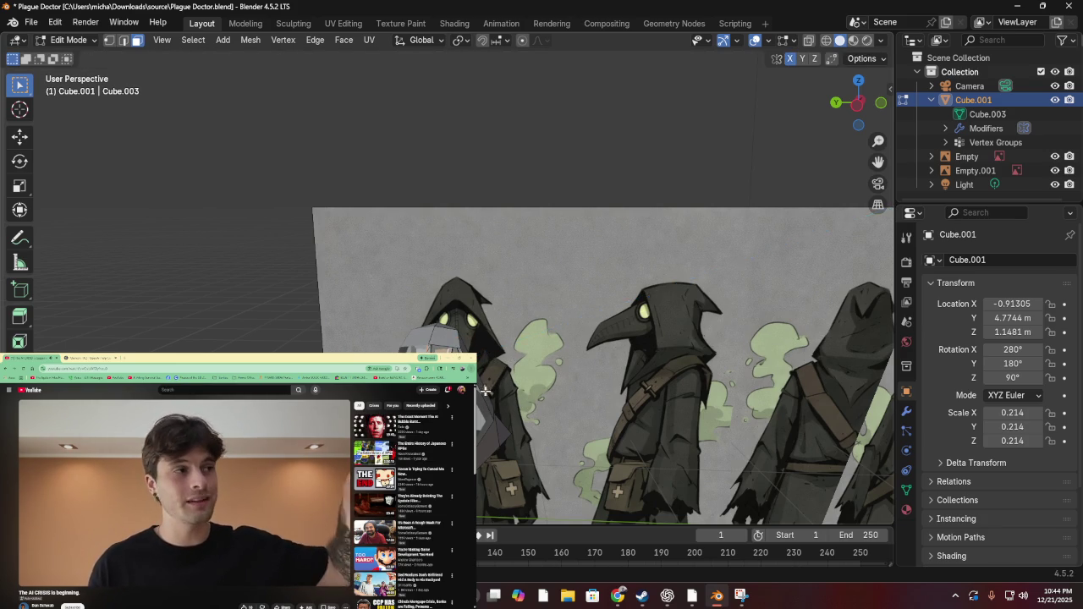
# Inset the face toward the reference by about 0.23 m and push it slightly inward
pyautogui.scroll(-2, 488, 391)
pyautogui.scroll(5, 387, 327)
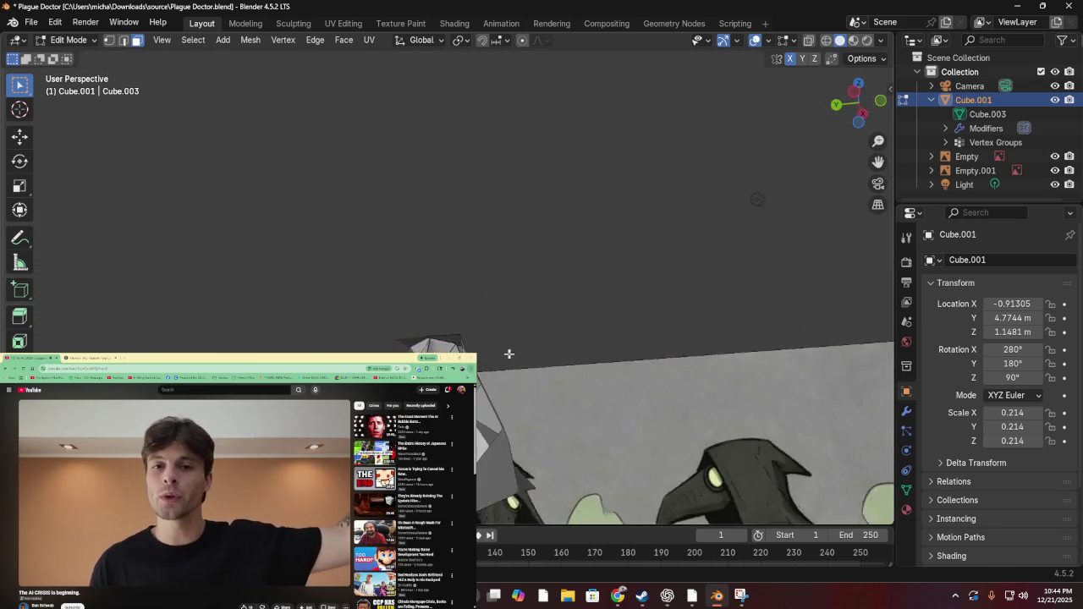
pyautogui.scroll(-2, 503, 351)
pyautogui.scroll(4, 503, 352)
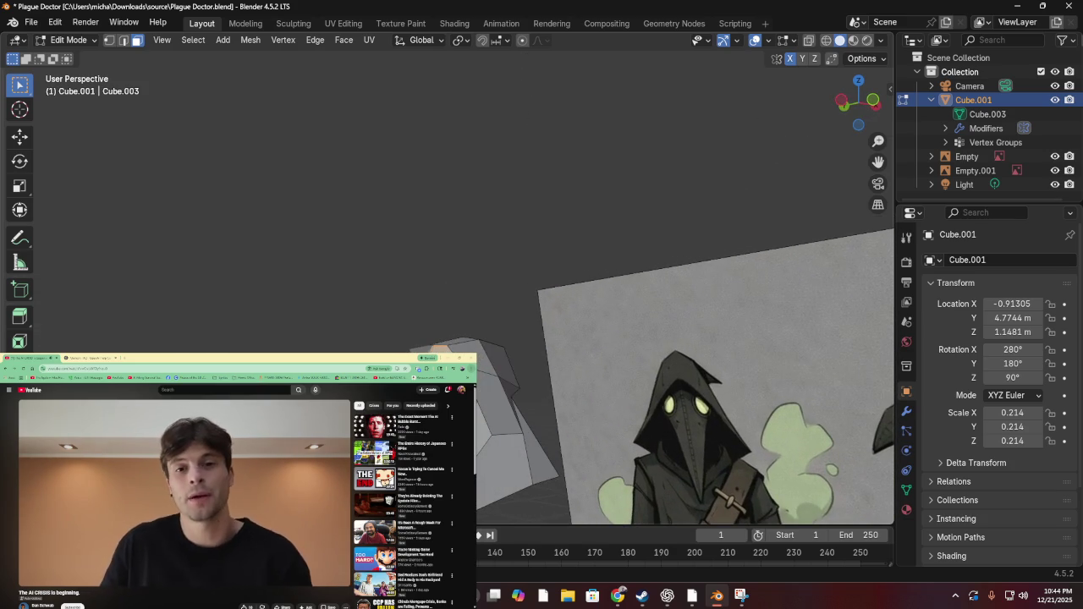
pyautogui.moveTo(499, 406); pyautogui.dragTo(478, 413)
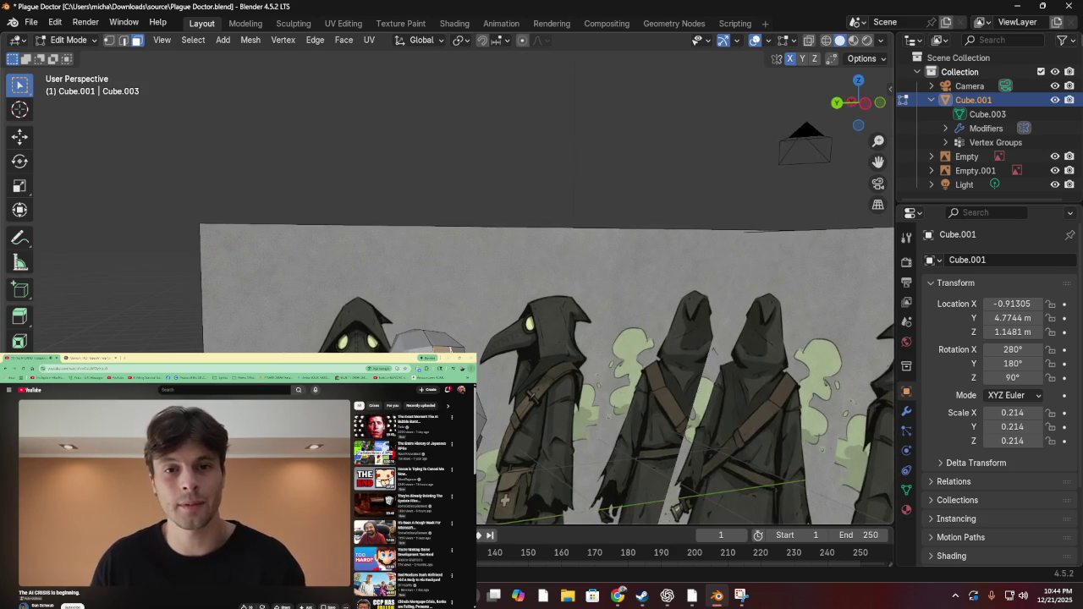
pyautogui.scroll(2, 496, 414)
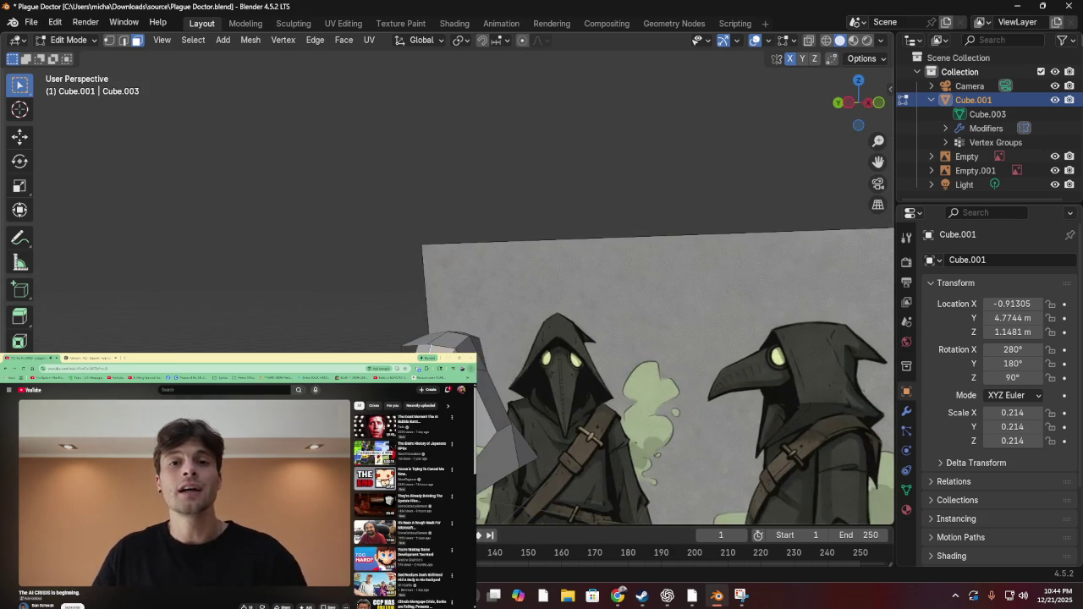
pyautogui.press('i')
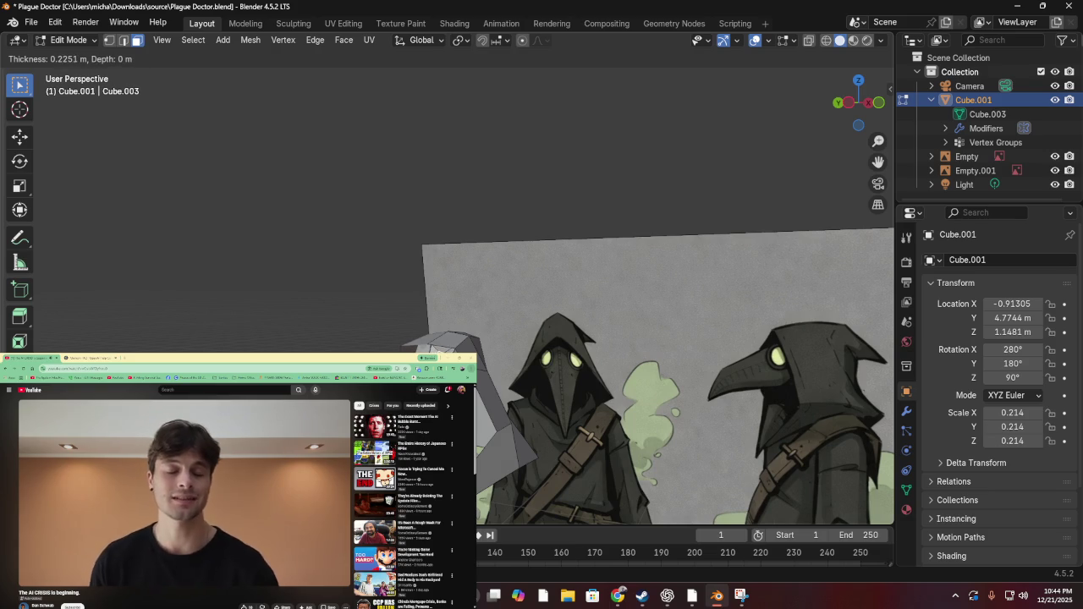
pyautogui.press('Return')
pyautogui.press('e')
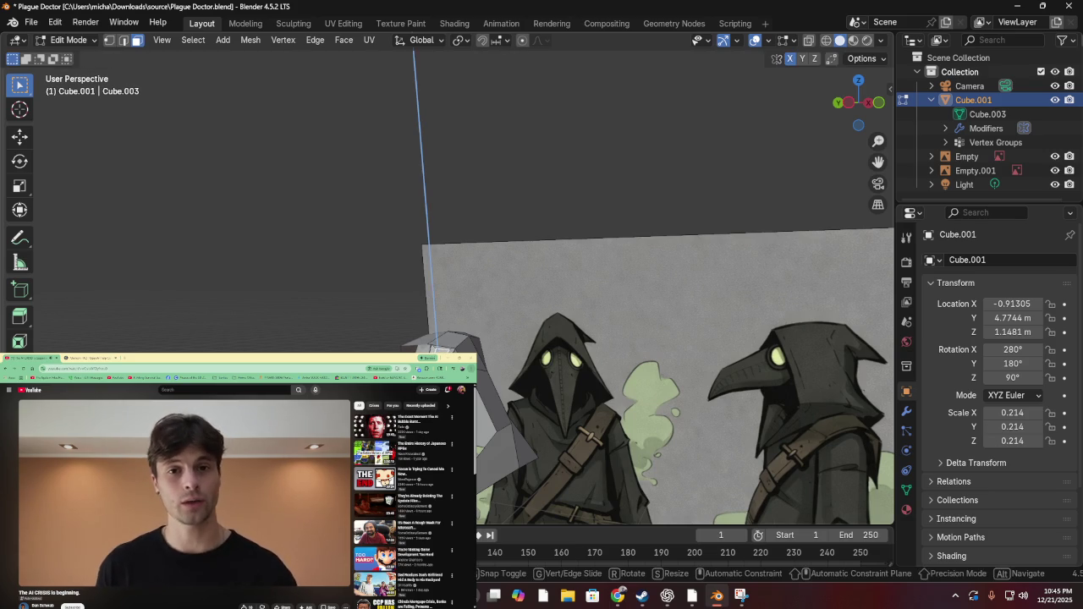
pyautogui.press('Return')
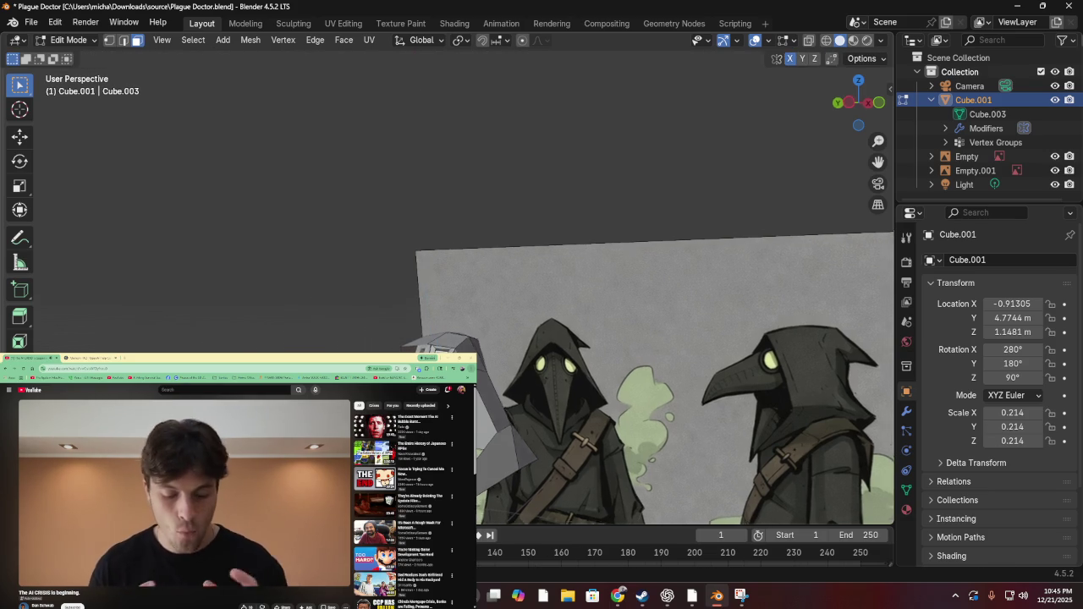
# Inspect the inset face from several angles, cancelling an extra extrusion
pyautogui.scroll(5, 525, 384)
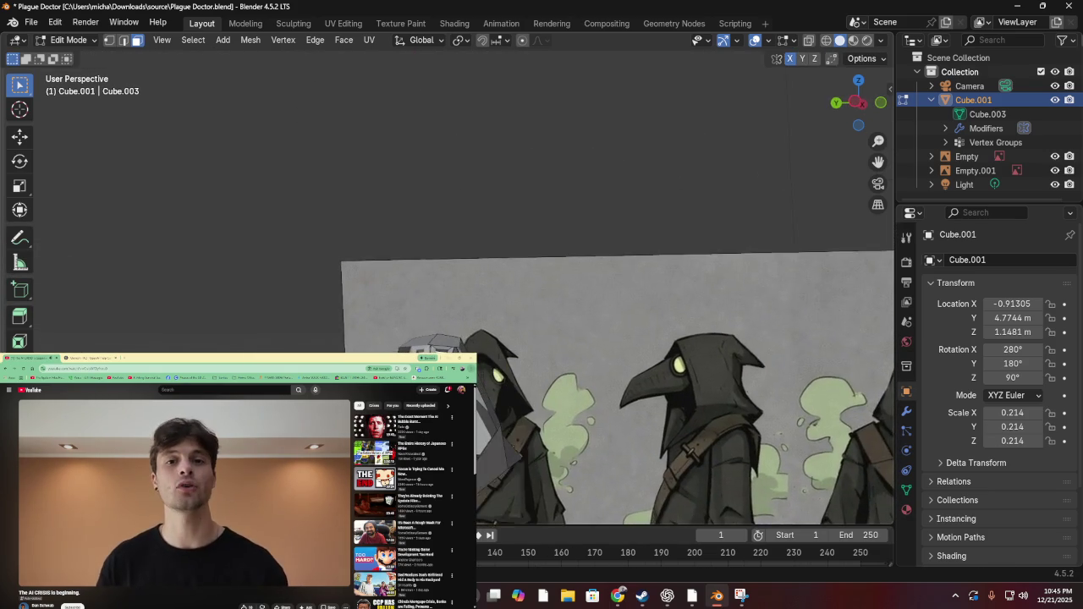
pyautogui.scroll(10, 525, 384)
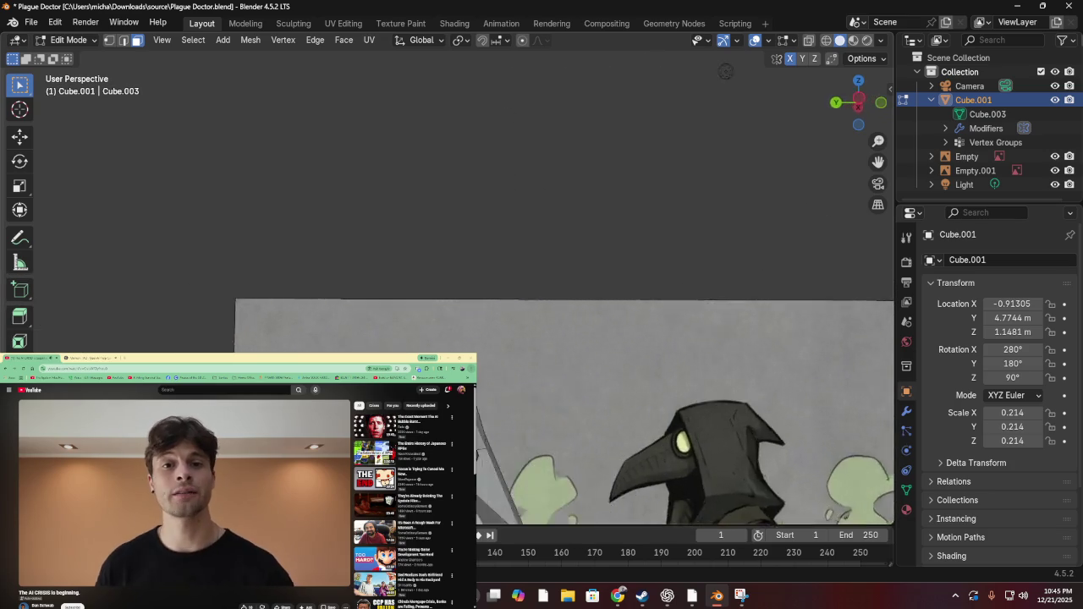
pyautogui.scroll(5, 529, 420)
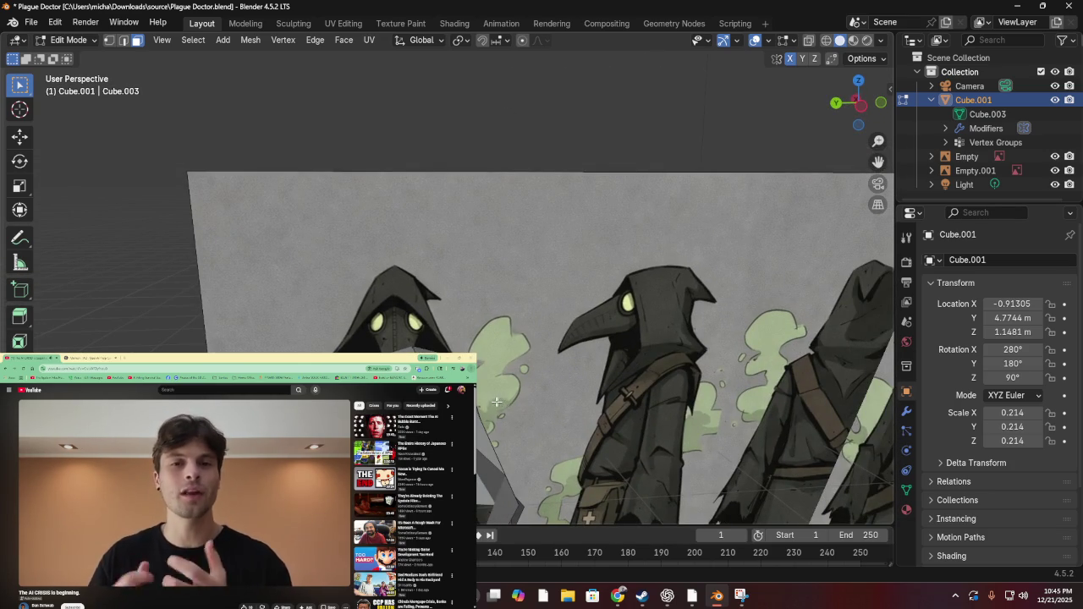
pyautogui.scroll(-5, 317, 330)
pyautogui.press('e')
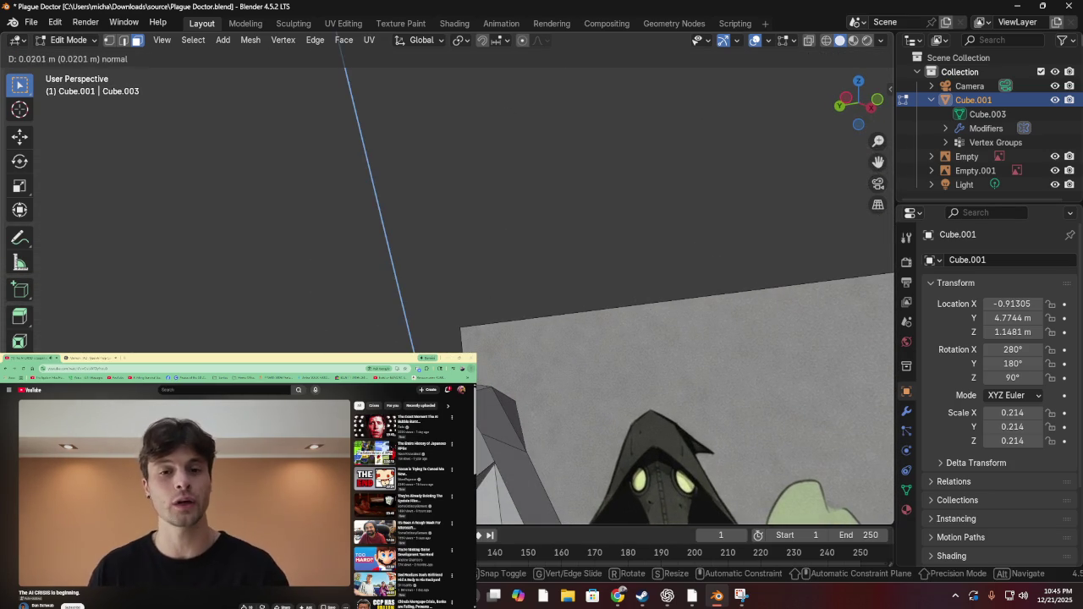
pyautogui.press('Escape')
pyautogui.scroll(-5, 477, 425)
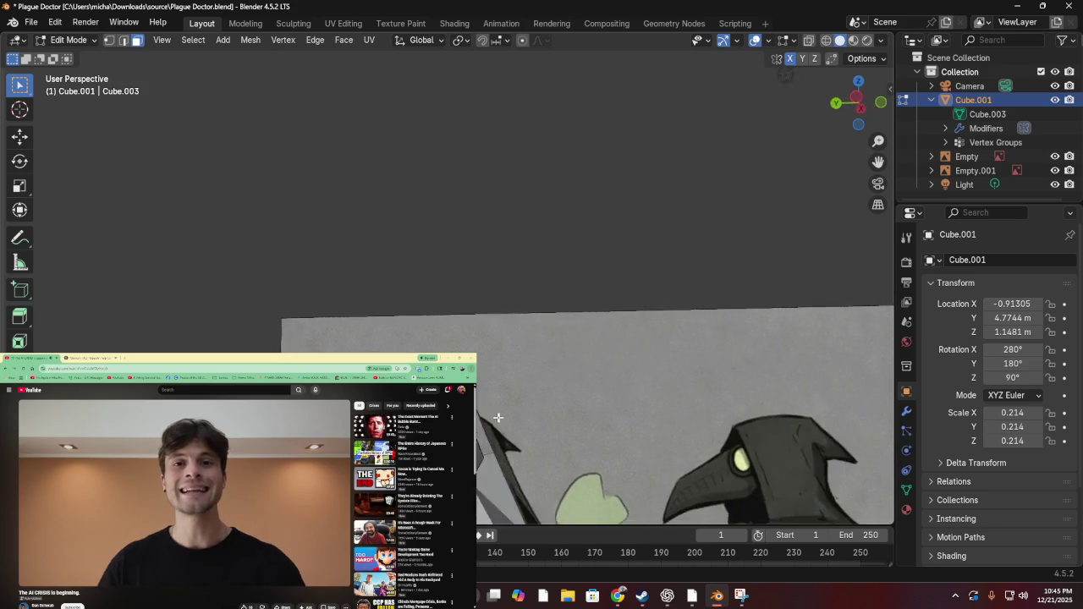
pyautogui.scroll(5, 477, 426)
pyautogui.hscroll(-3, 477, 426)
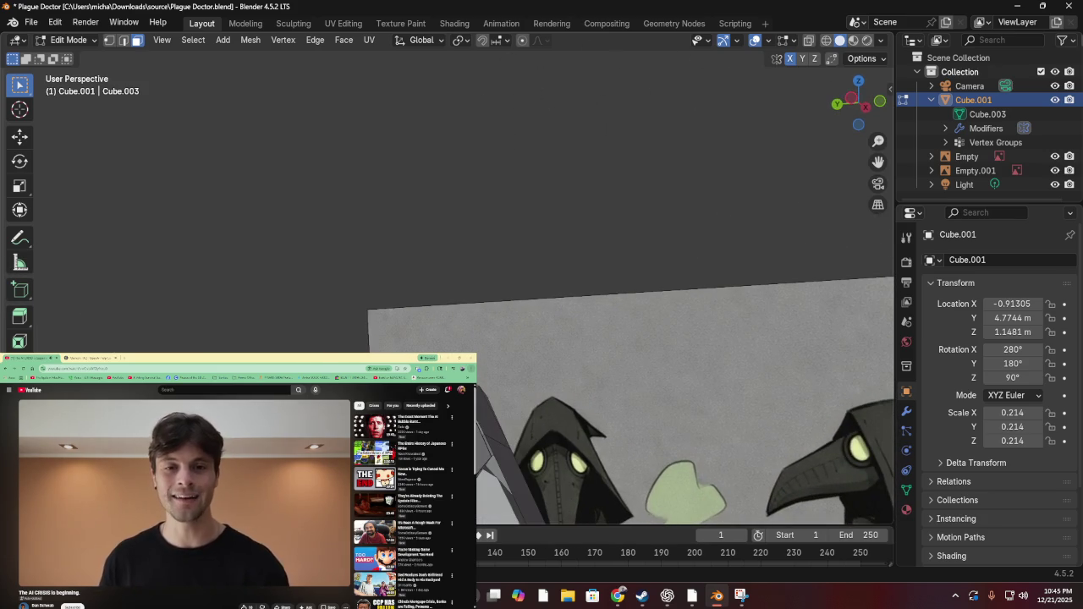
pyautogui.hscroll(5, 598, 492)
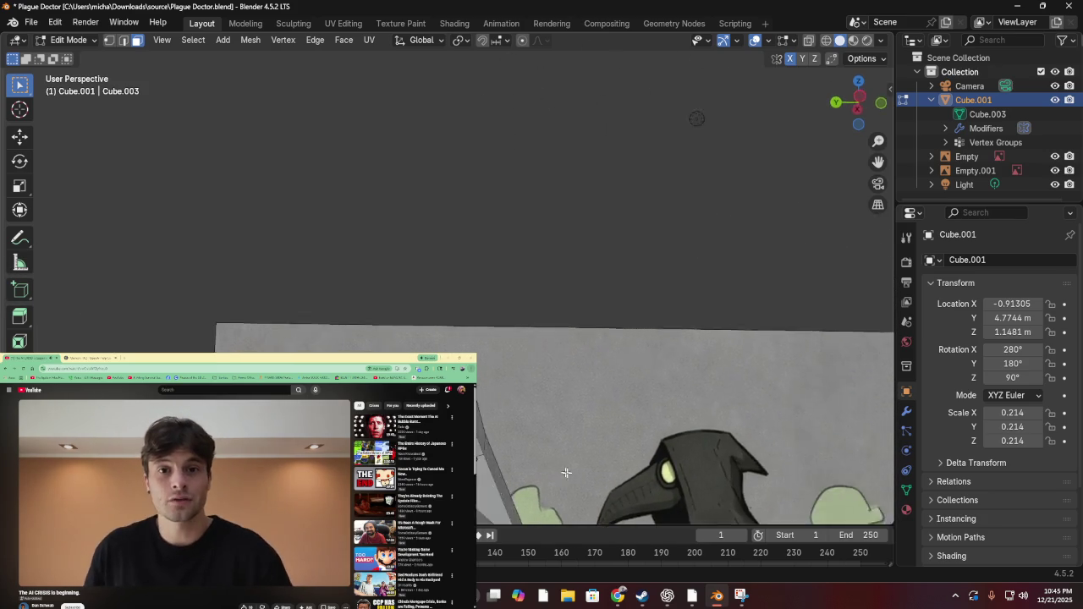
pyautogui.scroll(5, 606, 252)
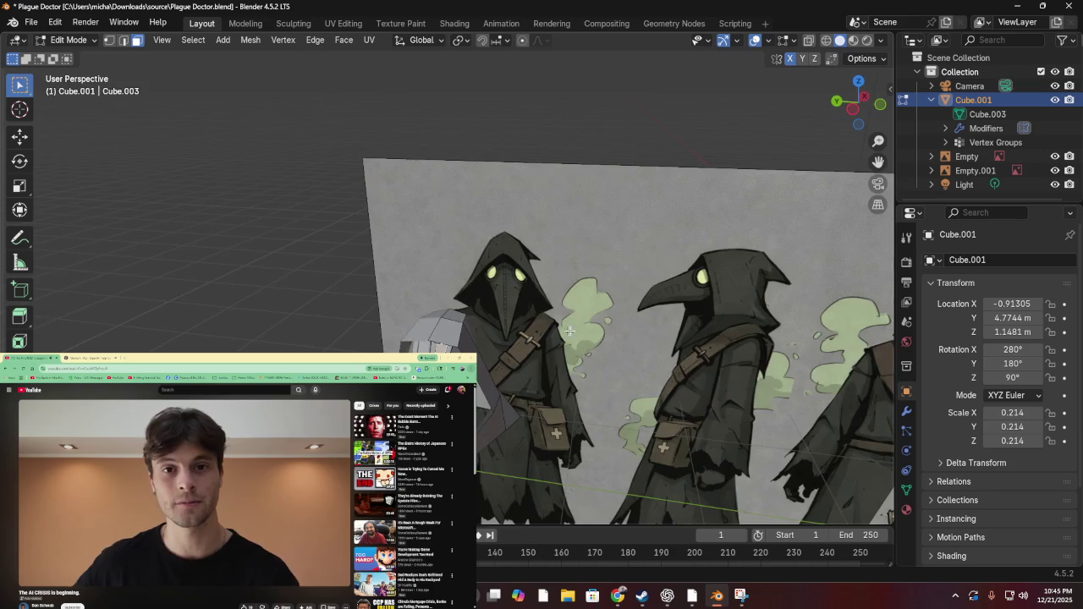
pyautogui.scroll(-3, 656, 295)
pyautogui.hscroll(-5, 684, 299)
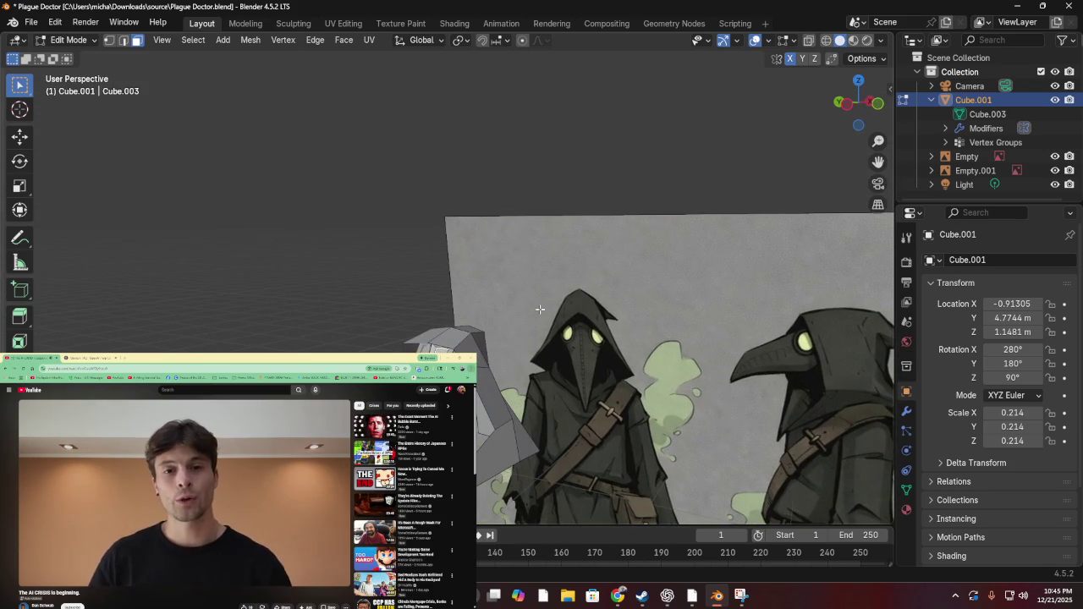
pyautogui.scroll(-2, 586, 309)
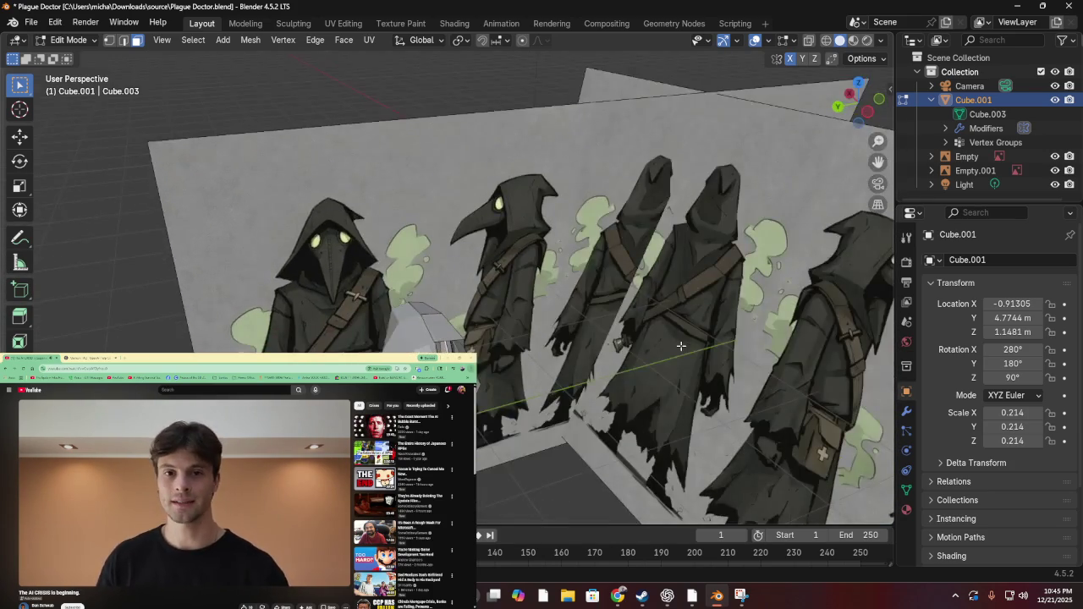
pyautogui.scroll(3, 589, 289)
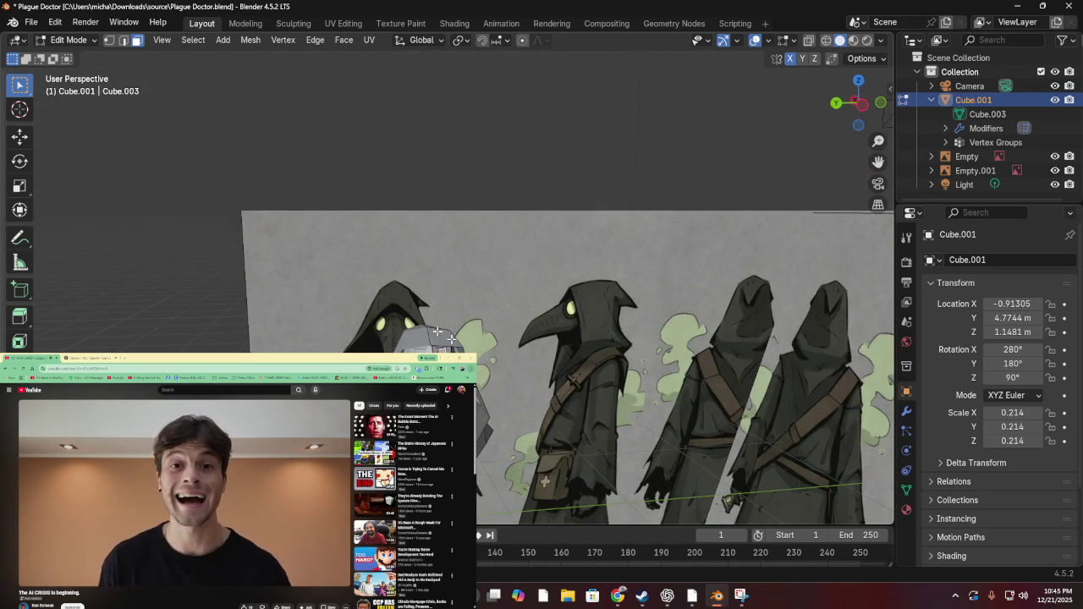
pyautogui.scroll(1, 454, 329)
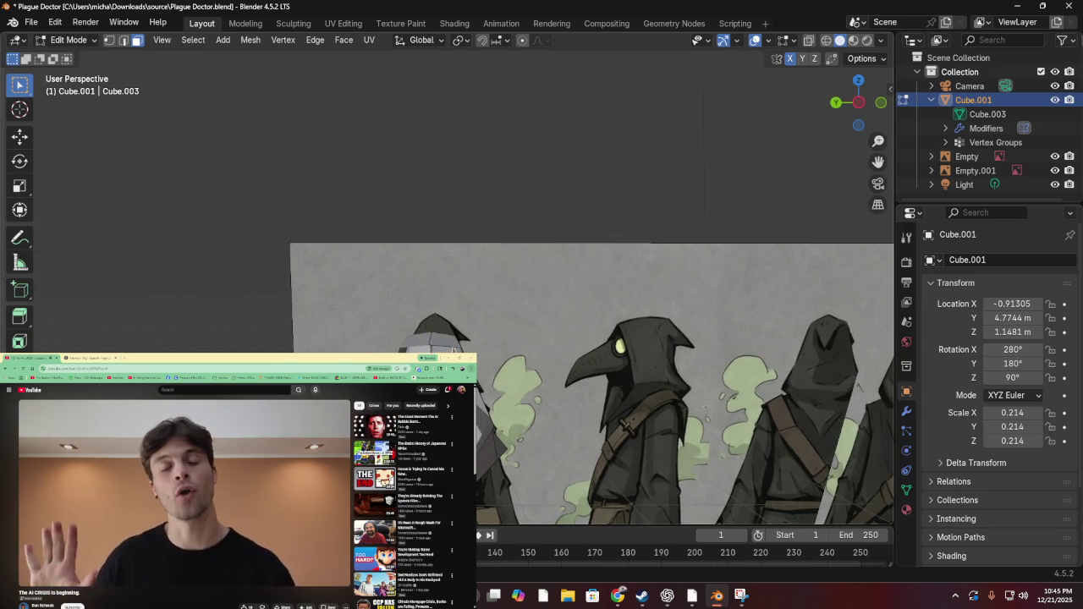
# Delete the chosen edges in edge select, inspect the mesh, and return to face select
pyautogui.press('2')
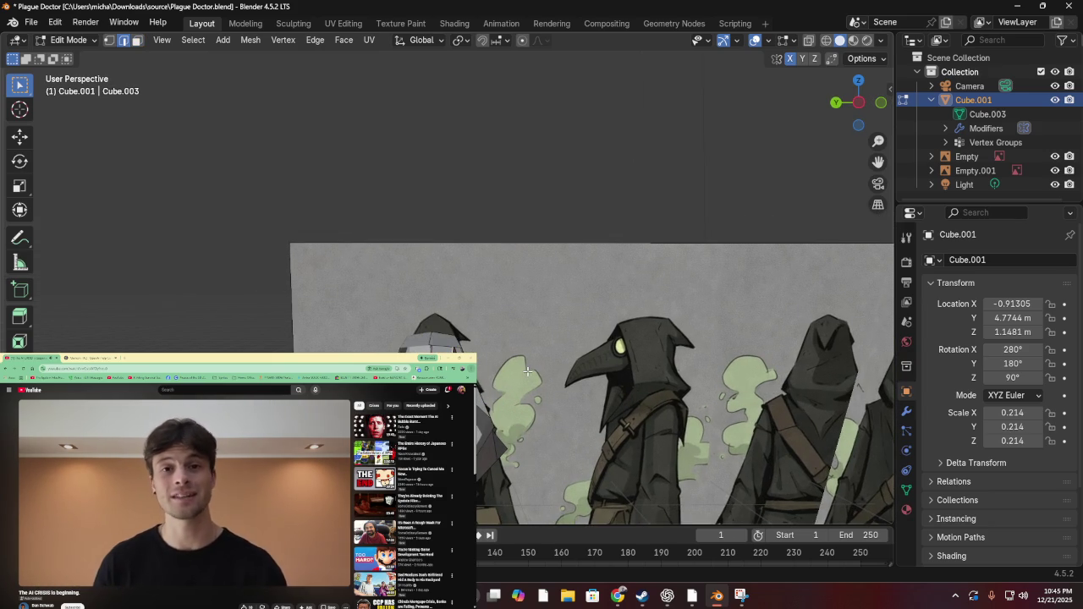
pyautogui.press('x')
pyautogui.click(497, 382)
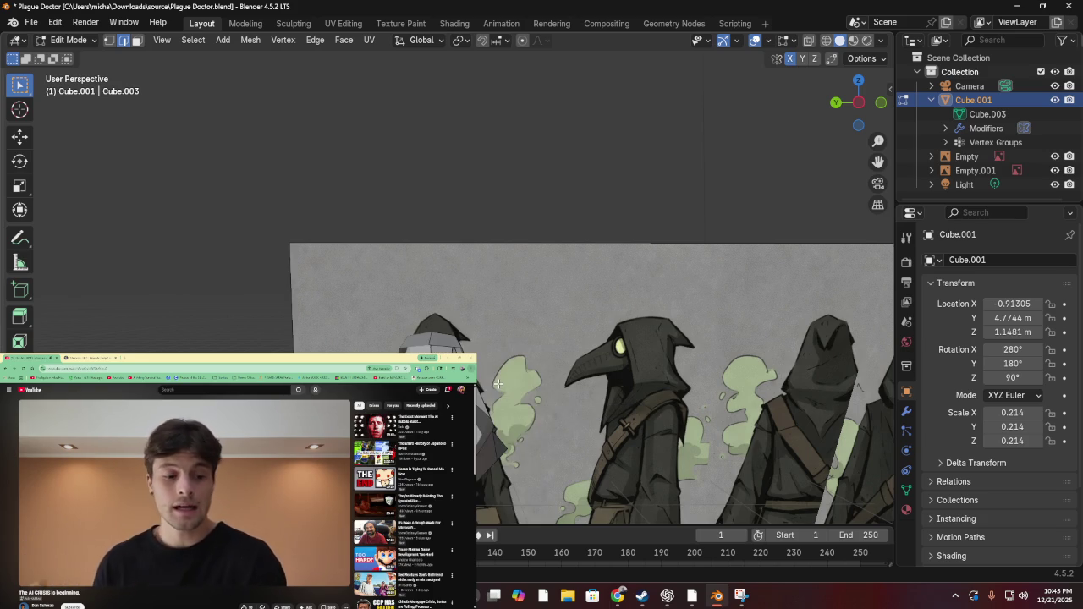
pyautogui.moveTo(497, 382)
pyautogui.mouseDown()
pyautogui.moveTo(351, 326)
pyautogui.moveTo(275, 334)
pyautogui.mouseUp()
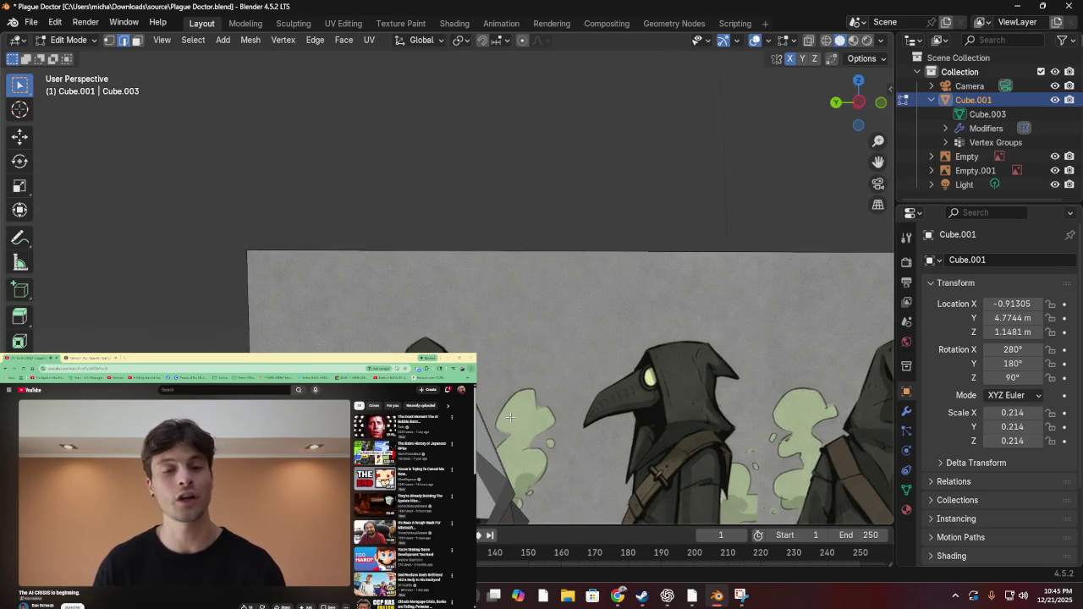
pyautogui.moveTo(505, 450); pyautogui.dragTo(469, 433)
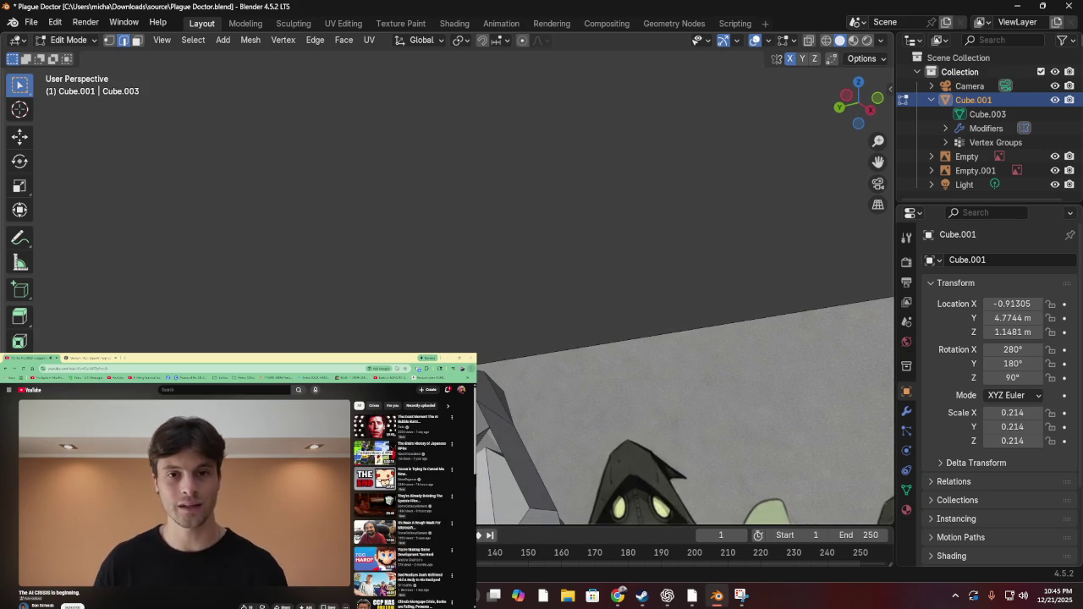
pyautogui.press('3')
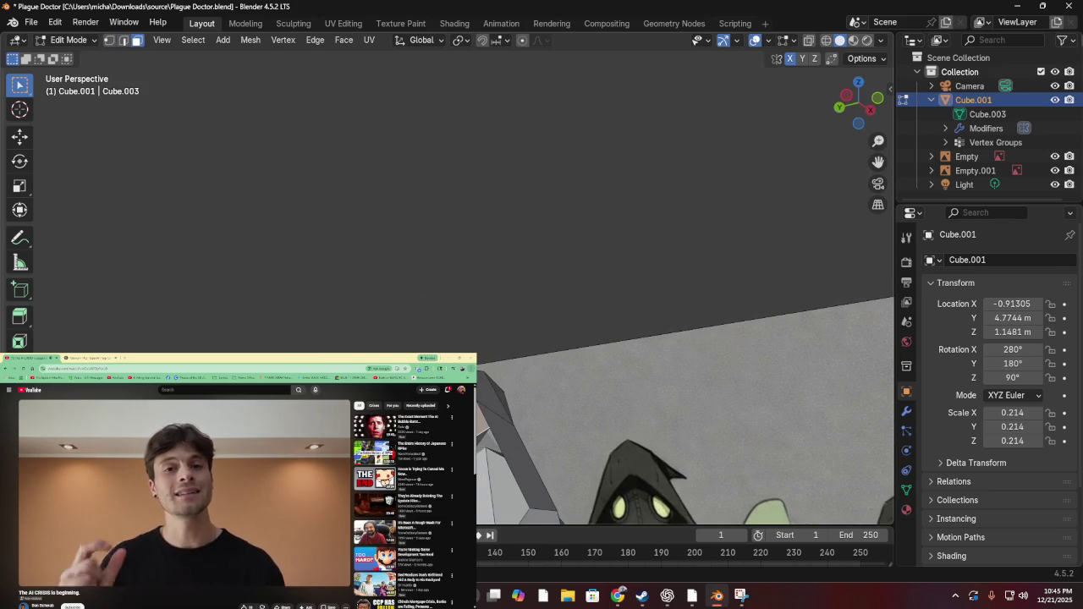
pyautogui.hotkey('ctrl', 'f')
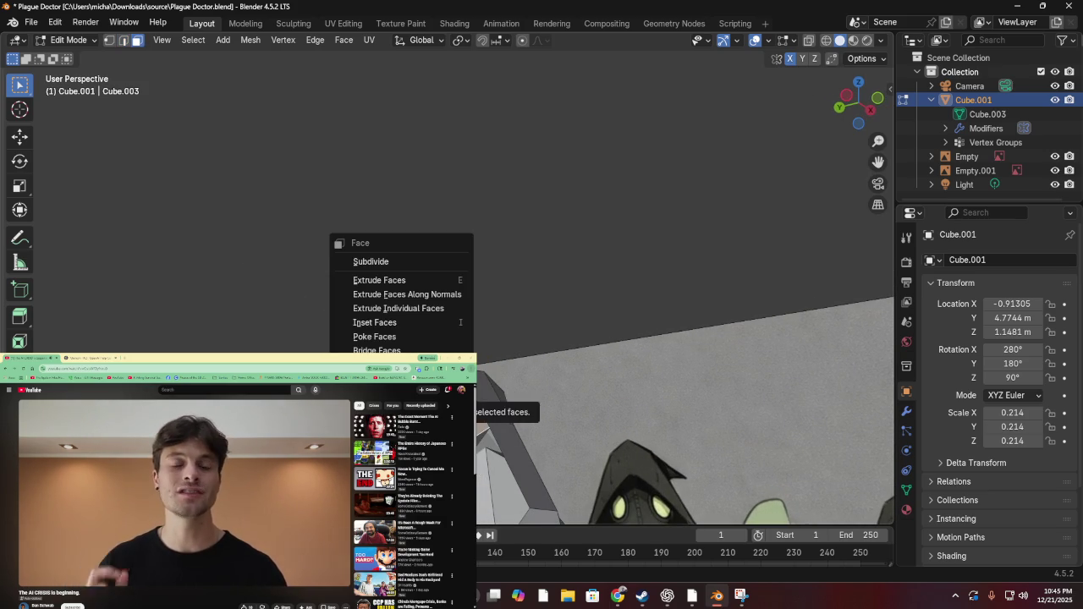
pyautogui.click(481, 427)
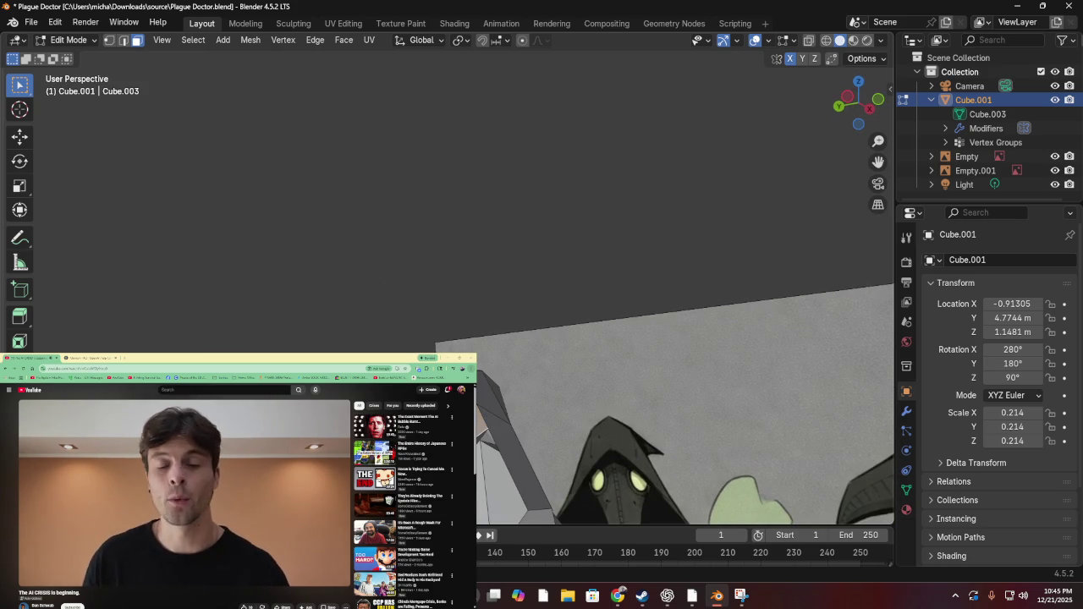
pyautogui.hotkey('ctrl', 'f')
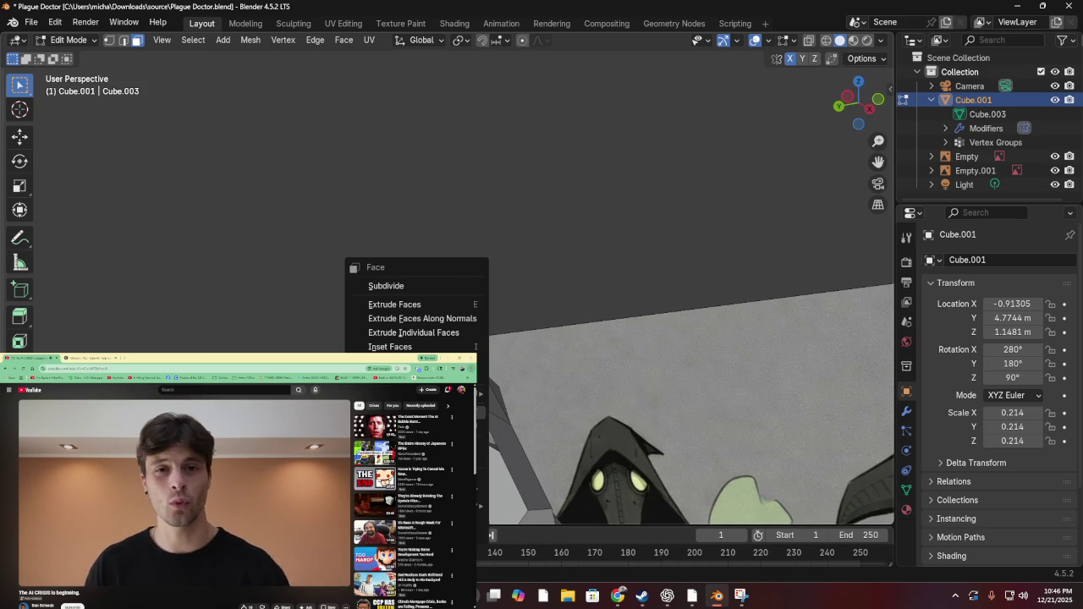
pyautogui.click(526, 452)
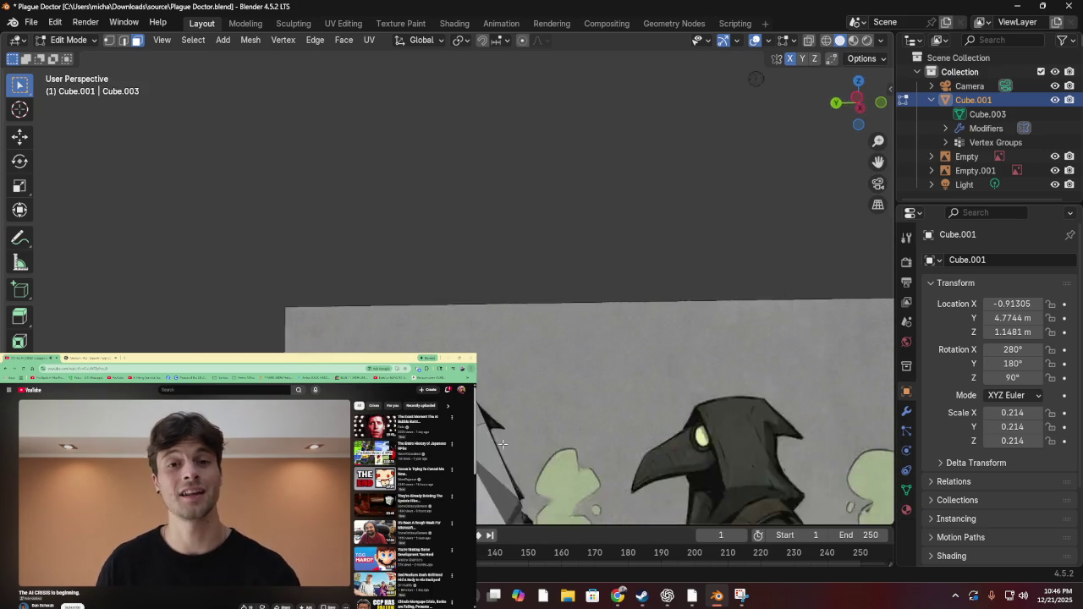
pyautogui.hotkey('ctrl', 'f')
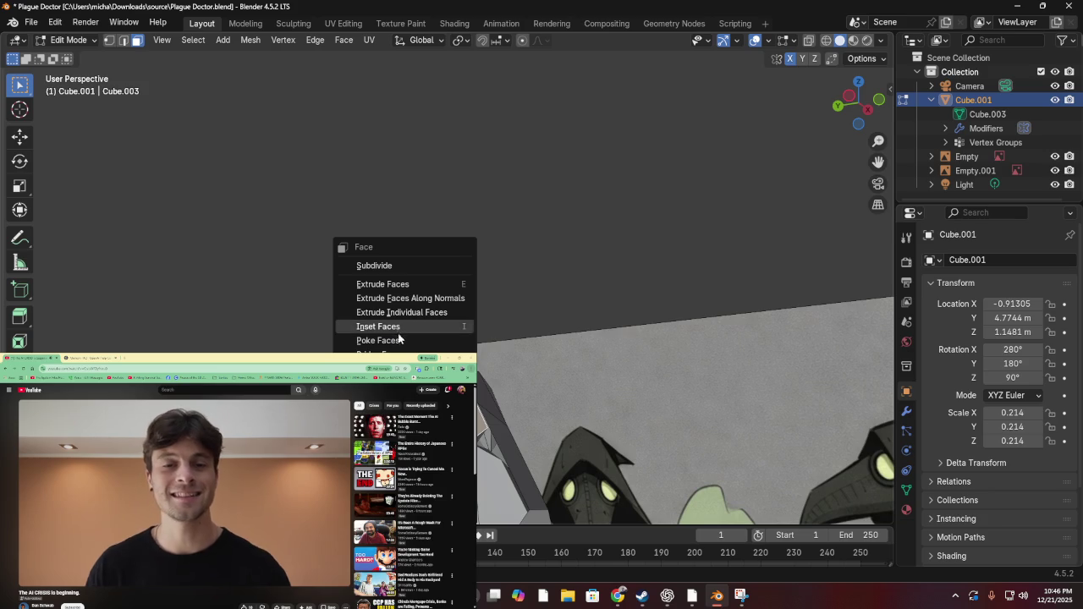
pyautogui.click(404, 340)
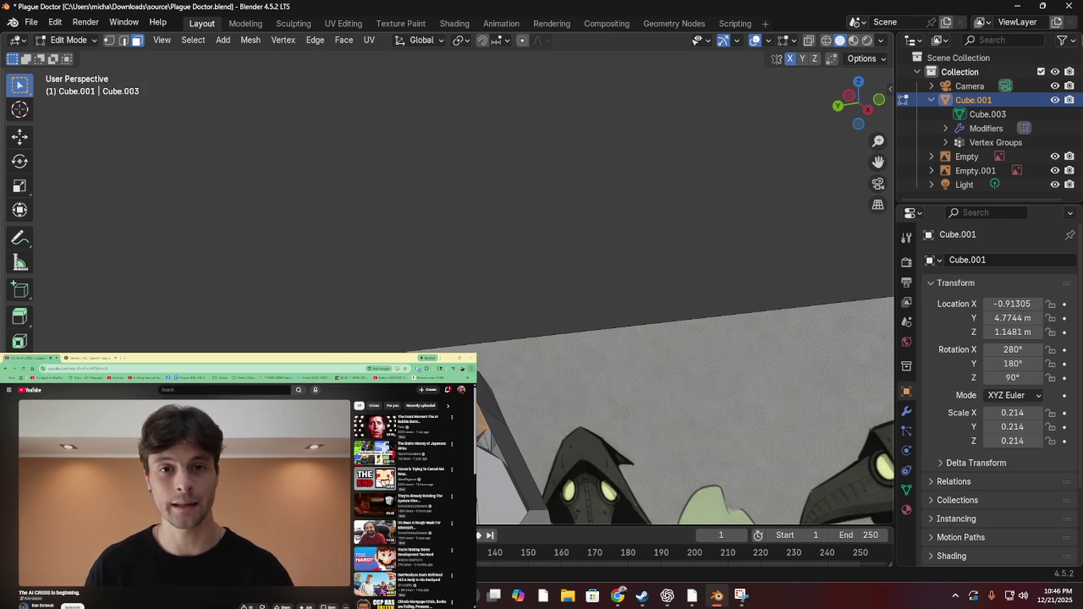
pyautogui.hotkey('ctrl', 'f')
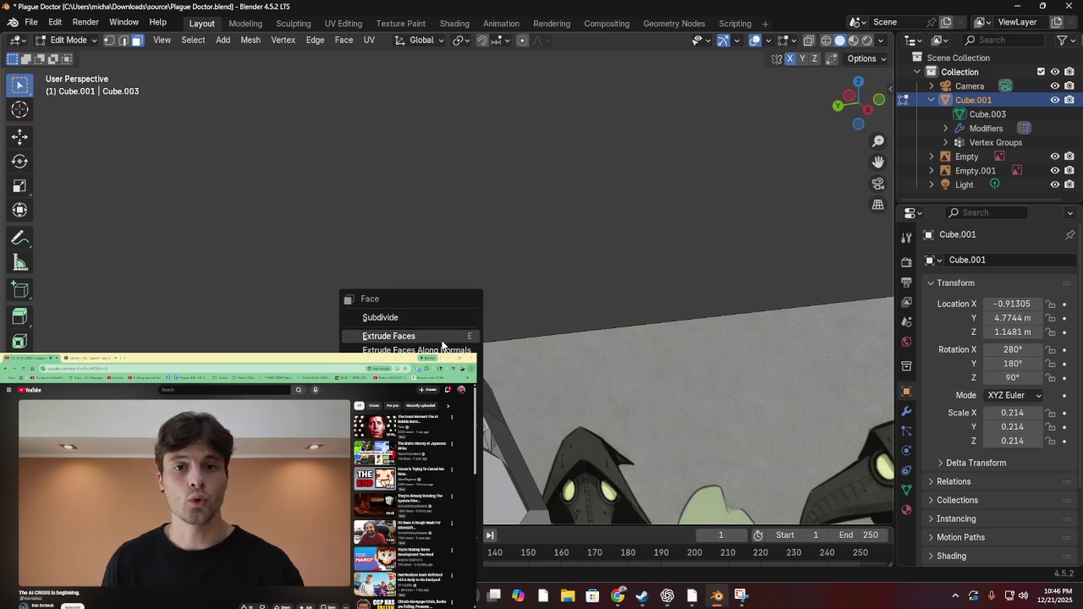
pyautogui.click(435, 317)
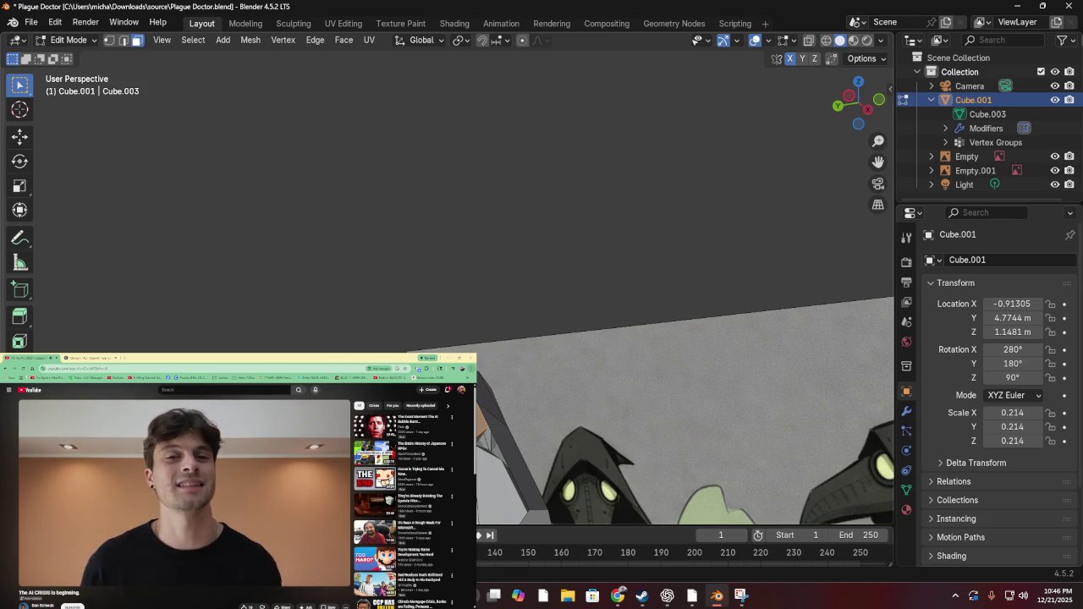
pyautogui.hotkey('ctrl', 'f')
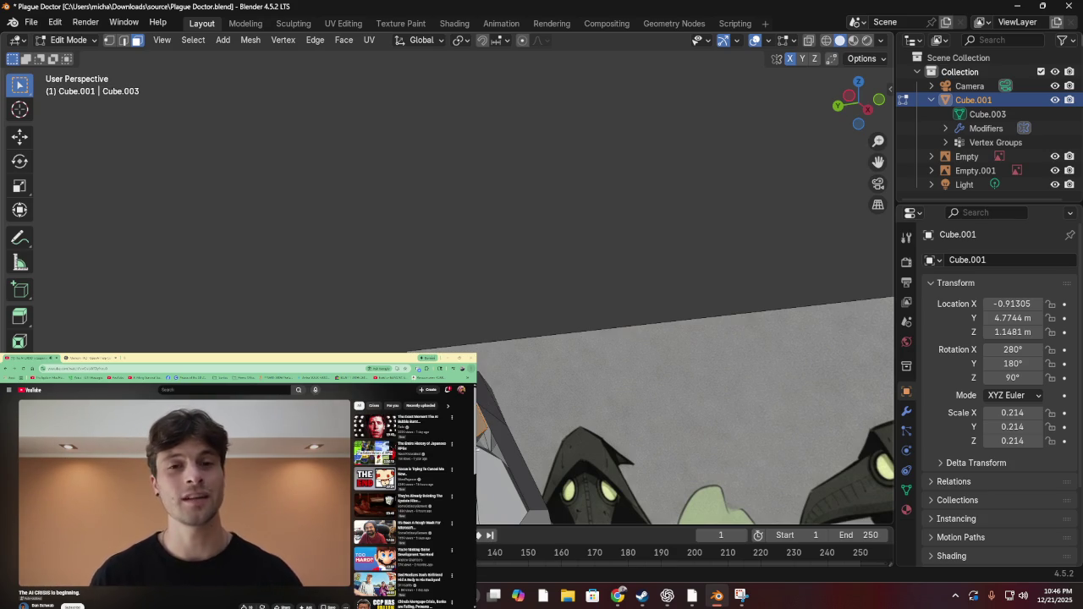
pyautogui.hotkey('ctrl', 'f')
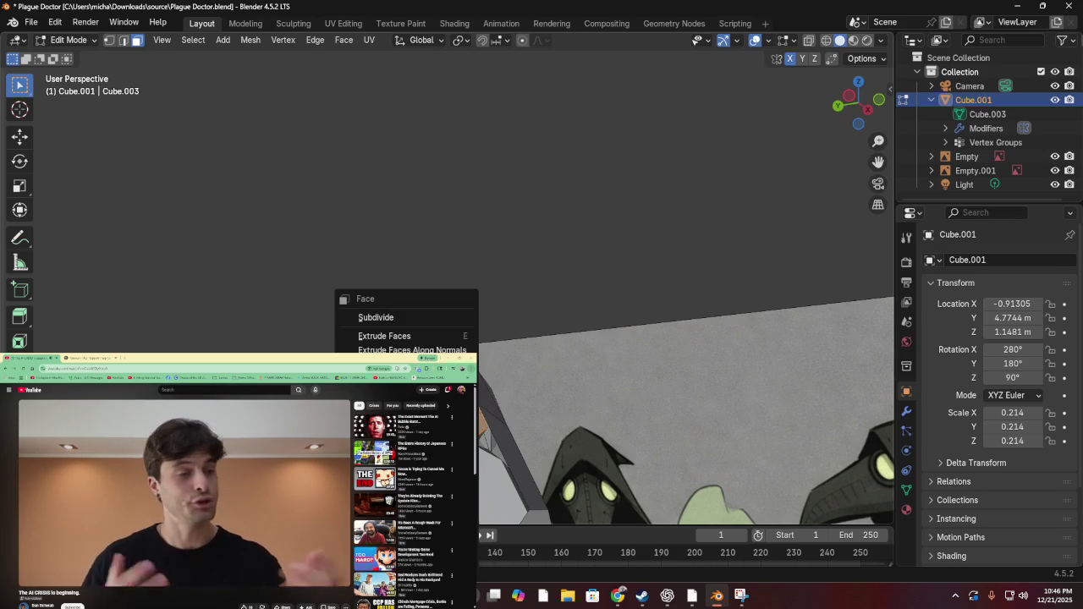
pyautogui.hotkey('ctrl', 'f')
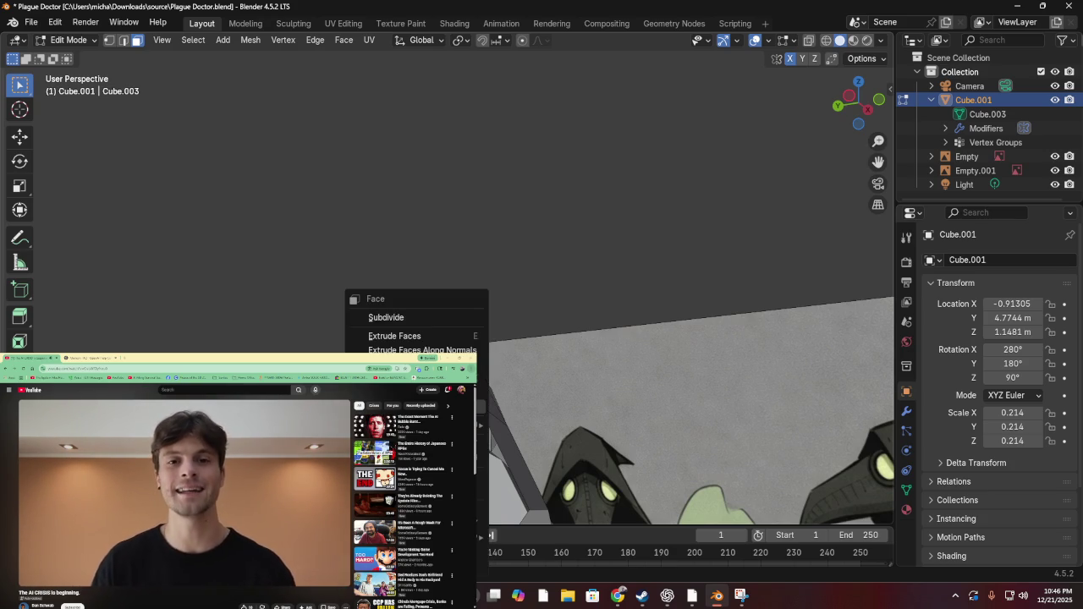
pyautogui.press('u')
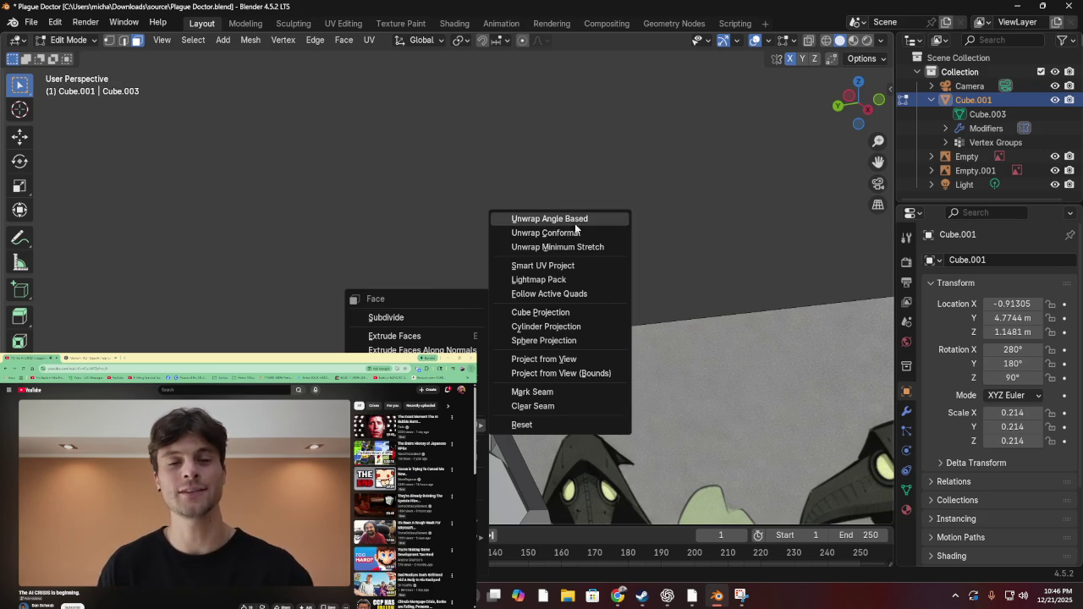
pyautogui.click(580, 218)
pyautogui.hotkey('ctrl', 'f')
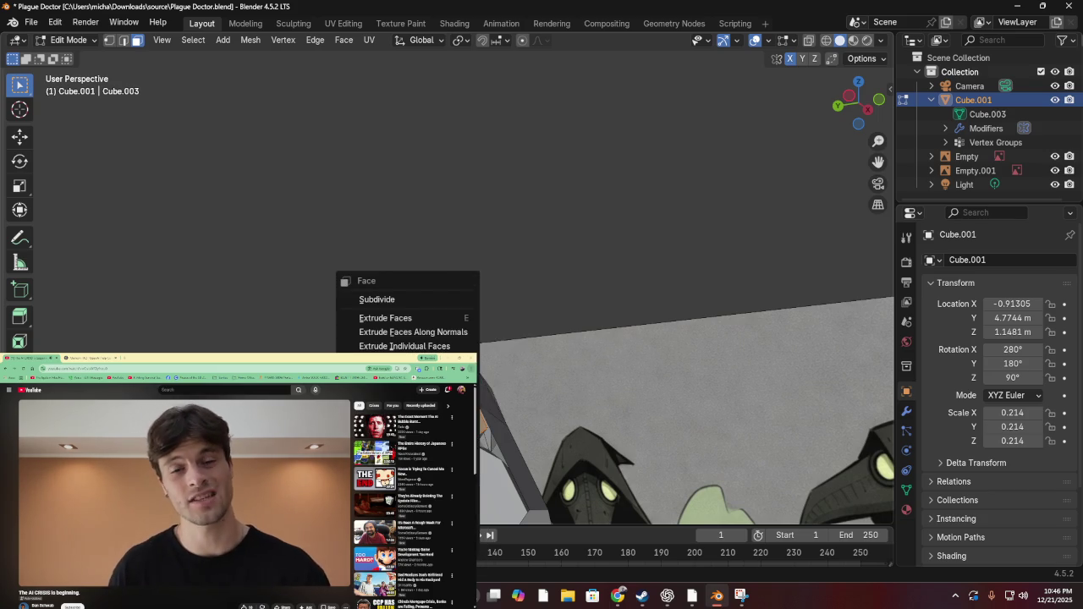
pyautogui.press('u')
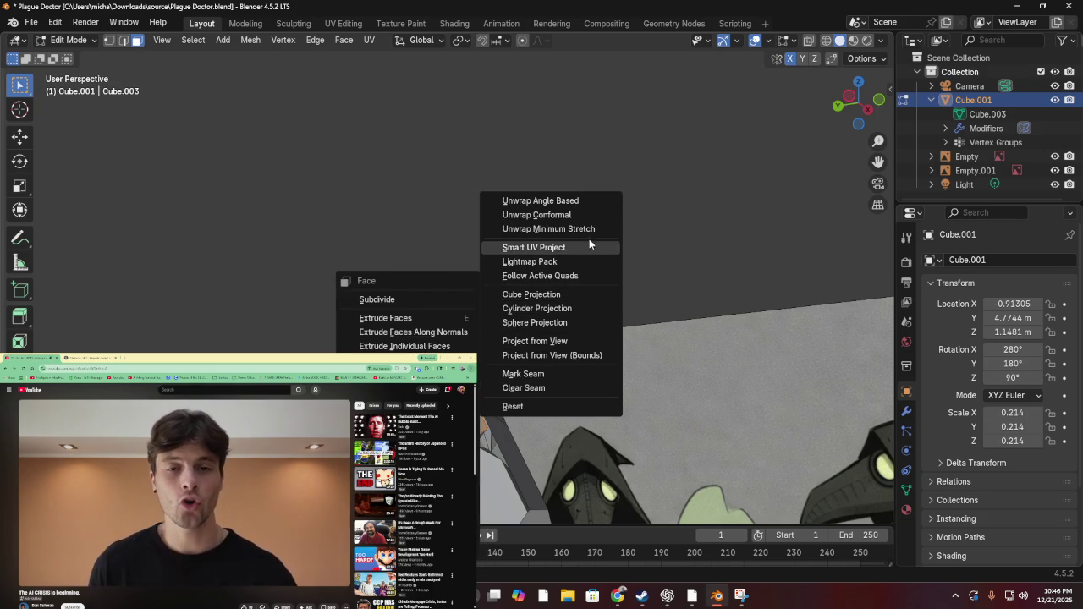
pyautogui.click(571, 215)
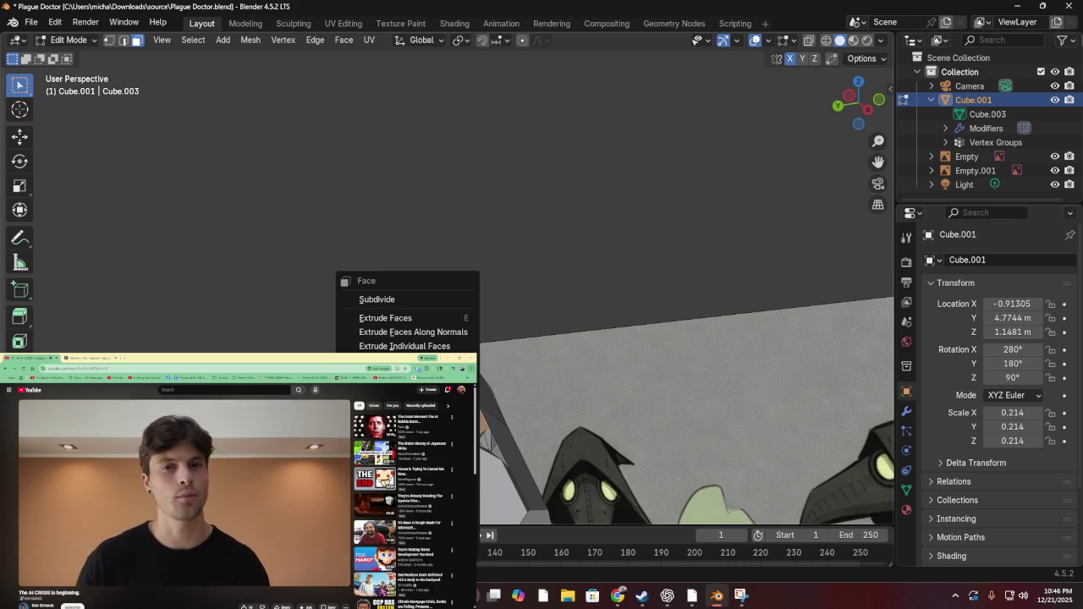
pyautogui.hotkey('ctrl', 'f')
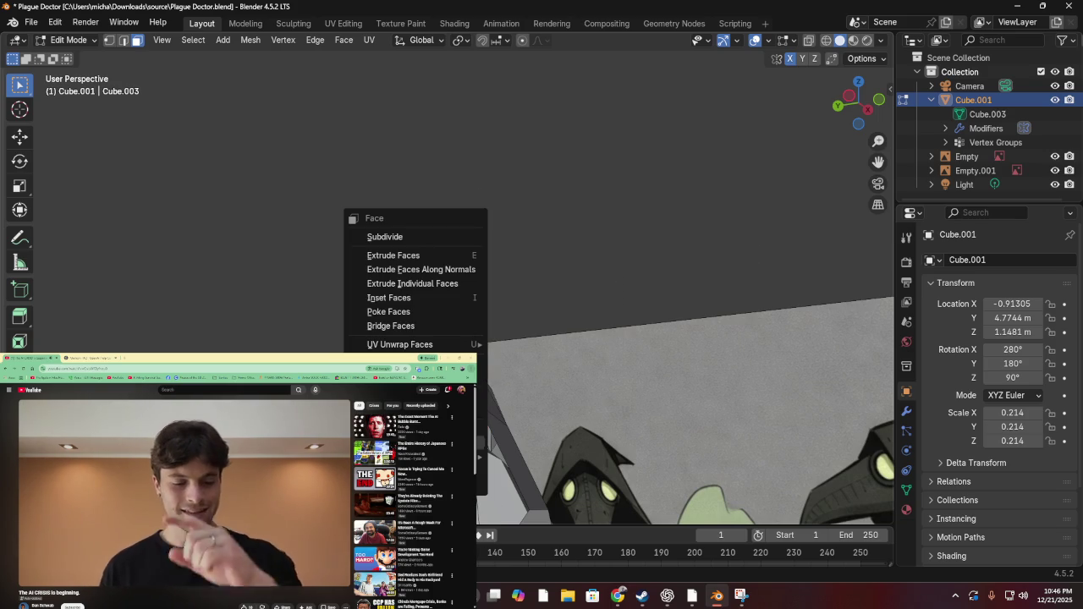
pyautogui.press('p')
pyautogui.click(567, 455)
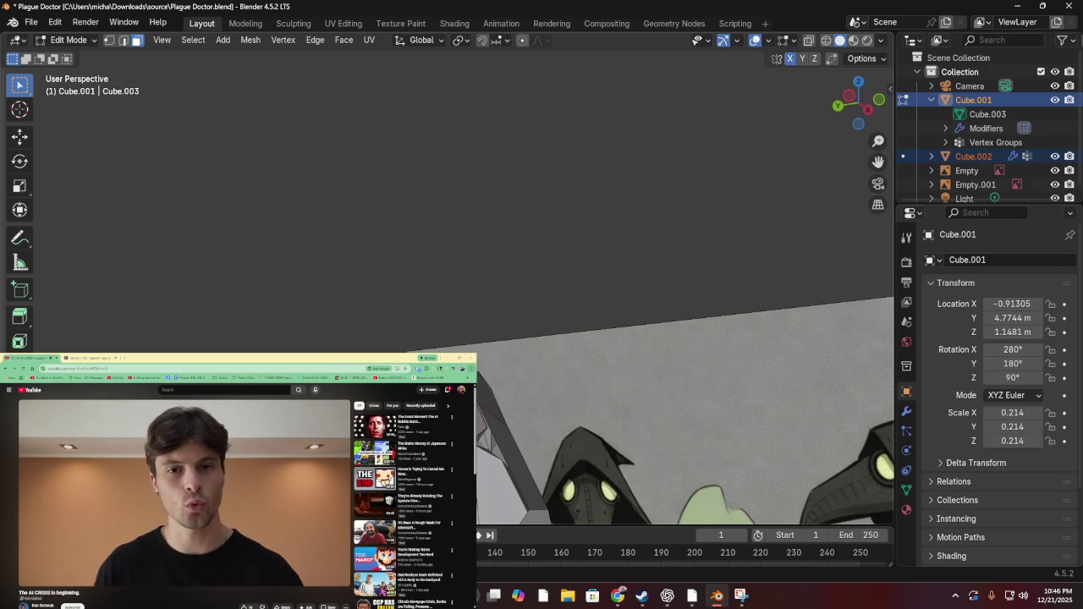
pyautogui.hotkey('ctrl', 'z')
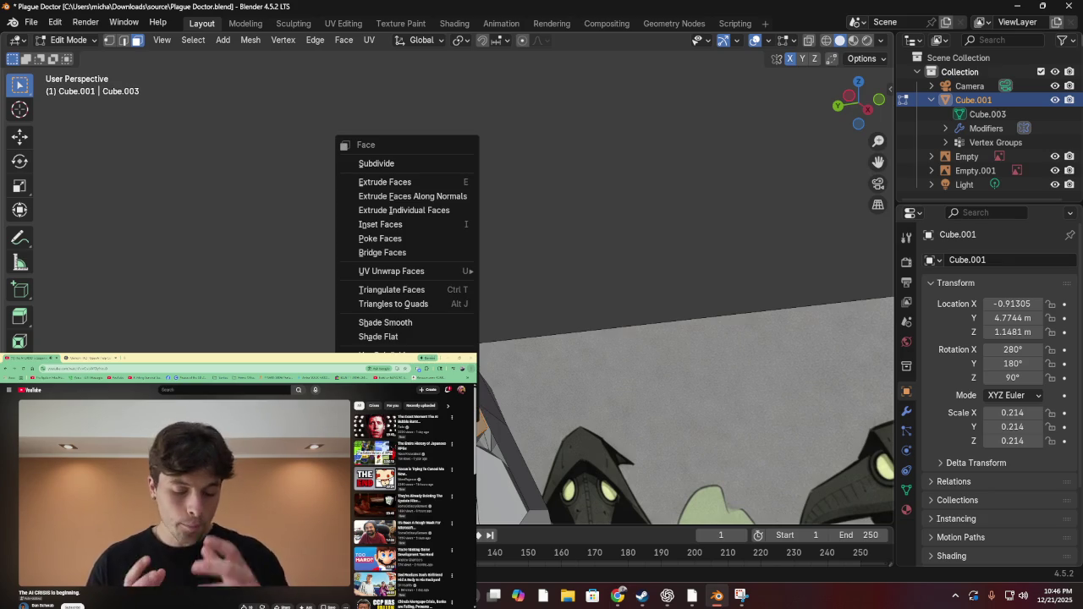
# Dismiss the Separate menu, switch to edge select, and start the Bisect tool
pyautogui.press('p')
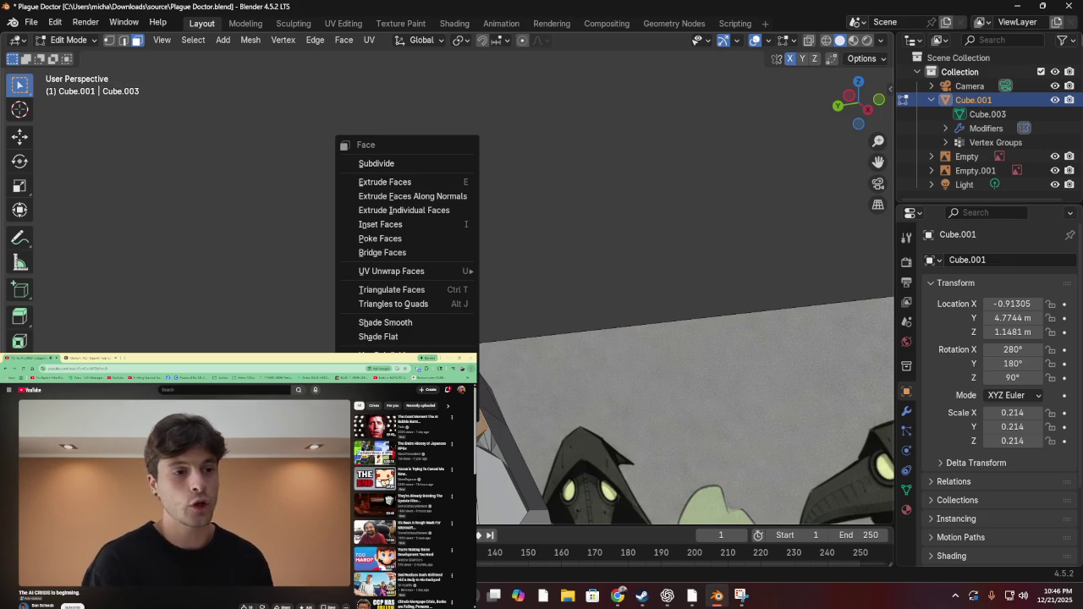
pyautogui.click(465, 224)
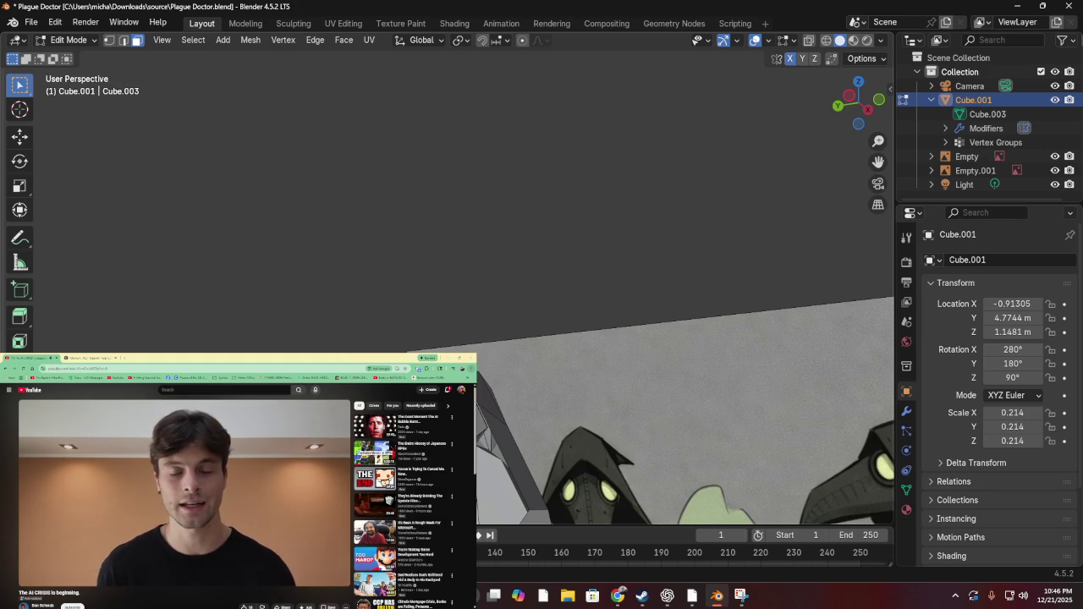
pyautogui.press('2')
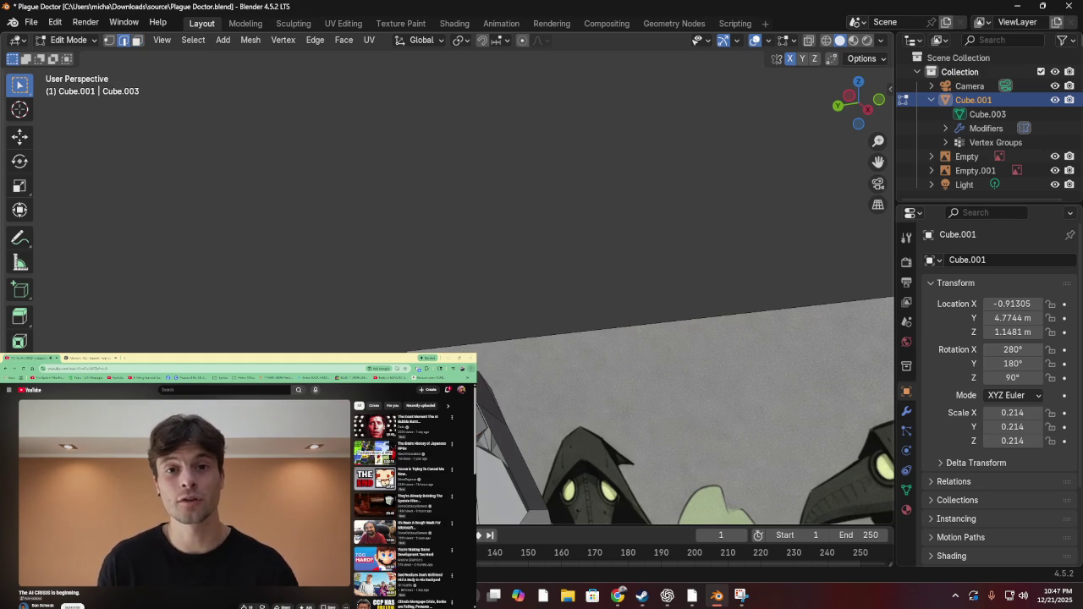
pyautogui.hotkey('ctrl', 'e')
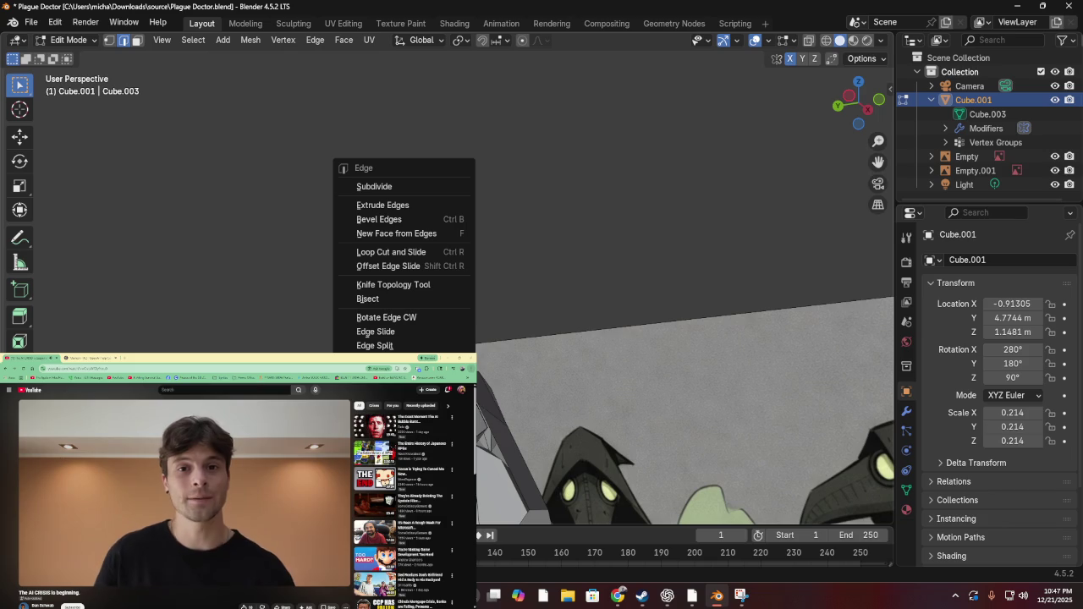
pyautogui.click(403, 299)
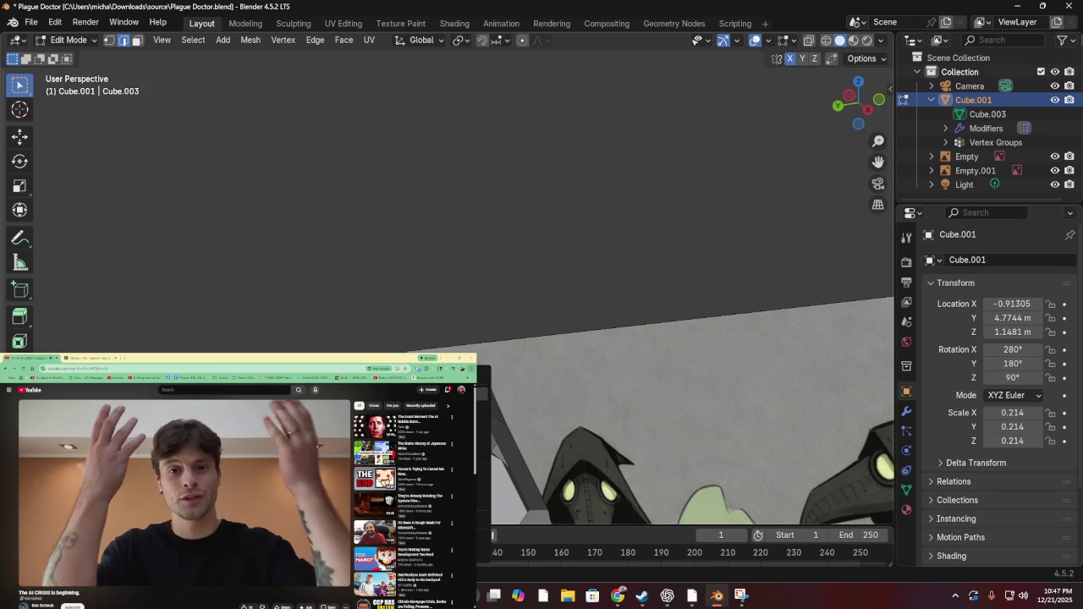
# Orbit around the beak mesh, dismiss a context menu, and switch back to face select
pyautogui.hscroll(-5, 474, 296)
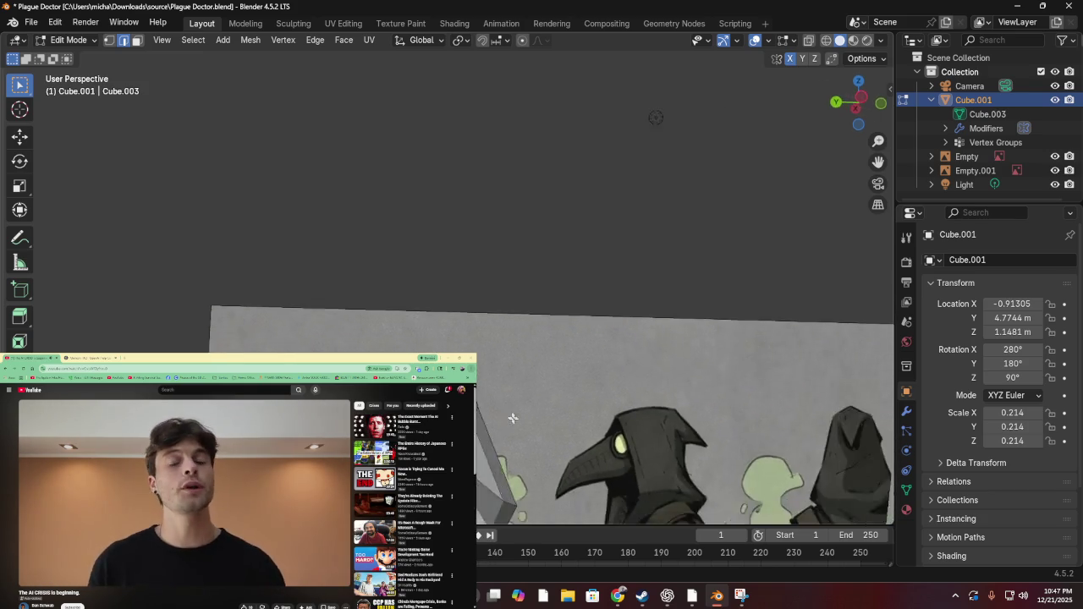
pyautogui.hscroll(-5, 677, 381)
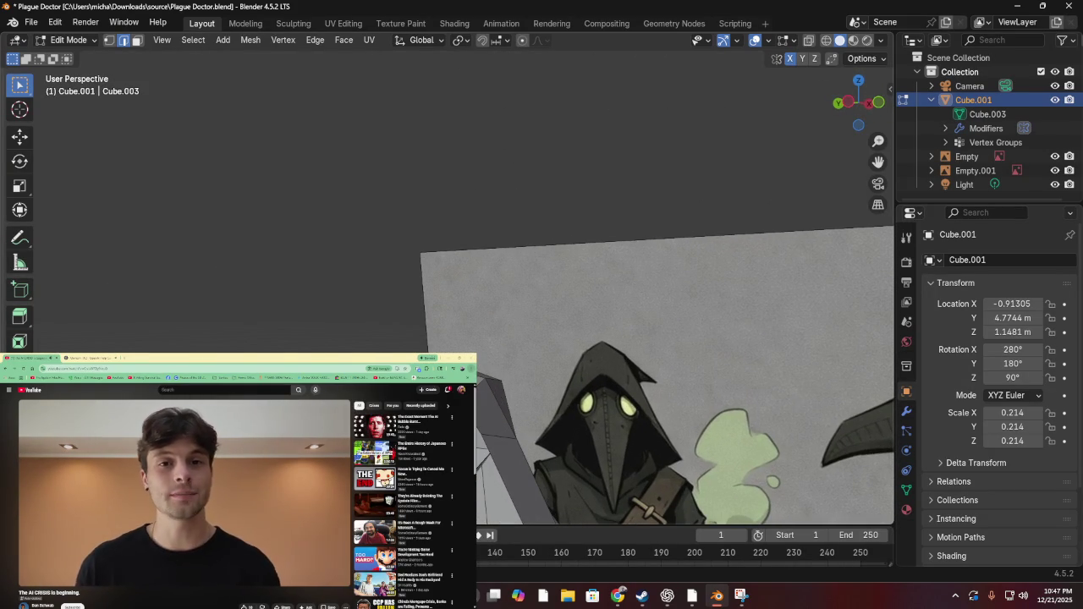
pyautogui.hscroll(-5, 480, 444)
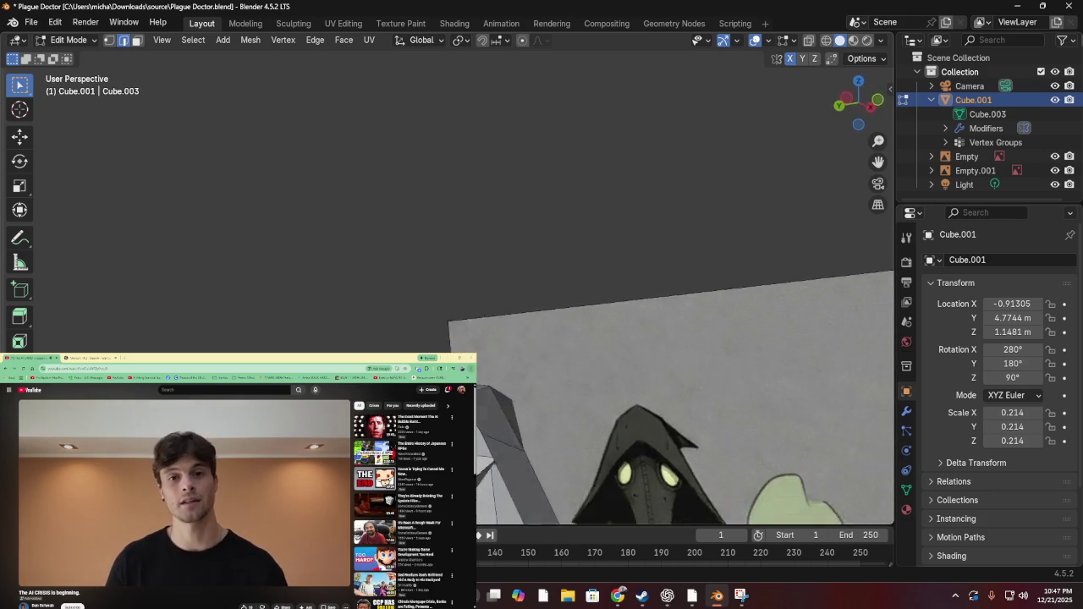
pyautogui.hscroll(-5, 570, 454)
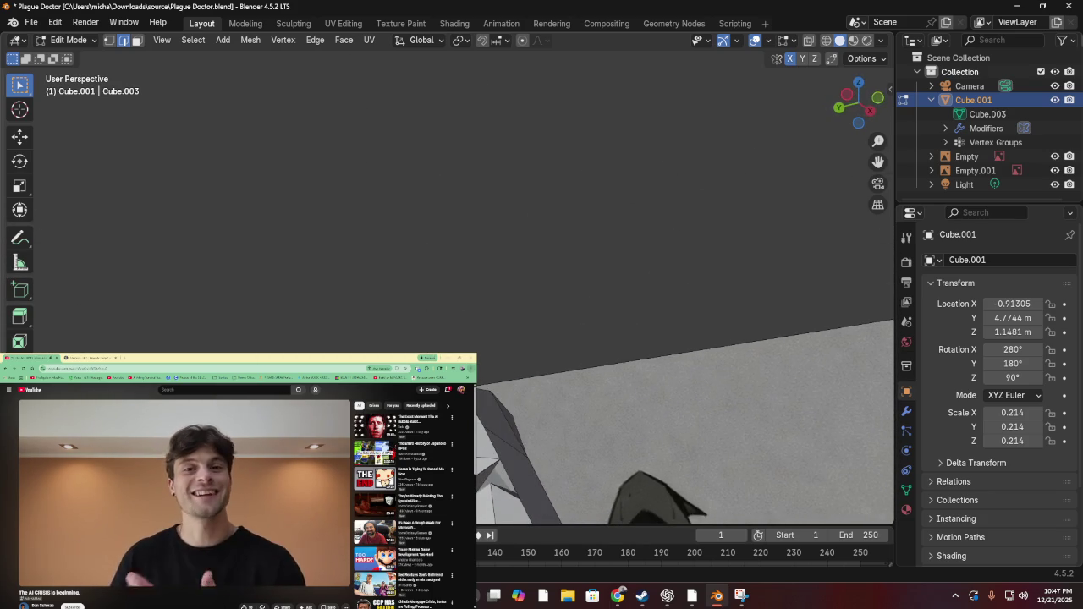
pyautogui.rightClick(482, 446)
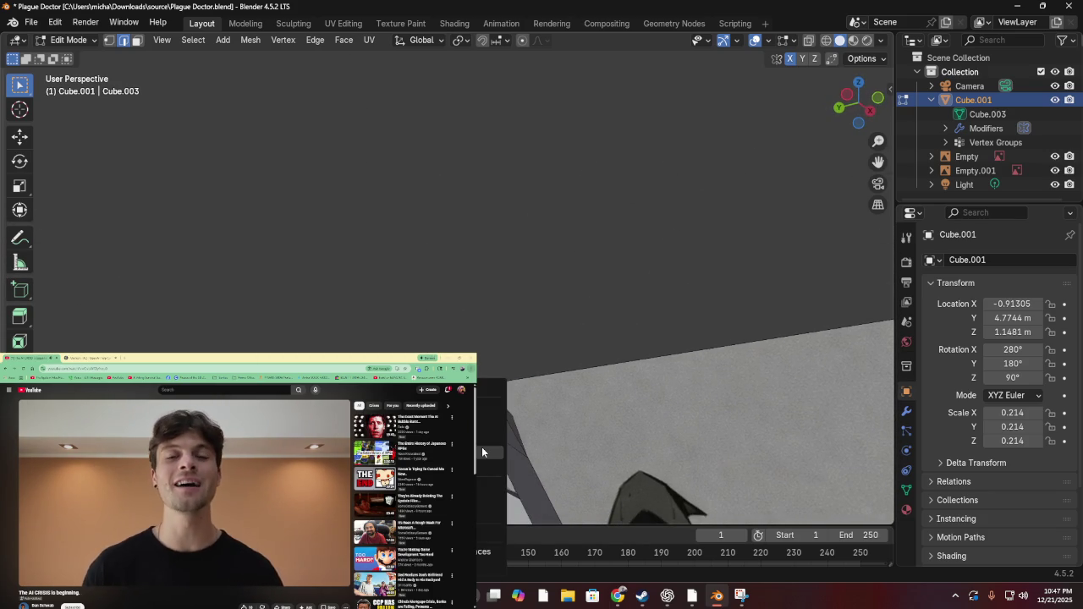
pyautogui.press('Escape')
pyautogui.hscroll(-5, 507, 447)
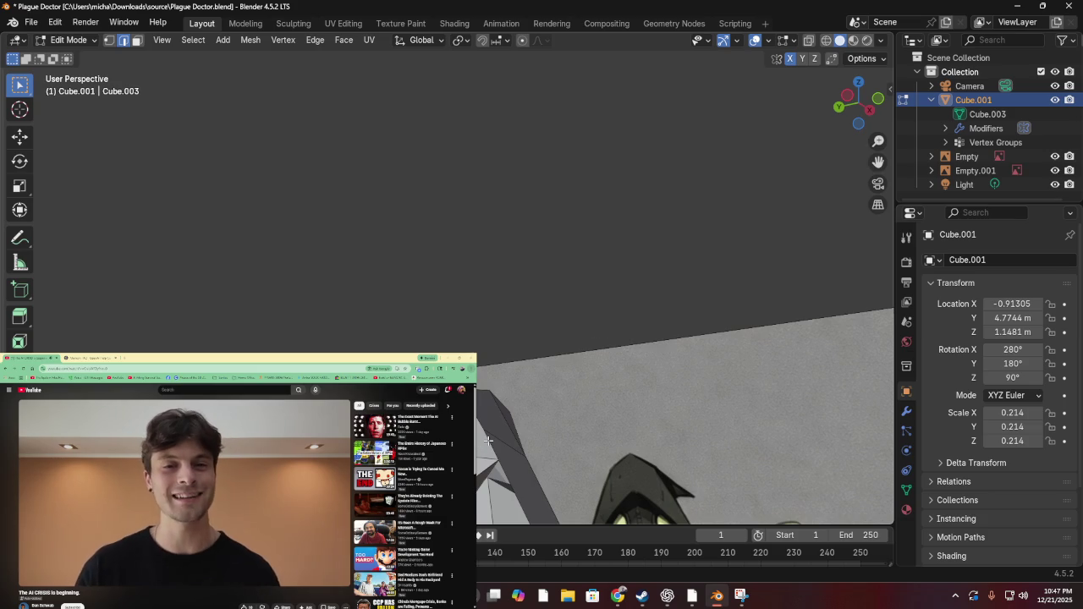
pyautogui.hscroll(-3, 488, 440)
pyautogui.hscroll(-3, 478, 451)
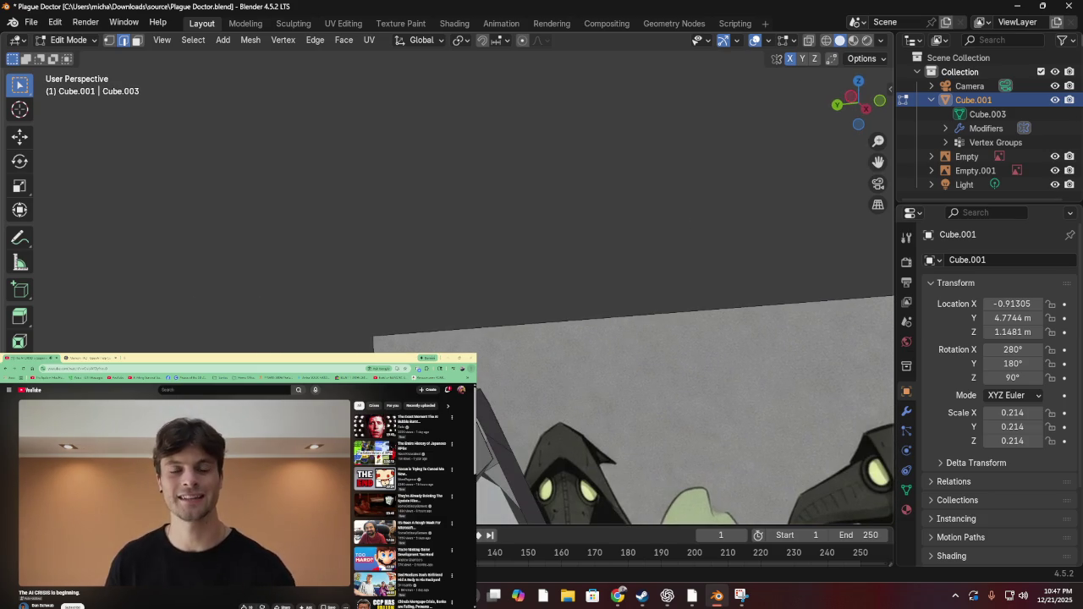
pyautogui.press('3')
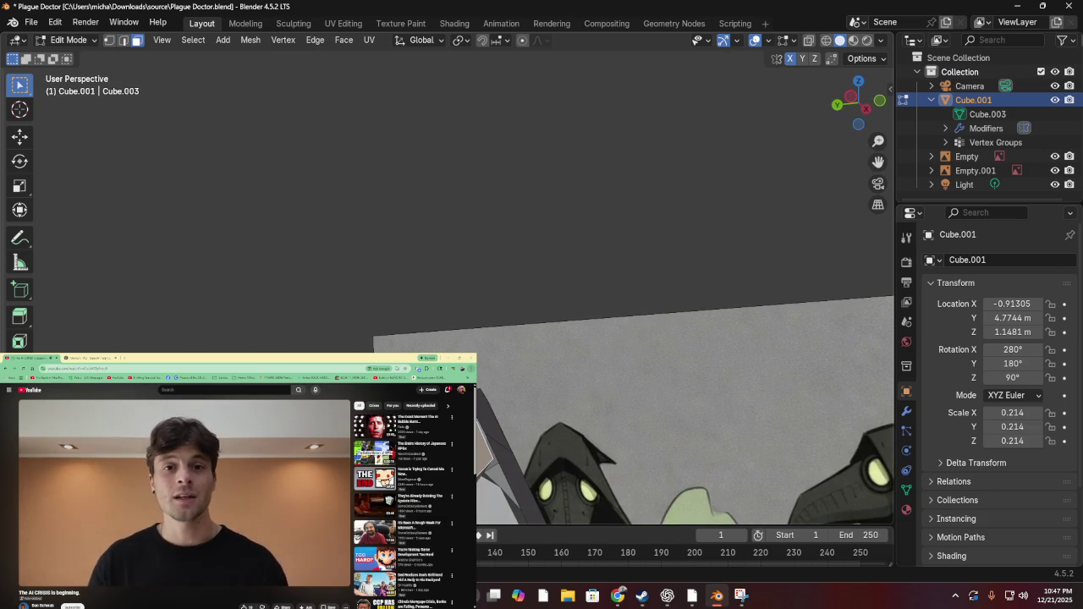
pyautogui.press('2')
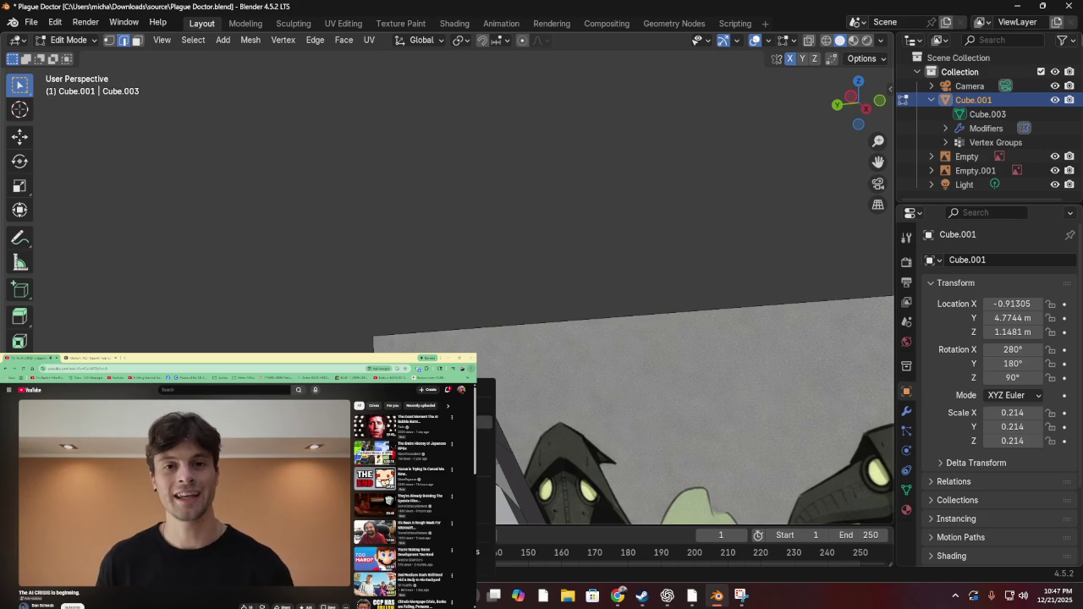
pyautogui.hscroll(-3, 490, 441)
pyautogui.hscroll(-5, 491, 441)
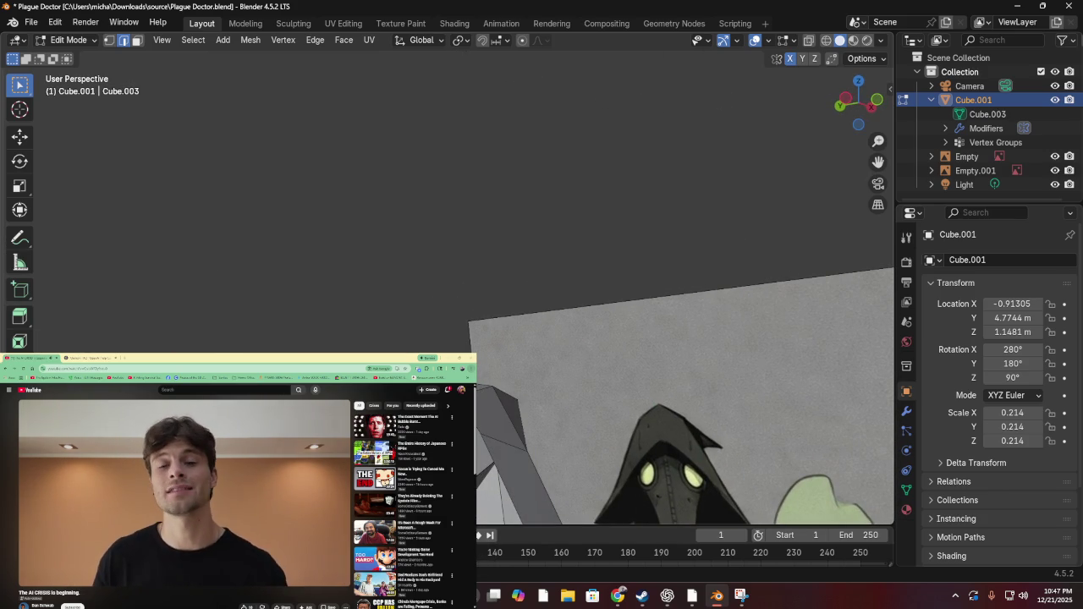
pyautogui.hscroll(-1, 478, 461)
pyautogui.hscroll(-3, 479, 461)
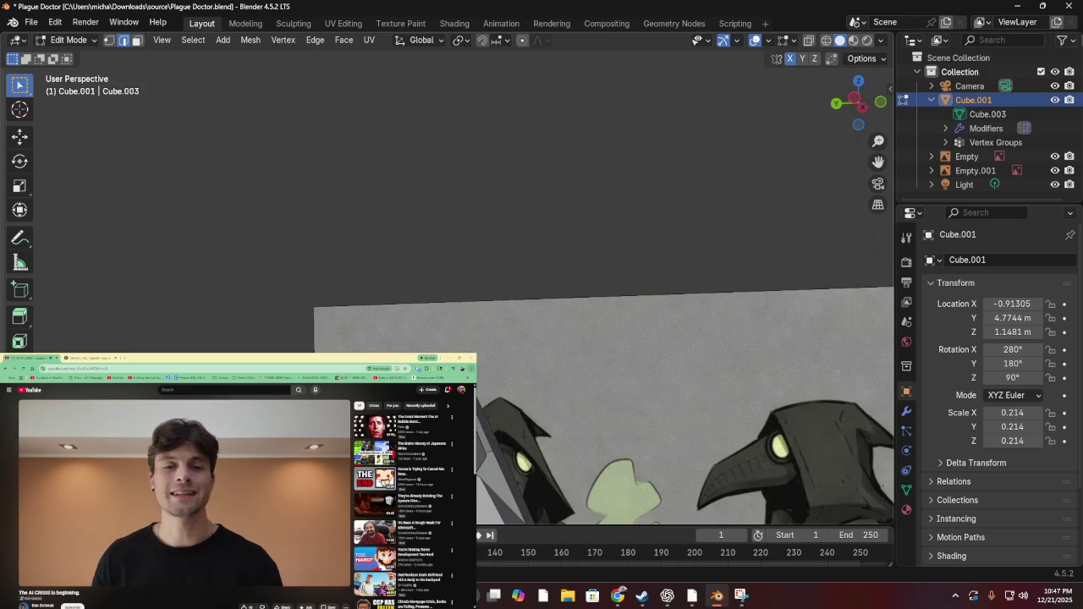
pyautogui.hotkey('ctrl', 'e')
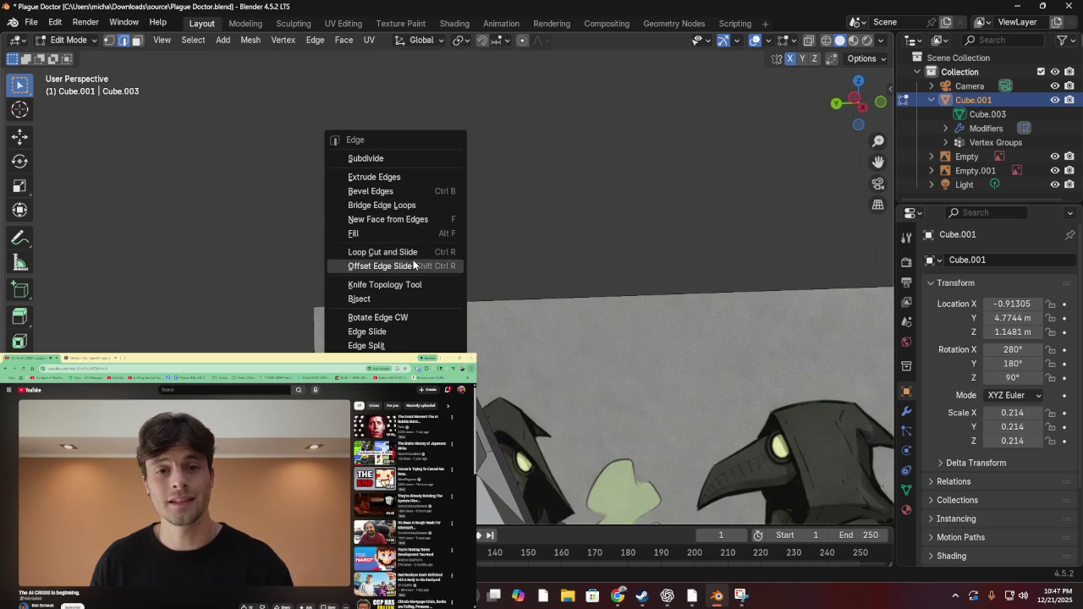
pyautogui.click(423, 233)
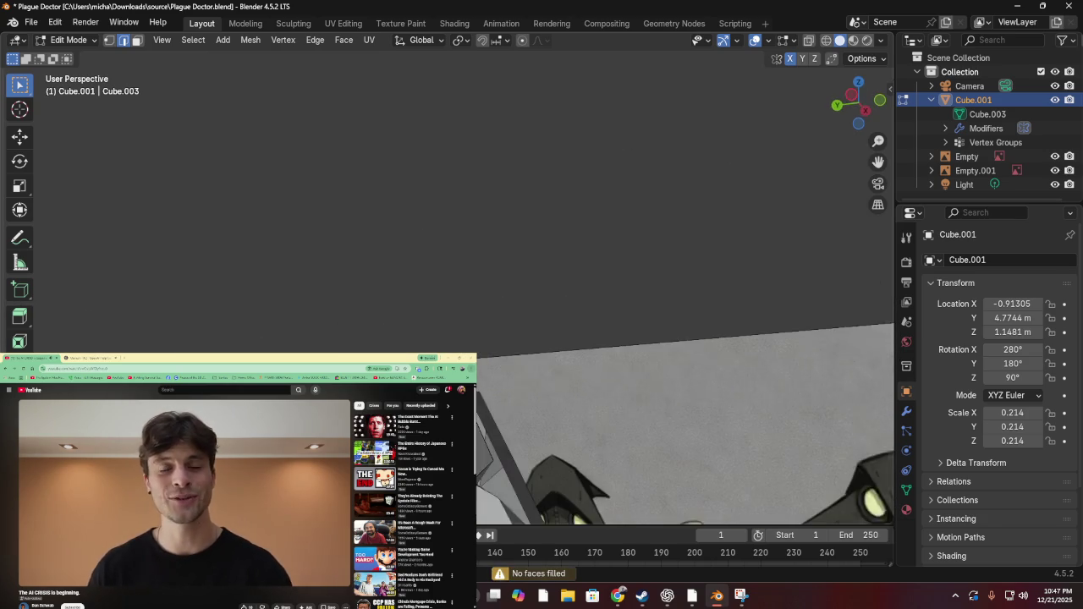
pyautogui.hotkey('ctrl', 'e')
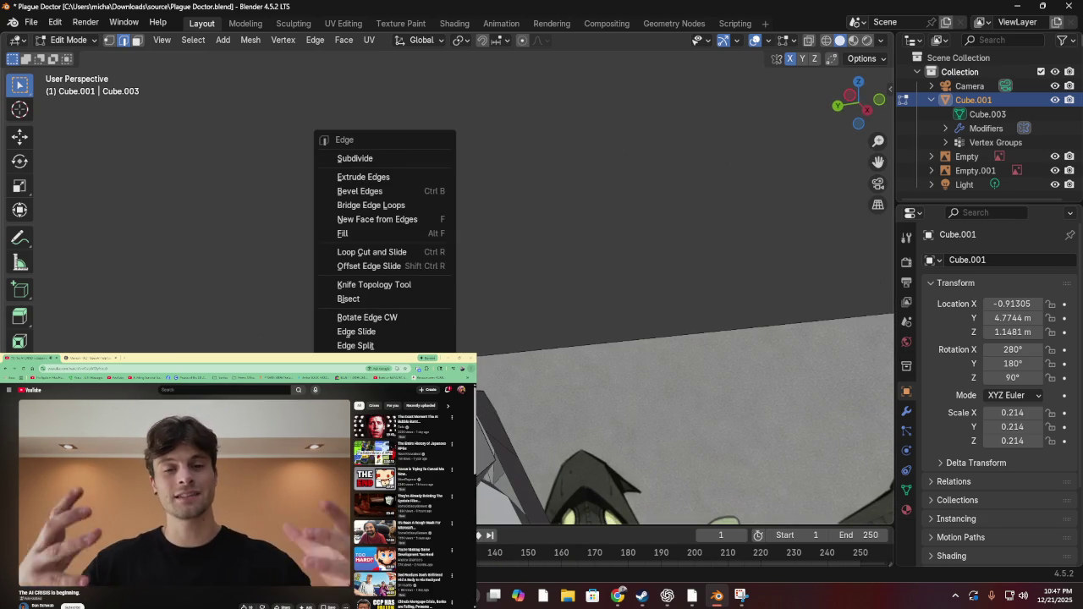
pyautogui.press('Escape')
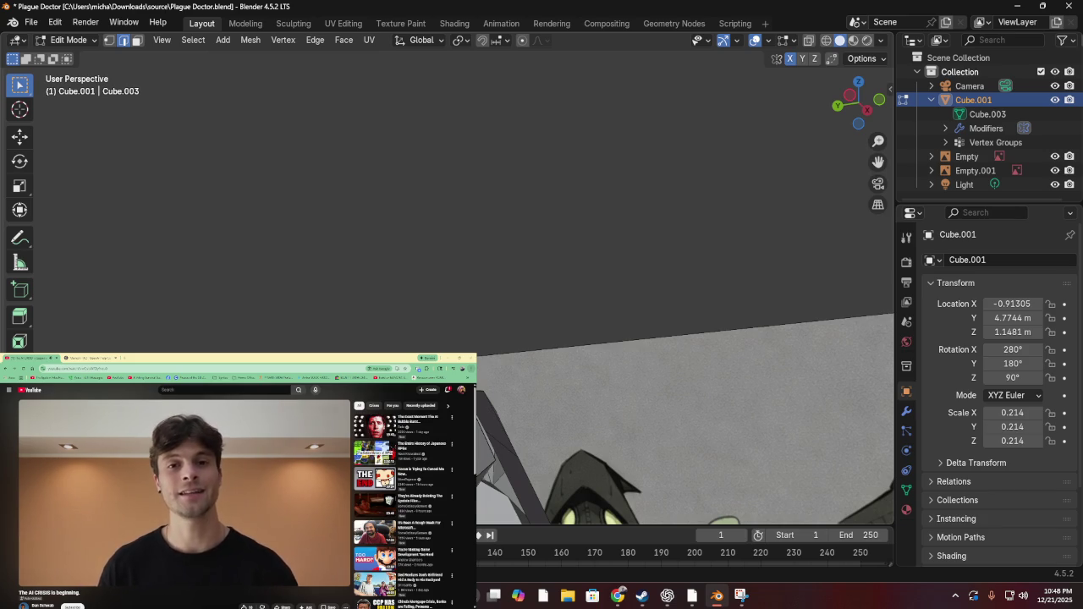
pyautogui.moveTo(480, 465); pyautogui.dragTo(549, 475)
pyautogui.moveTo(477, 465); pyautogui.dragTo(477, 465)
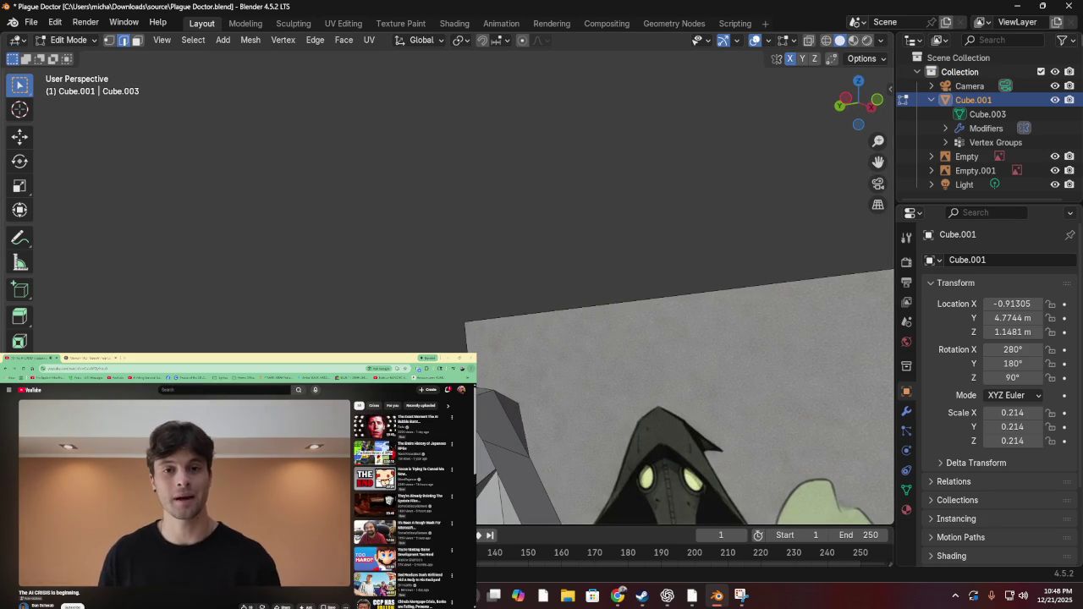
pyautogui.click(28, 391)
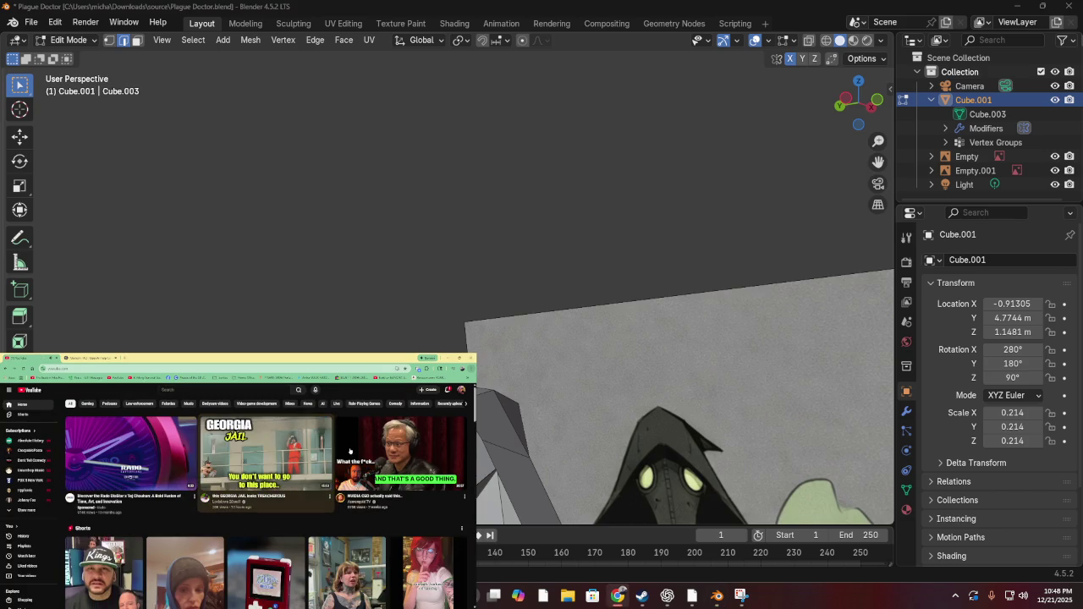
pyautogui.moveTo(352, 447)
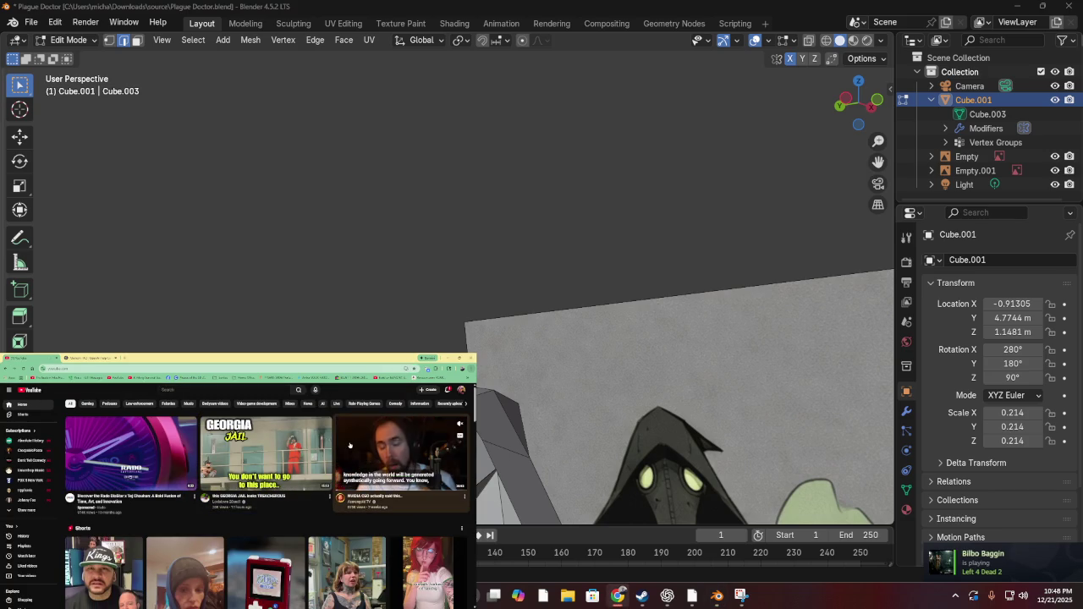
pyautogui.scroll(-3, 347, 541)
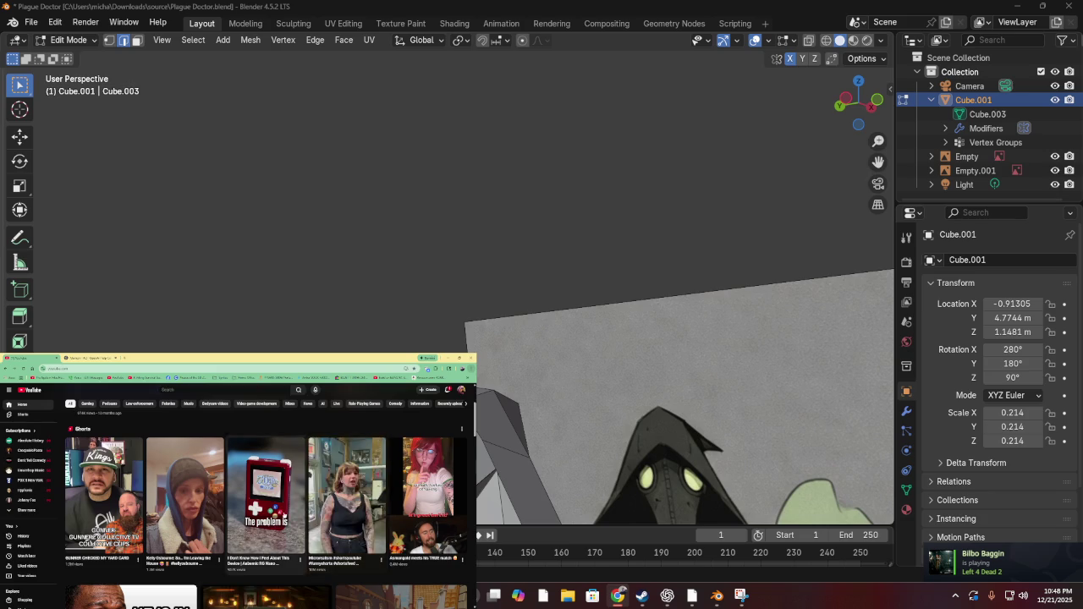
pyautogui.scroll(2, 351, 507)
pyautogui.click(357, 463)
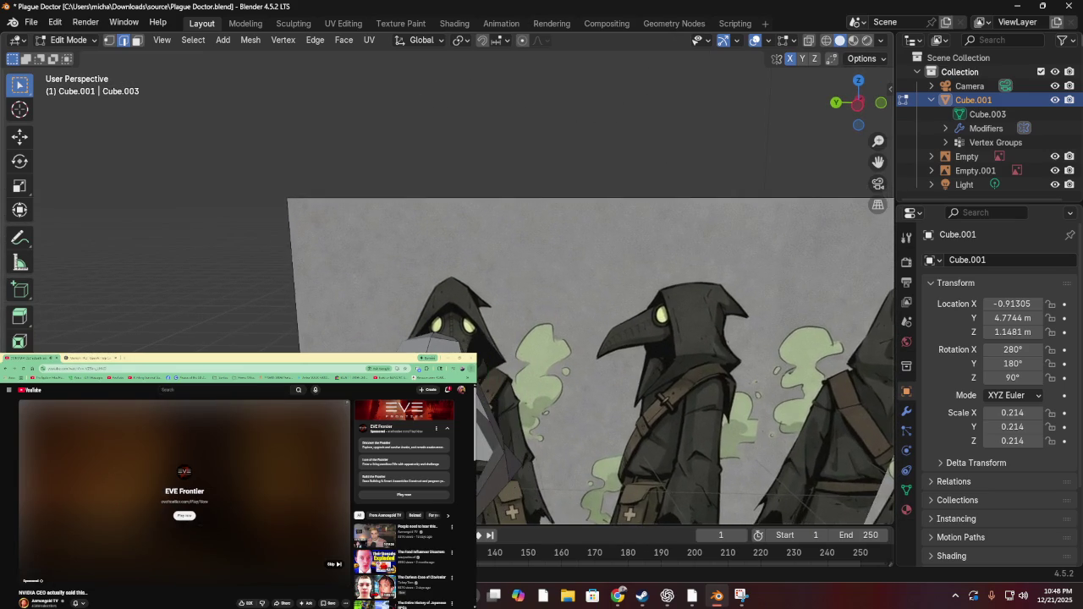
# Inset and extrude the selected faces along their normals, then move them into place
pyautogui.press('i')
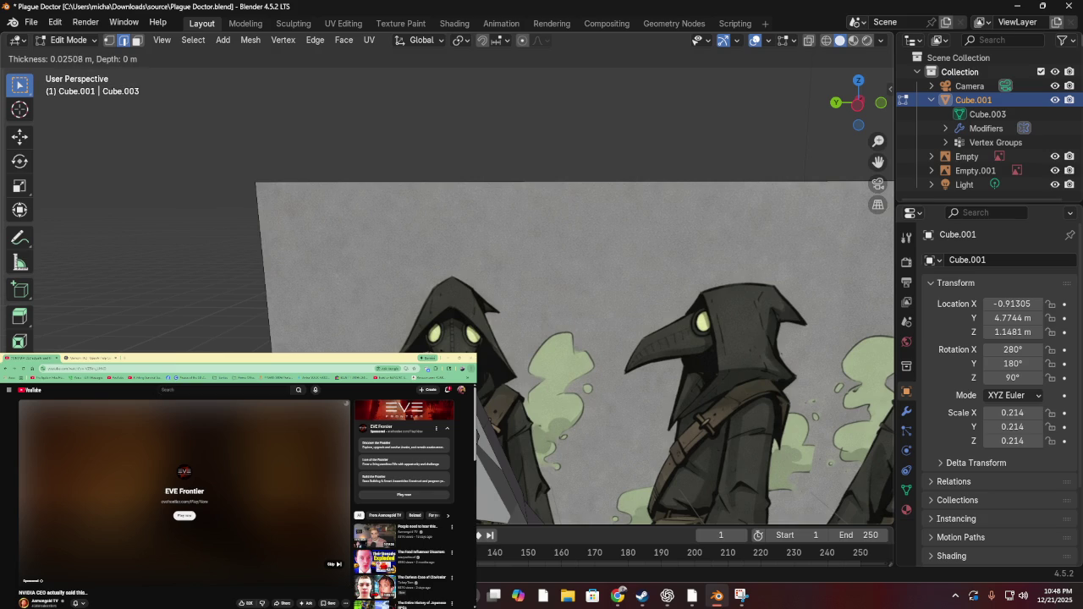
pyautogui.press('Return')
pyautogui.press('e')
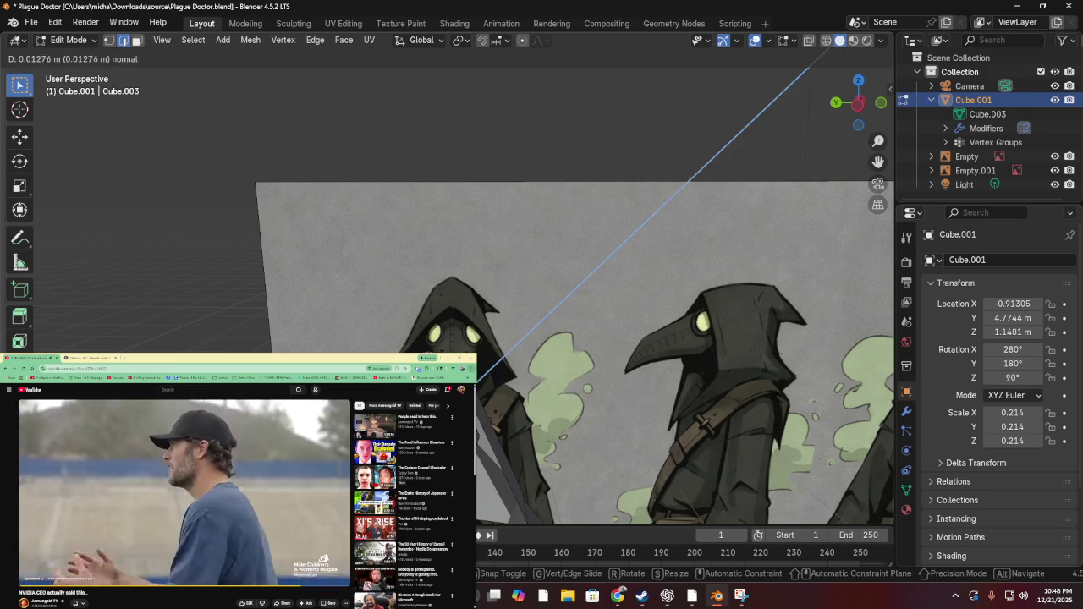
pyautogui.press('Return')
pyautogui.moveTo(560, 228); pyautogui.dragTo(565, 207)
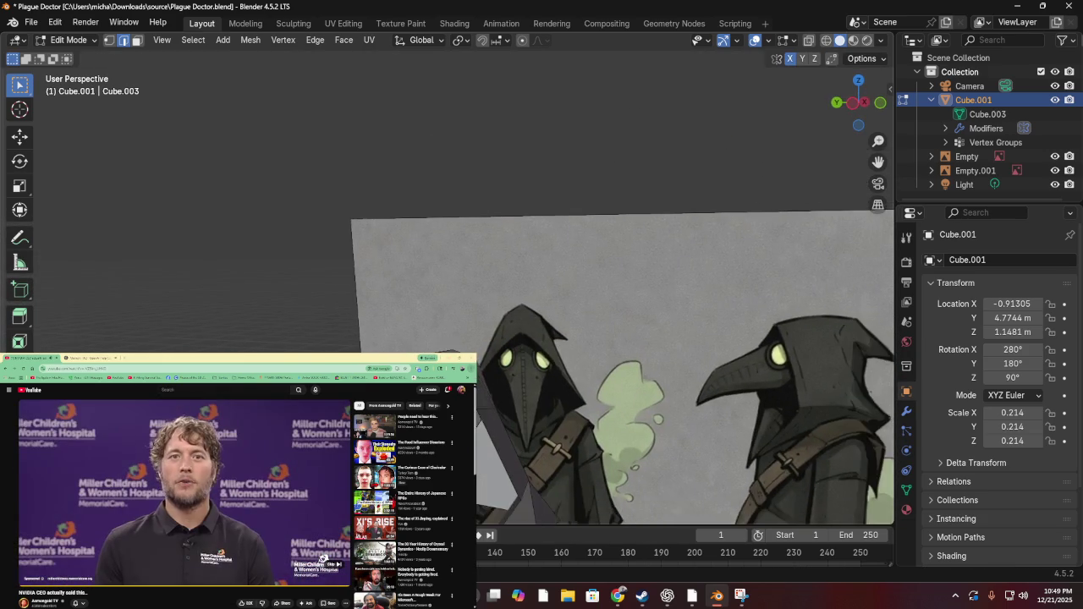
pyautogui.press('g')
pyautogui.press('Return')
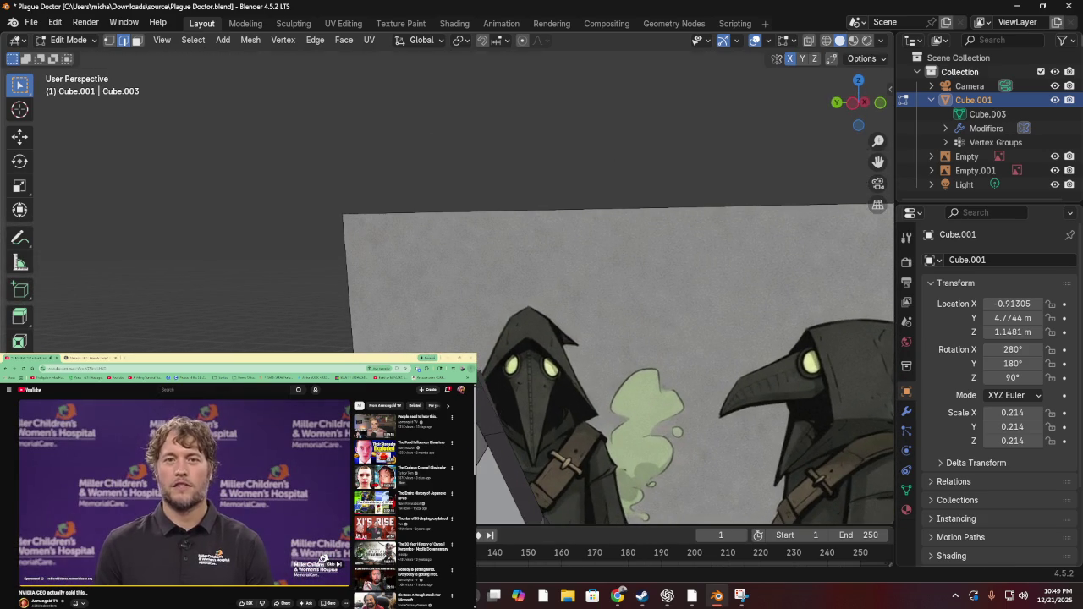
pyautogui.moveTo(565, 208)
pyautogui.mouseDown()
pyautogui.moveTo(565, 185)
pyautogui.moveTo(536, 440)
pyautogui.mouseUp()
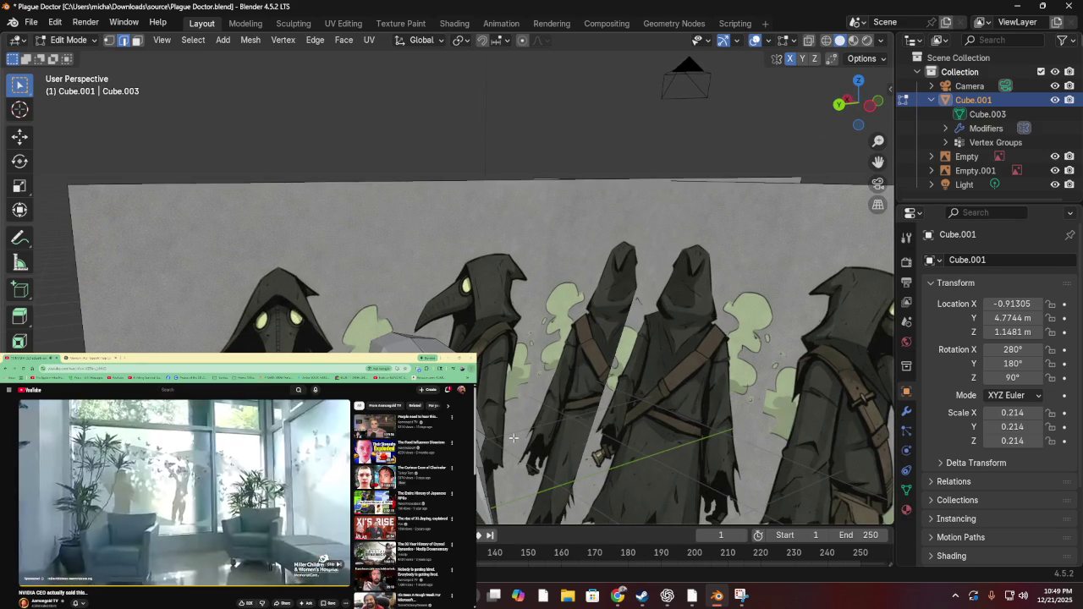
pyautogui.moveTo(513, 437); pyautogui.dragTo(558, 522)
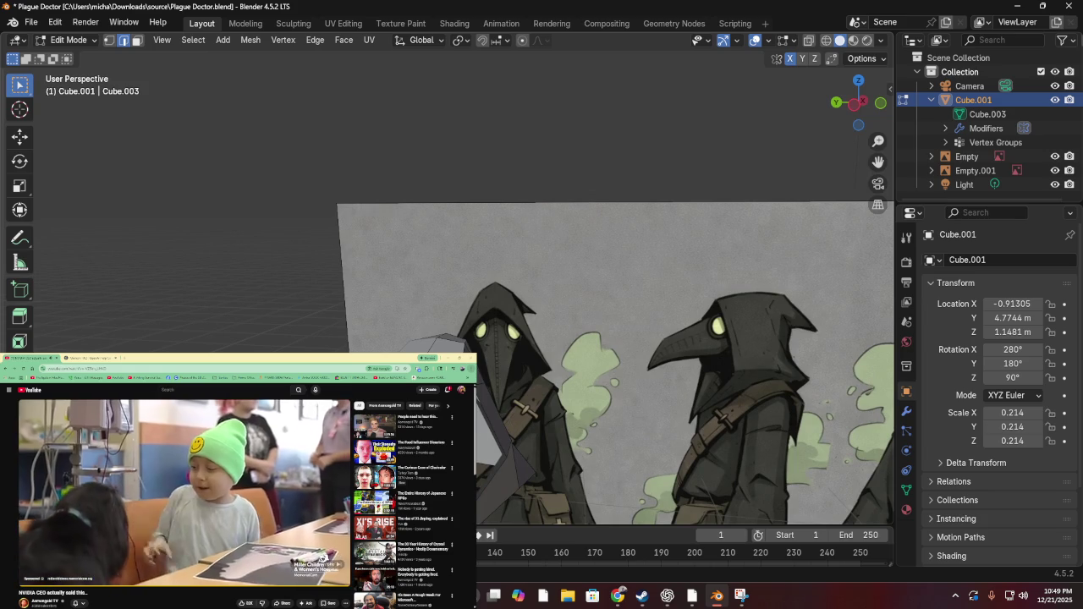
# In face select, inset another set of faces and extrude them outward
pyautogui.press('3')
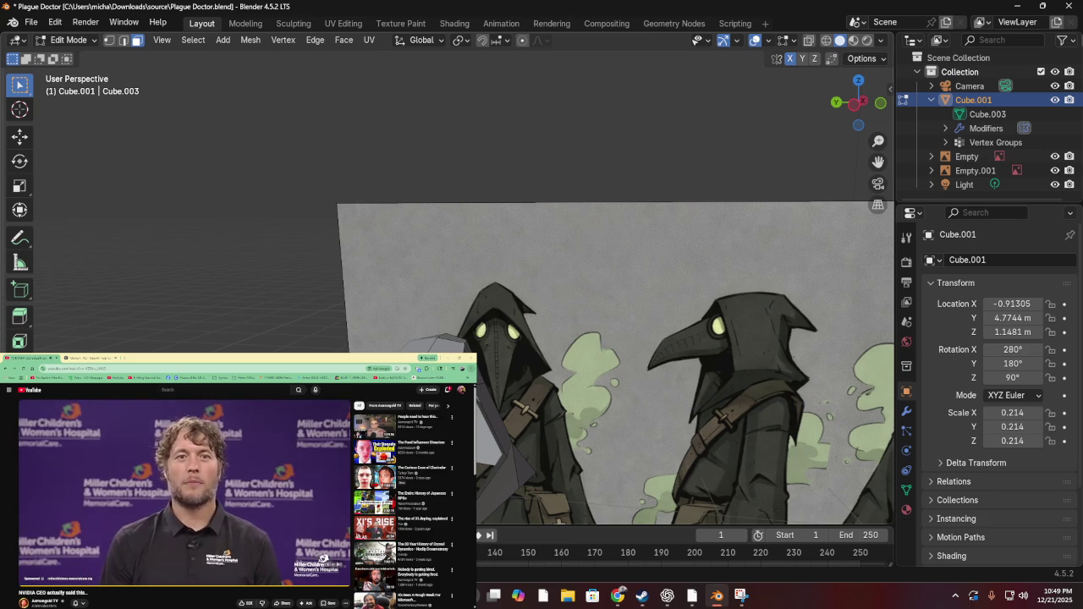
pyautogui.press('i')
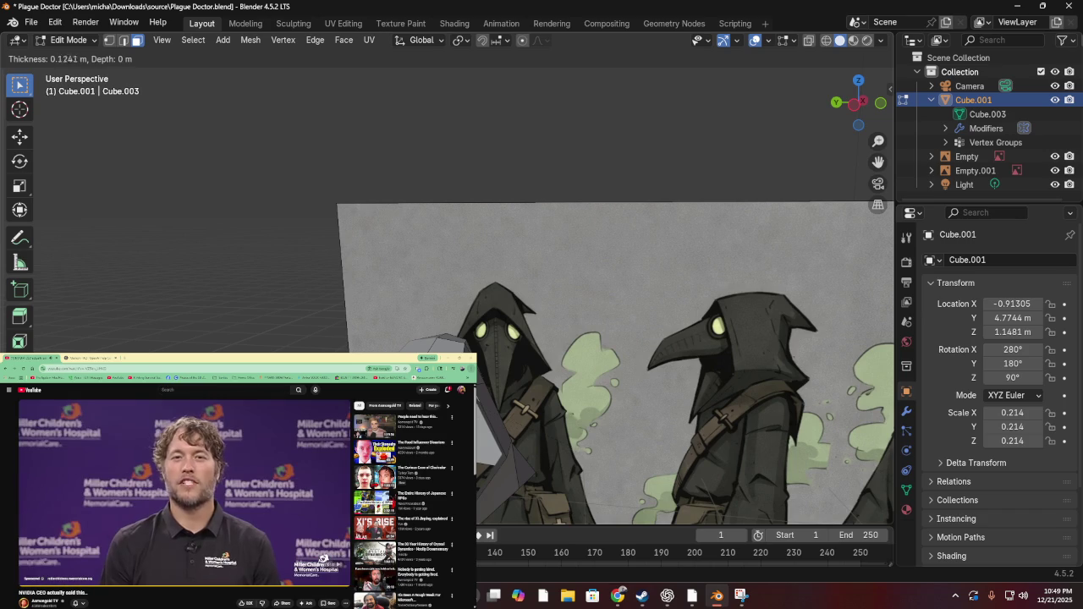
pyautogui.press('Return')
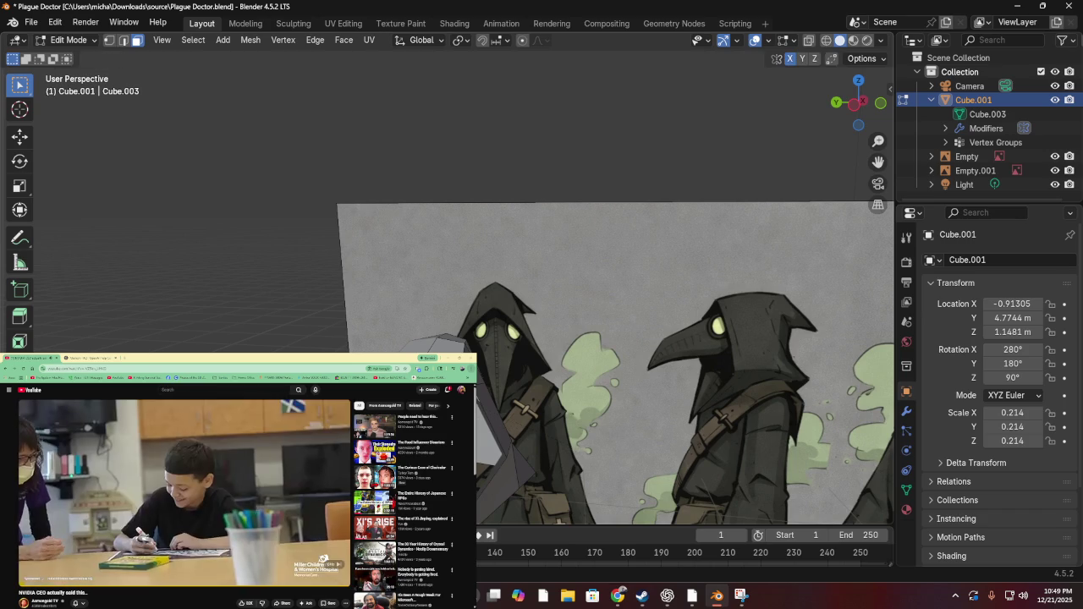
pyautogui.press('e')
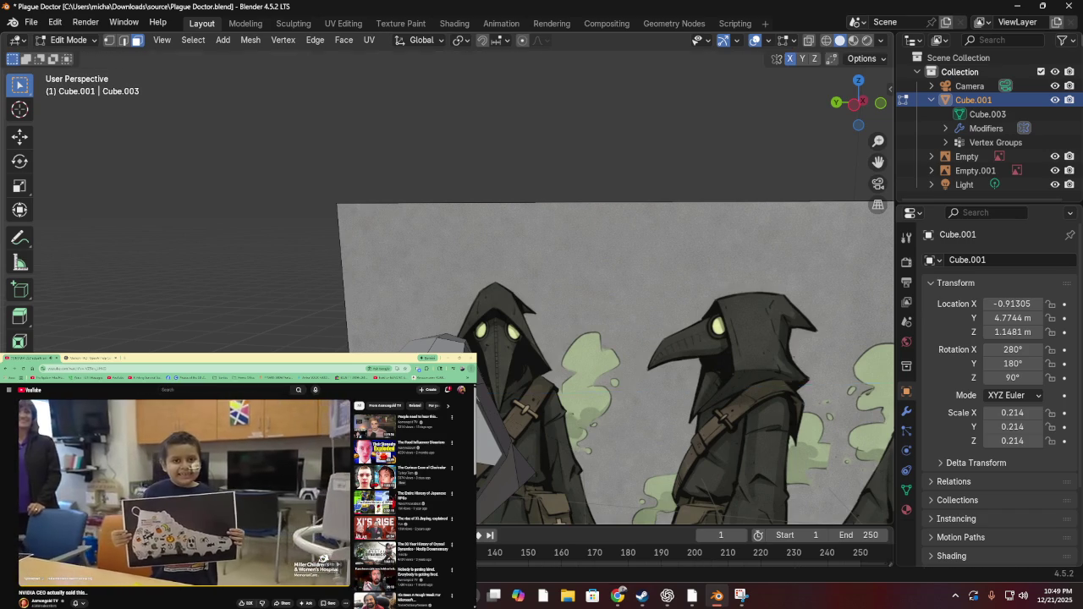
pyautogui.press('Return')
# Look over the new raised geometry and switch to the Modeling workspace
pyautogui.scroll(5, 499, 364)
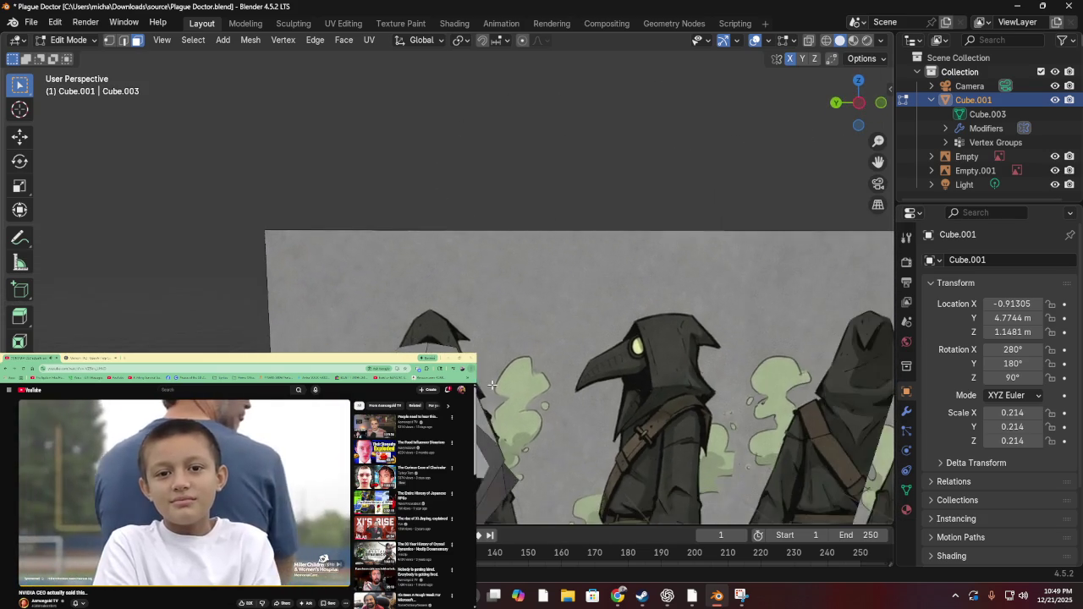
pyautogui.hscroll(5, 491, 384)
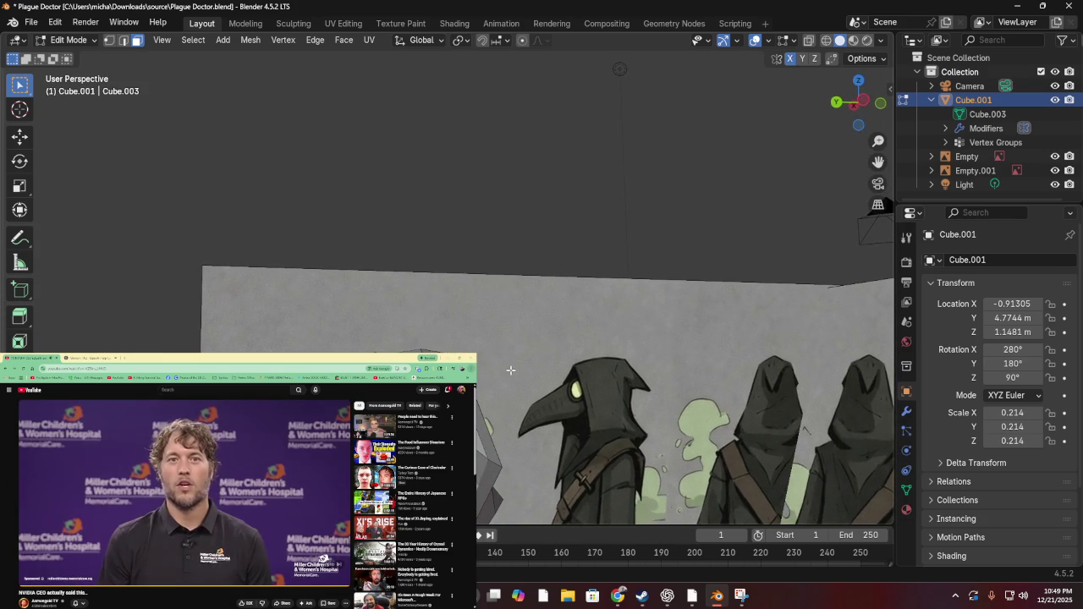
pyautogui.scroll(3, 500, 366)
pyautogui.hscroll(-5, 483, 360)
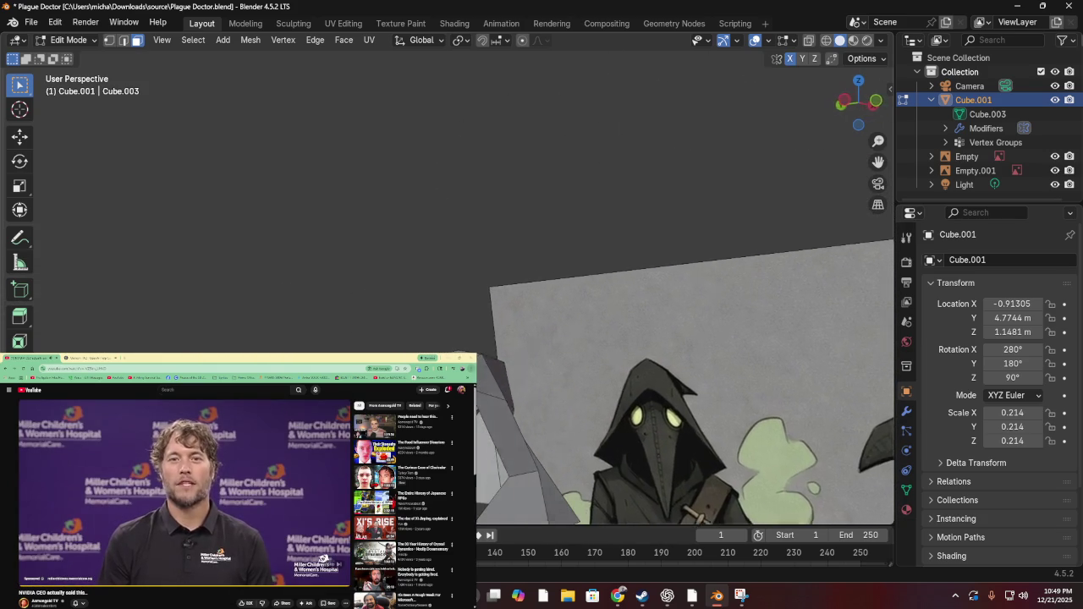
pyautogui.scroll(-3, 491, 364)
pyautogui.scroll(5, 491, 363)
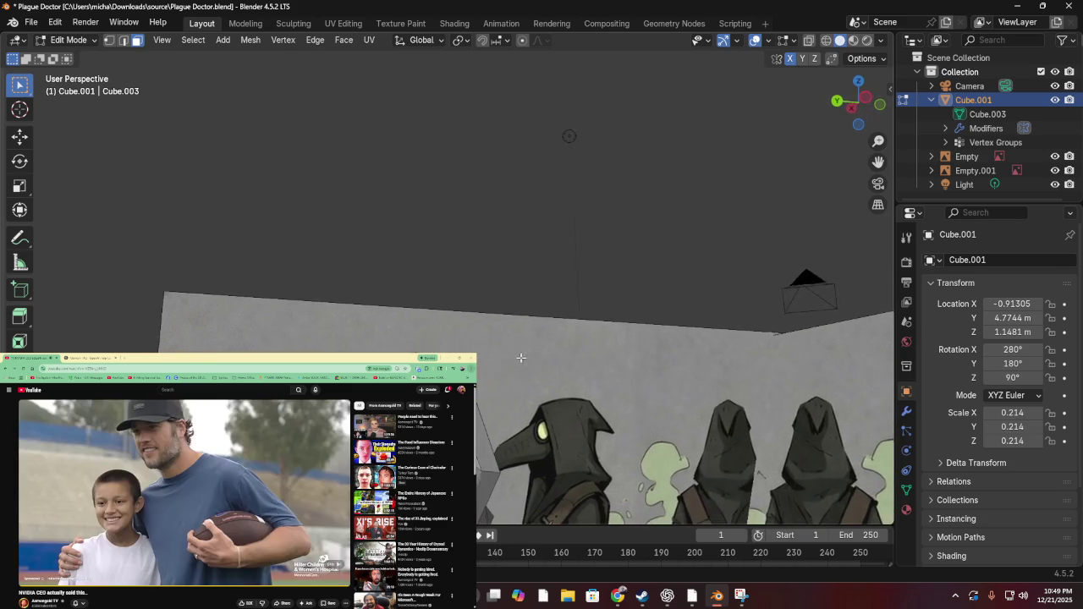
pyautogui.scroll(-5, 677, 364)
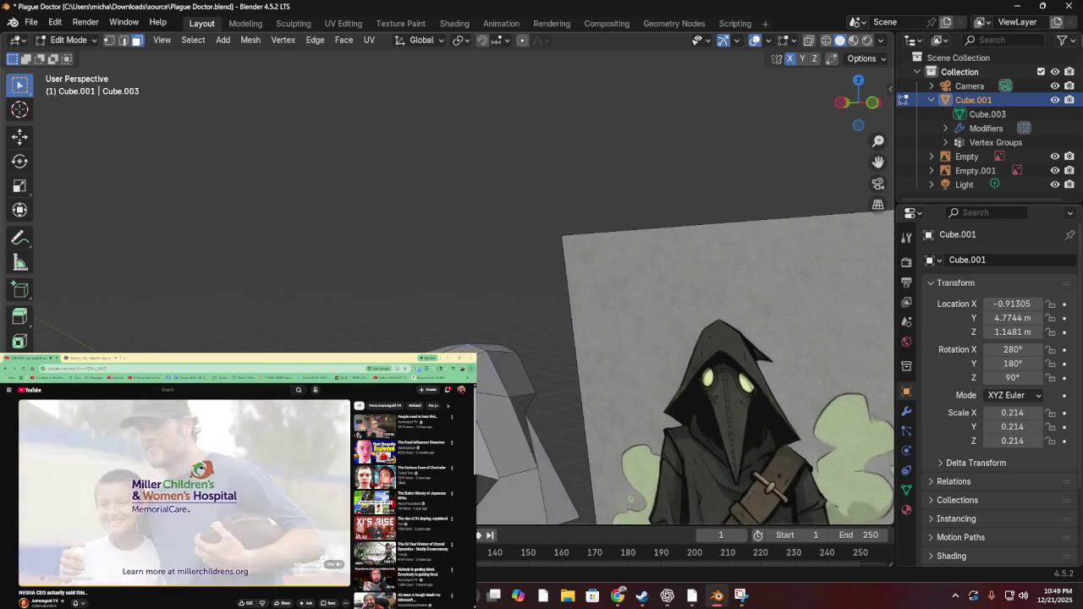
pyautogui.scroll(5, 386, 326)
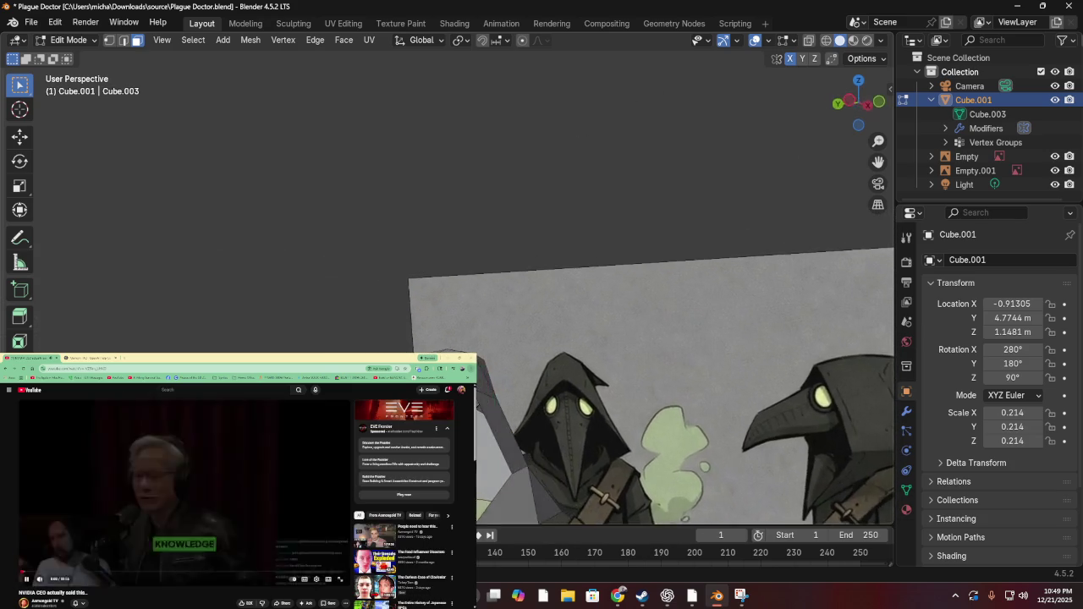
pyautogui.scroll(-4, 387, 326)
pyautogui.scroll(5, 478, 383)
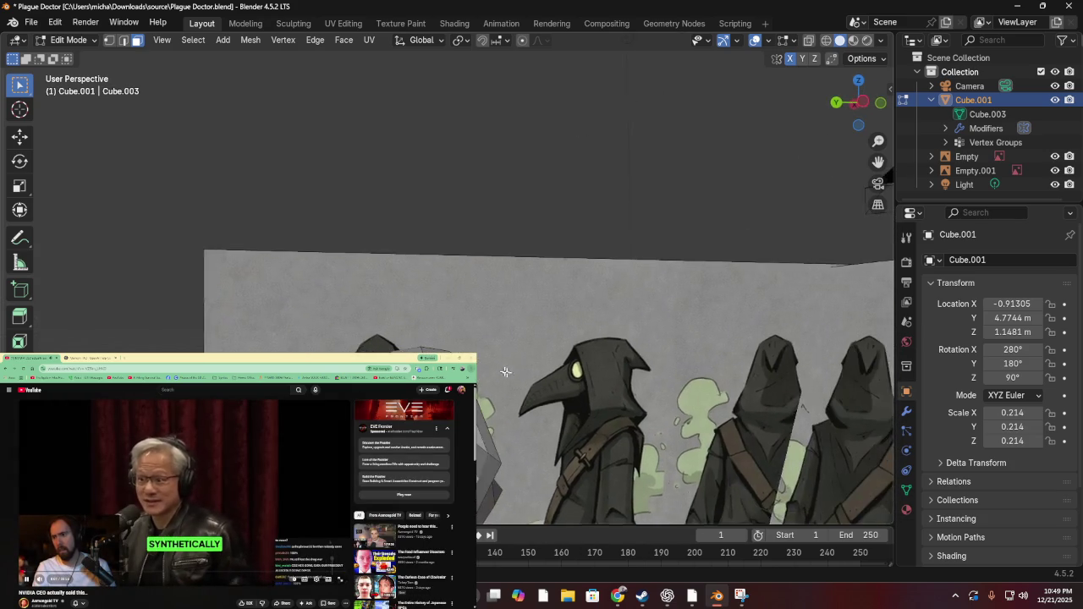
pyautogui.scroll(3, 478, 382)
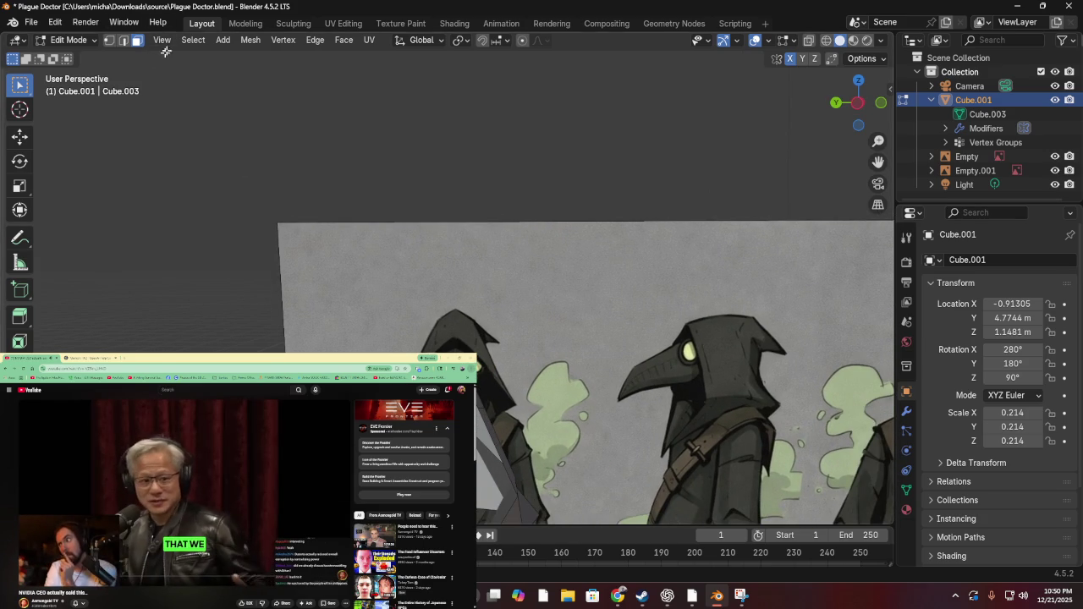
pyautogui.click(243, 24)
# Select the thin top edge of the head mesh and move it into place
pyautogui.moveTo(478, 254)
pyautogui.mouseDown()
pyautogui.moveTo(296, 186)
pyautogui.moveTo(214, 170)
pyautogui.mouseUp()
pyautogui.scroll(2, 167, 169)
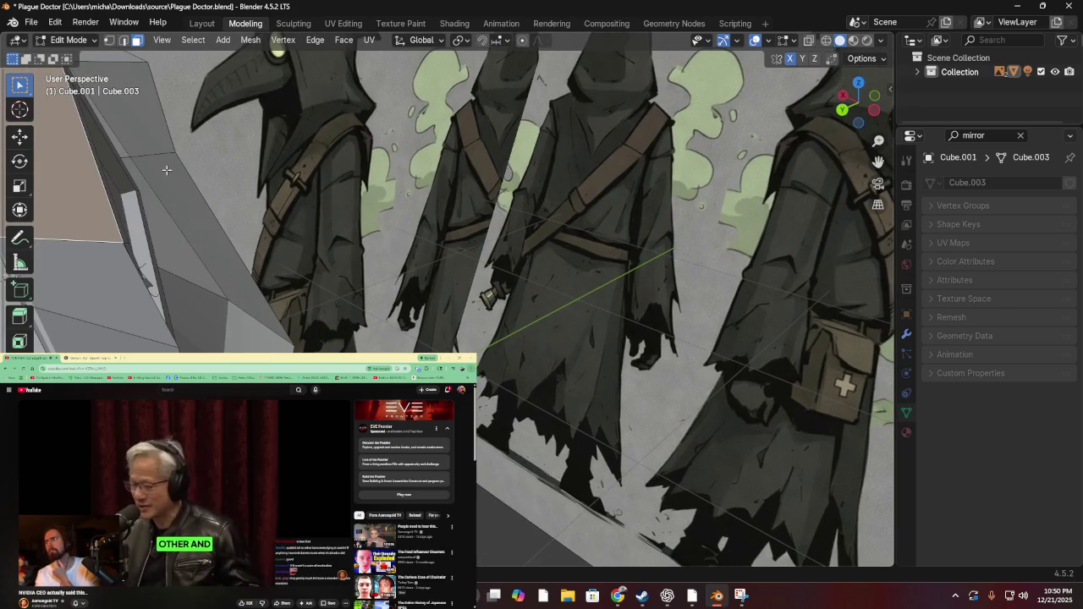
pyautogui.moveTo(112, 121); pyautogui.dragTo(92, 144)
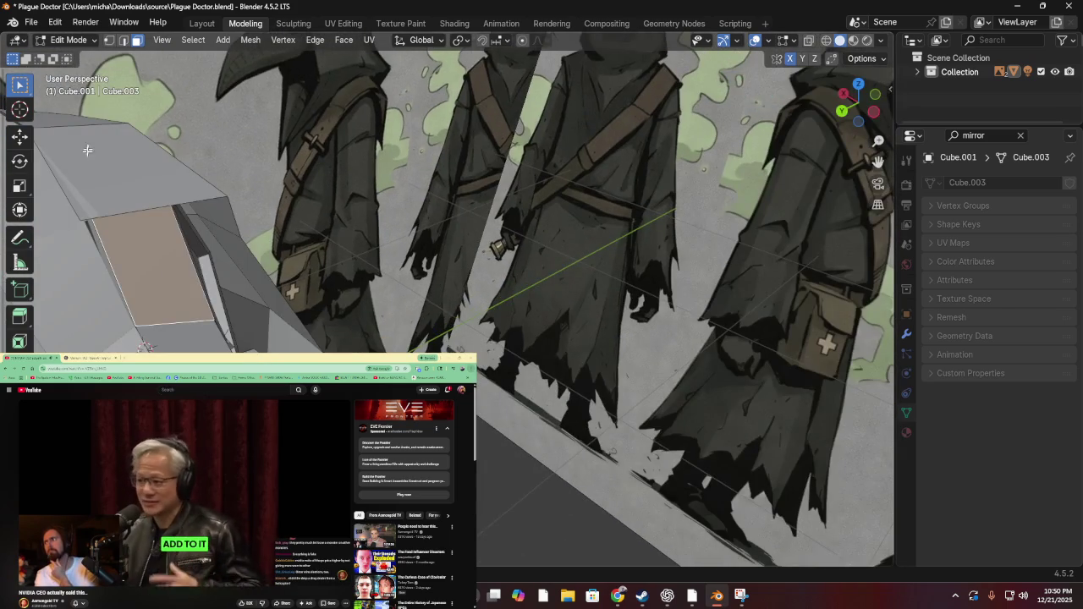
pyautogui.scroll(2, 186, 205)
pyautogui.scroll(-2, 166, 95)
pyautogui.moveTo(166, 96); pyautogui.dragTo(163, 101)
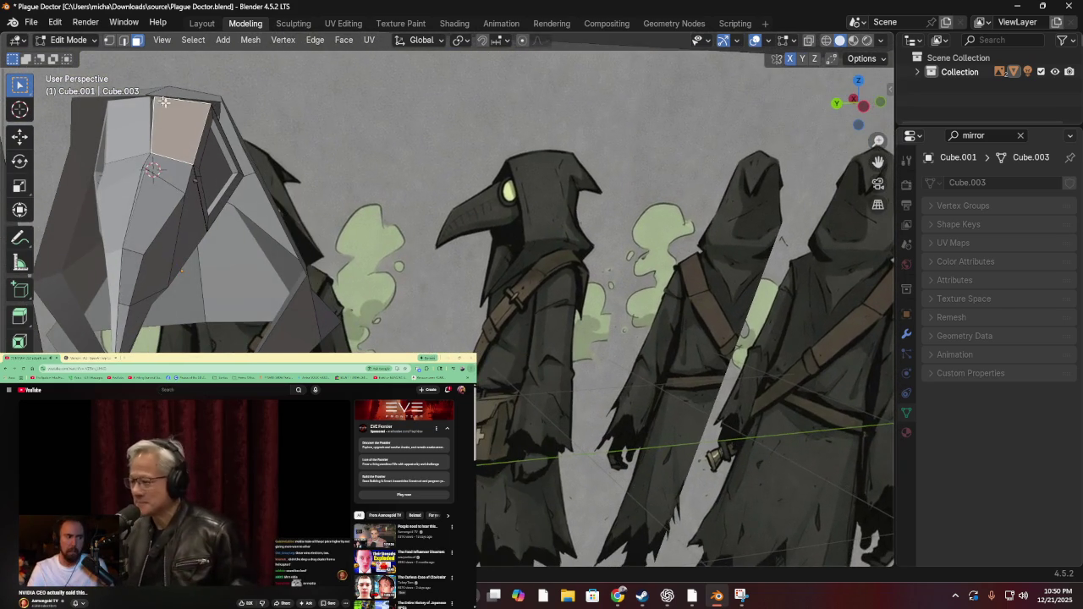
pyautogui.click(208, 103)
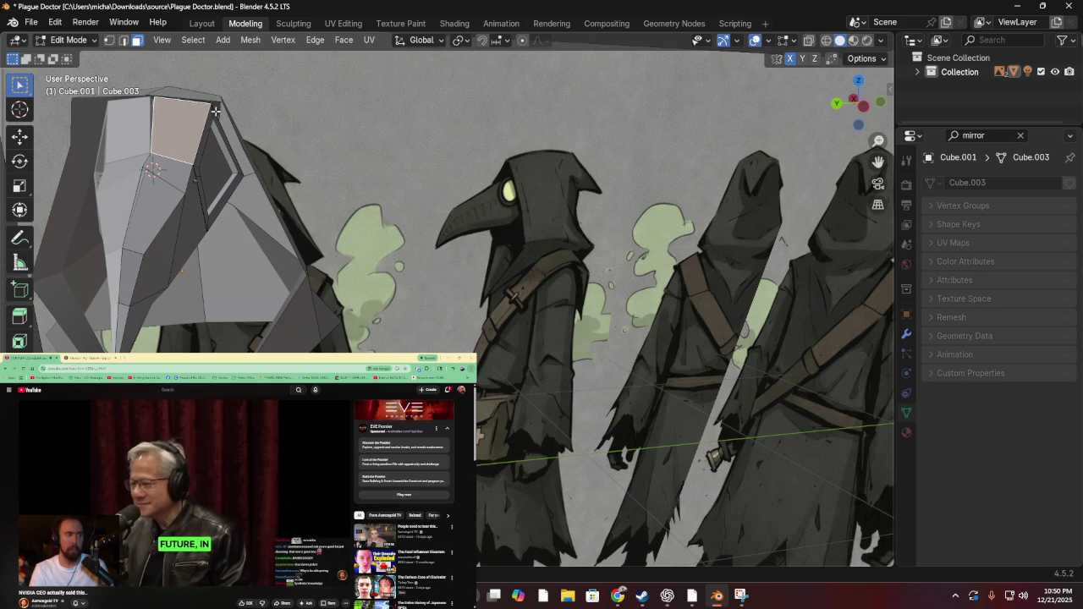
pyautogui.press('g')
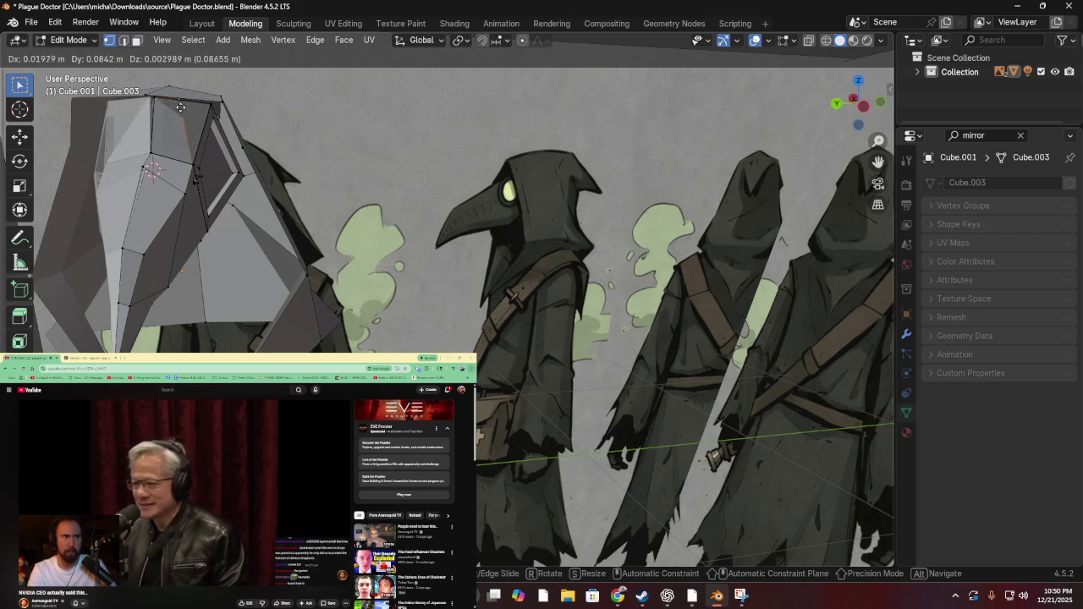
pyautogui.click(200, 115)
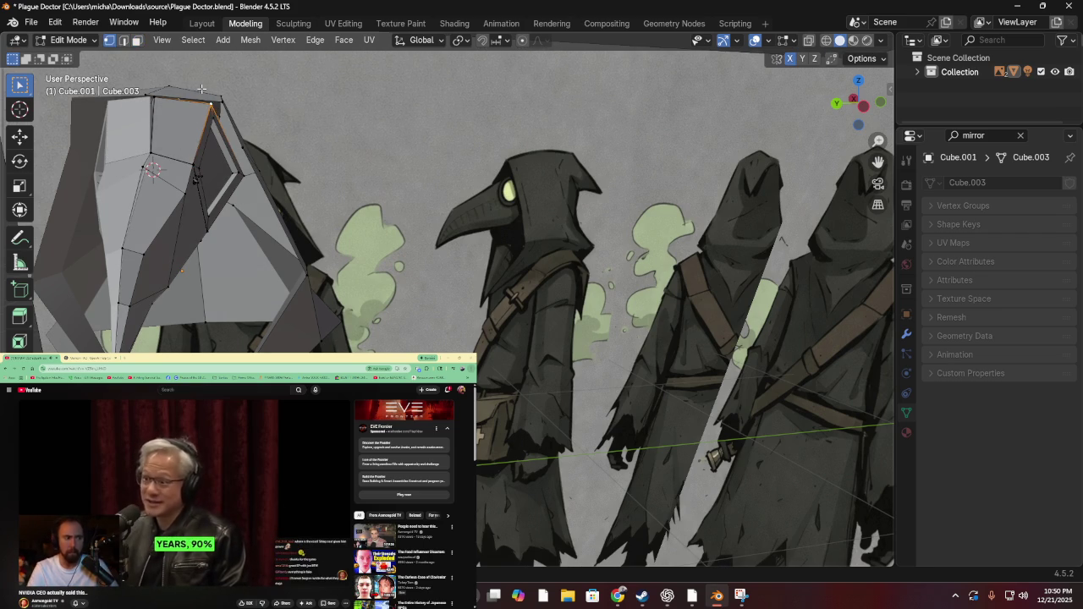
# Reposition the edges and a vertex along the beak's upper ridge
pyautogui.press('g')
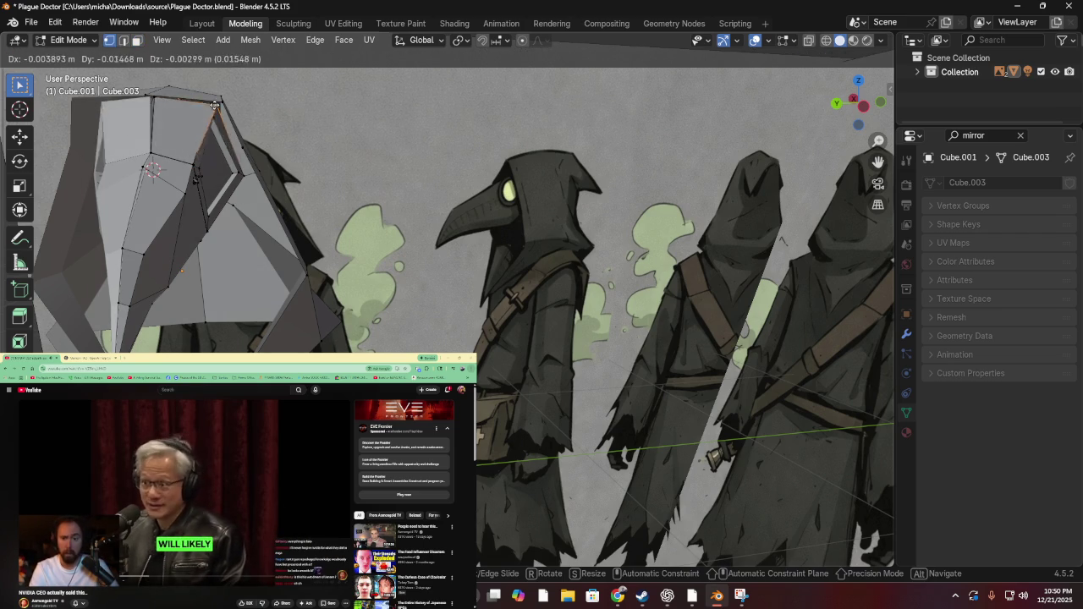
pyautogui.click(197, 103)
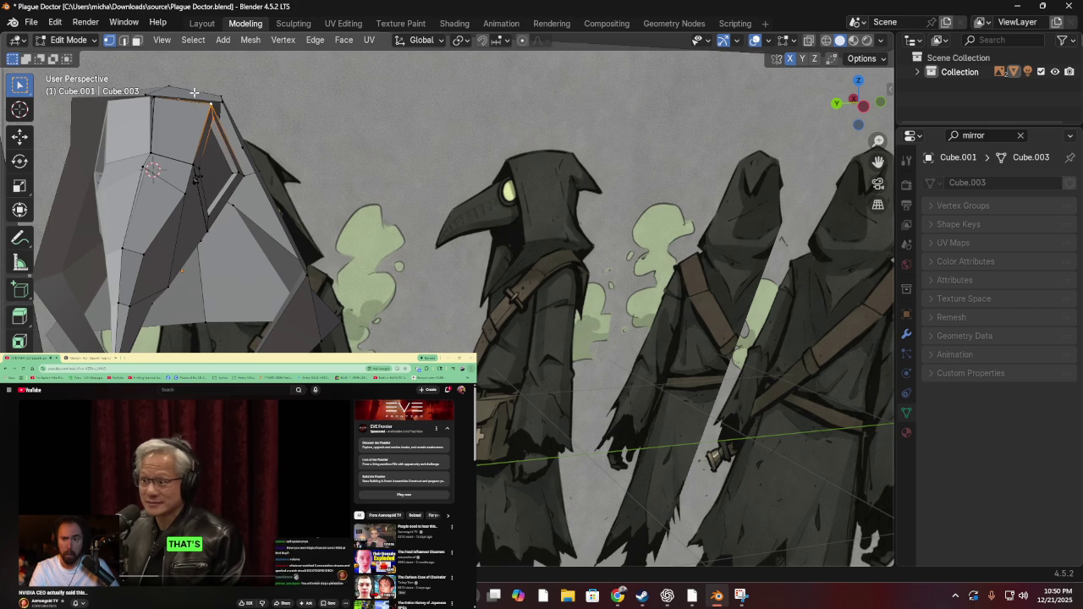
pyautogui.press('g')
pyautogui.click(197, 106)
pyautogui.scroll(-10, 191, 119)
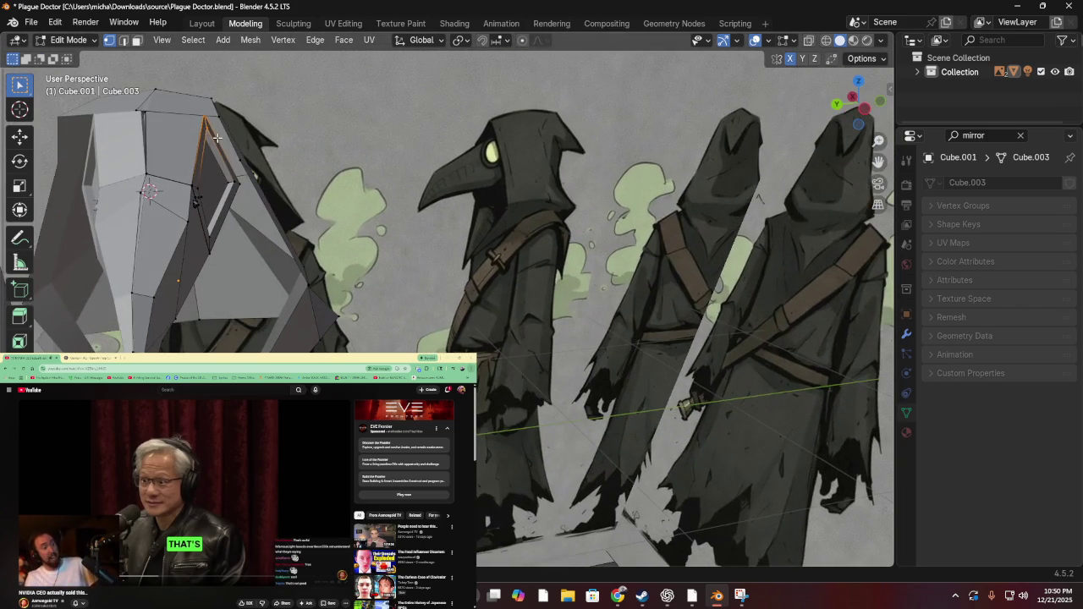
pyautogui.scroll(6, 213, 119)
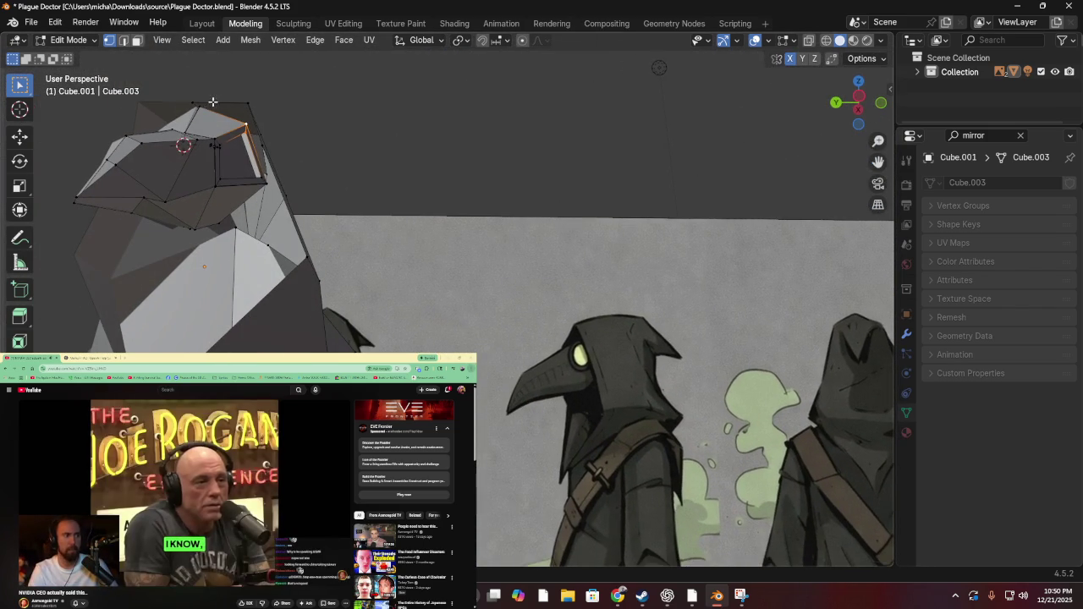
pyautogui.press('g')
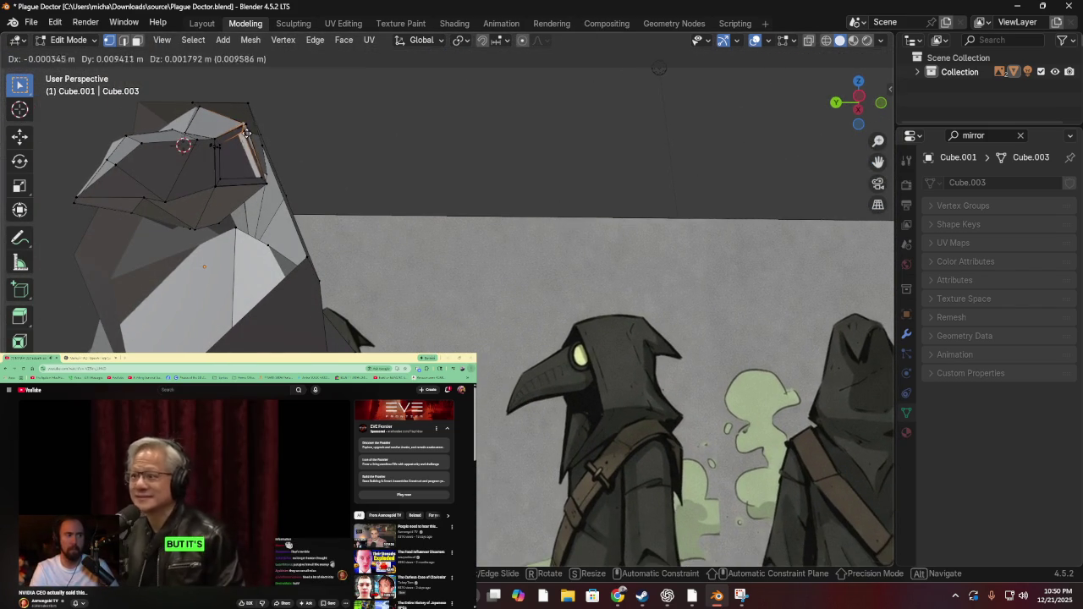
pyautogui.scroll(3, 195, 137)
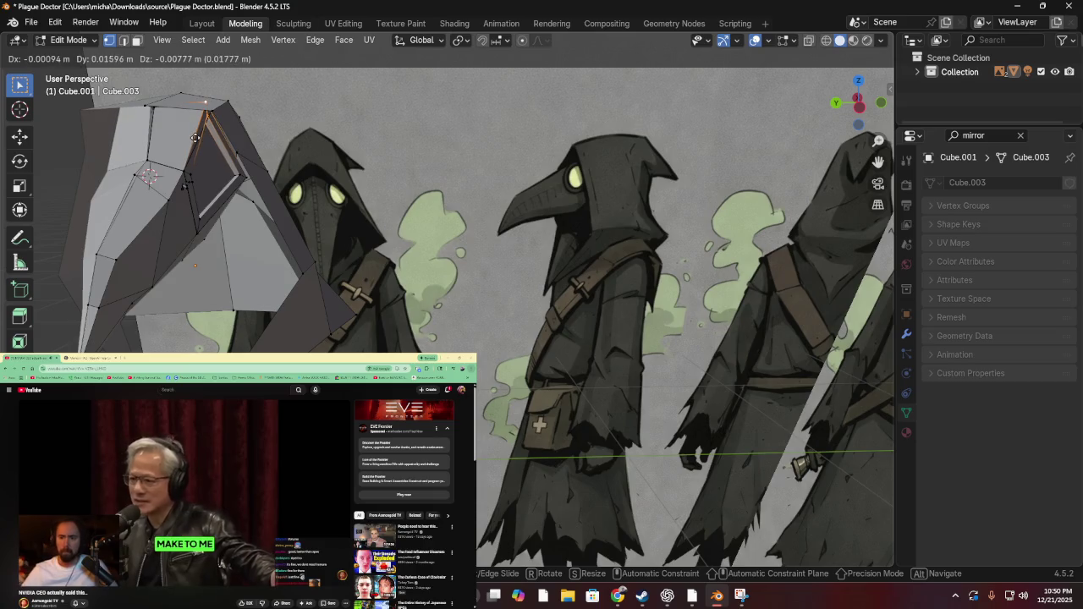
pyautogui.click(191, 141)
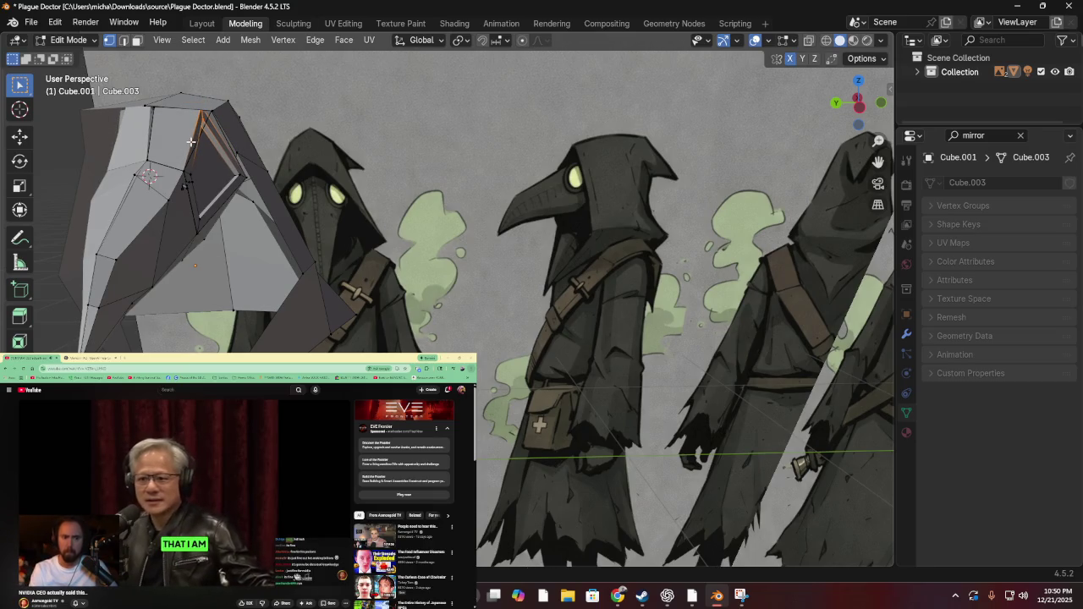
# Move the edges on the beak's side, viewed from rotated angles
pyautogui.press('KP_4')
pyautogui.press('KP_4')
pyautogui.press('g')
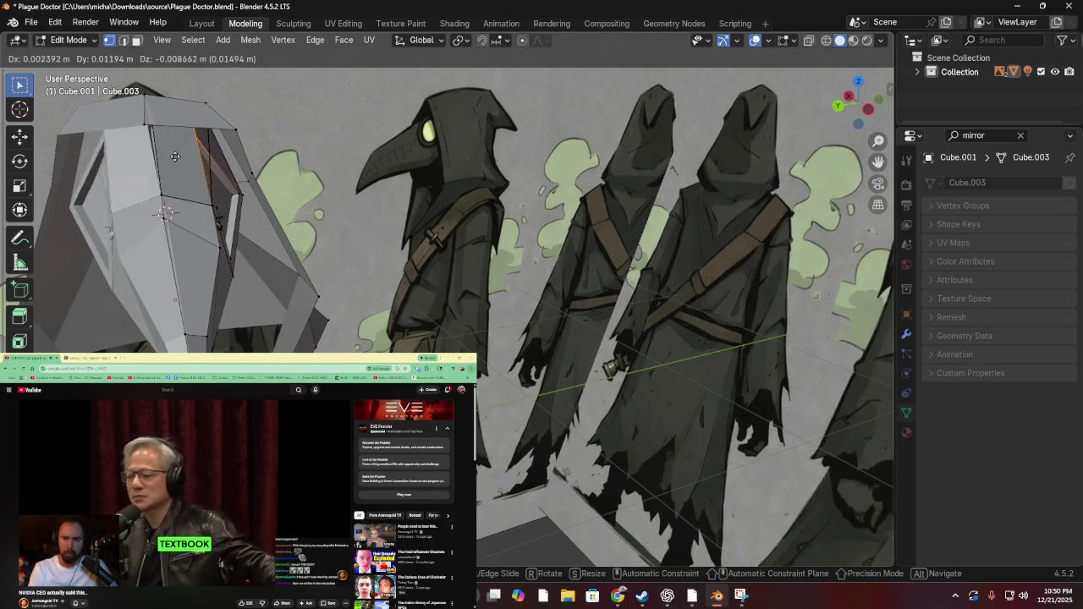
pyautogui.press('KP_4')
pyautogui.press('KP_4')
pyautogui.scroll(2, 161, 144)
pyautogui.click(145, 142)
pyautogui.press('KP_4')
pyautogui.press('KP_4')
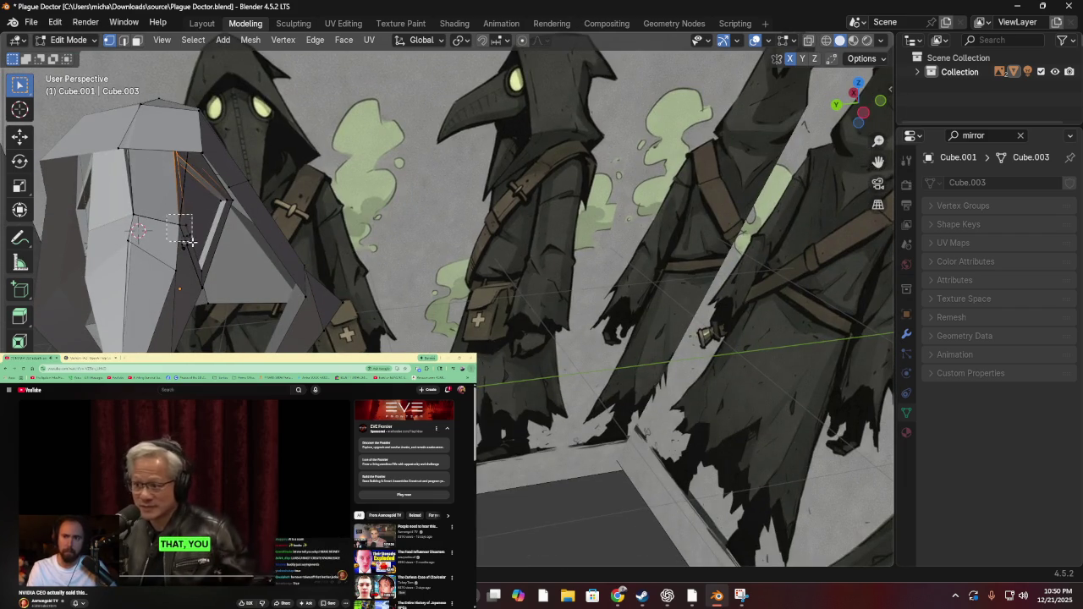
pyautogui.press('g')
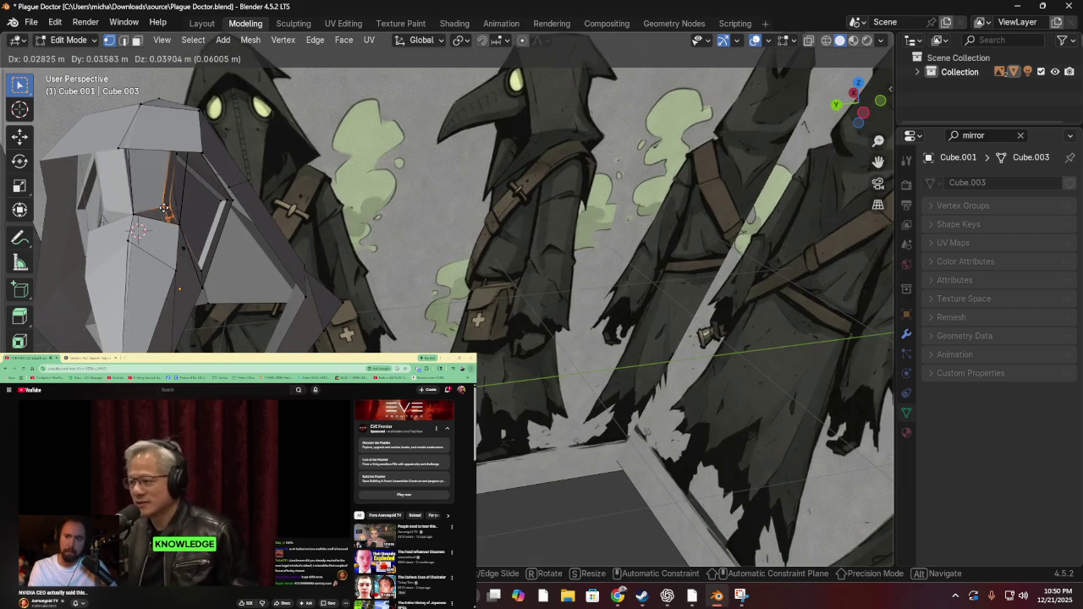
pyautogui.click(160, 207)
# Turn the view to a side angle against the reference figures and move a beak vertex
pyautogui.press('KP_6')
pyautogui.press('KP_6')
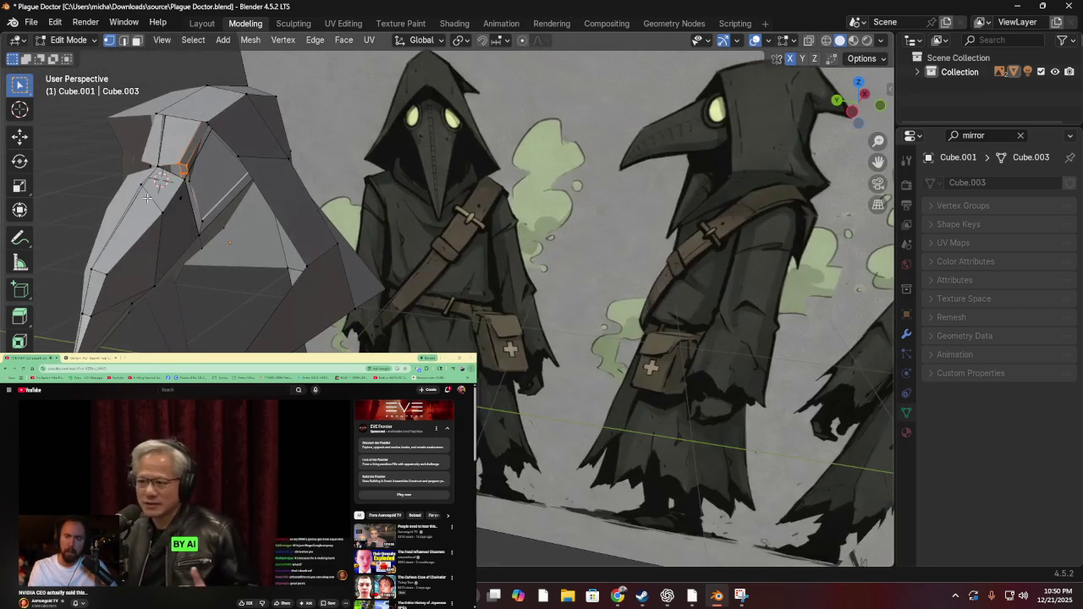
pyautogui.press('KP_4')
pyautogui.press('KP_4')
pyautogui.press('KP_4')
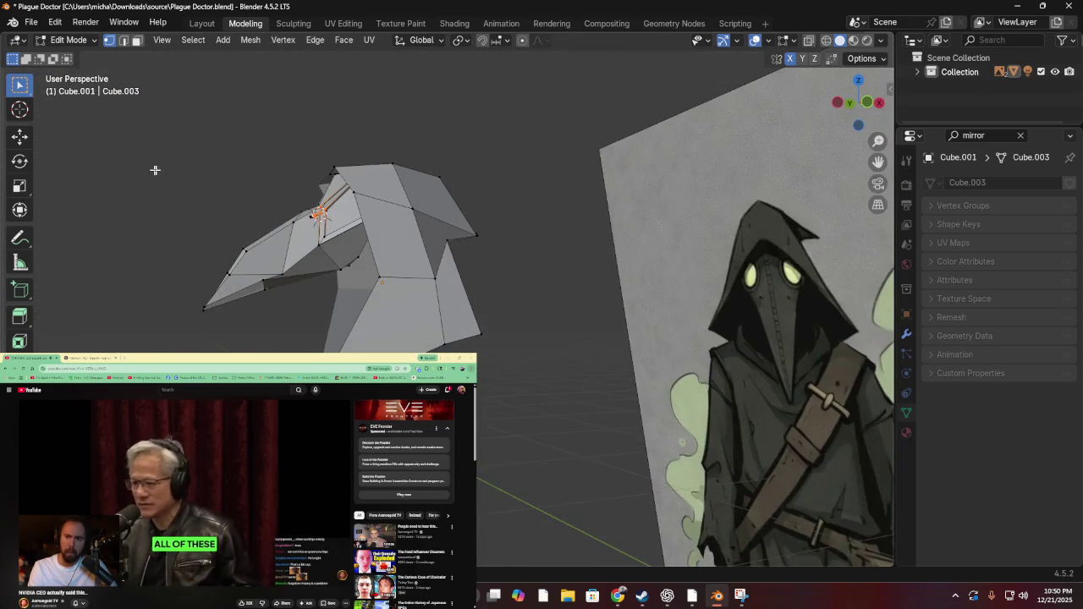
pyautogui.press('KP_6')
pyautogui.press('KP_6')
pyautogui.scroll(5, 254, 195)
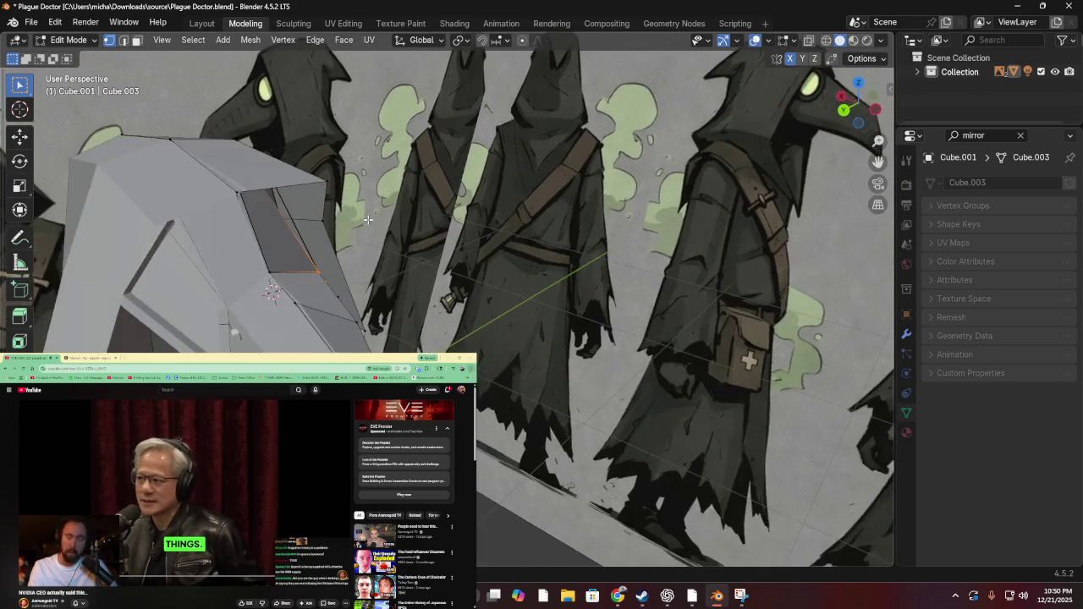
pyautogui.press('KP_4')
pyautogui.press('KP_4')
pyautogui.press('KP_4')
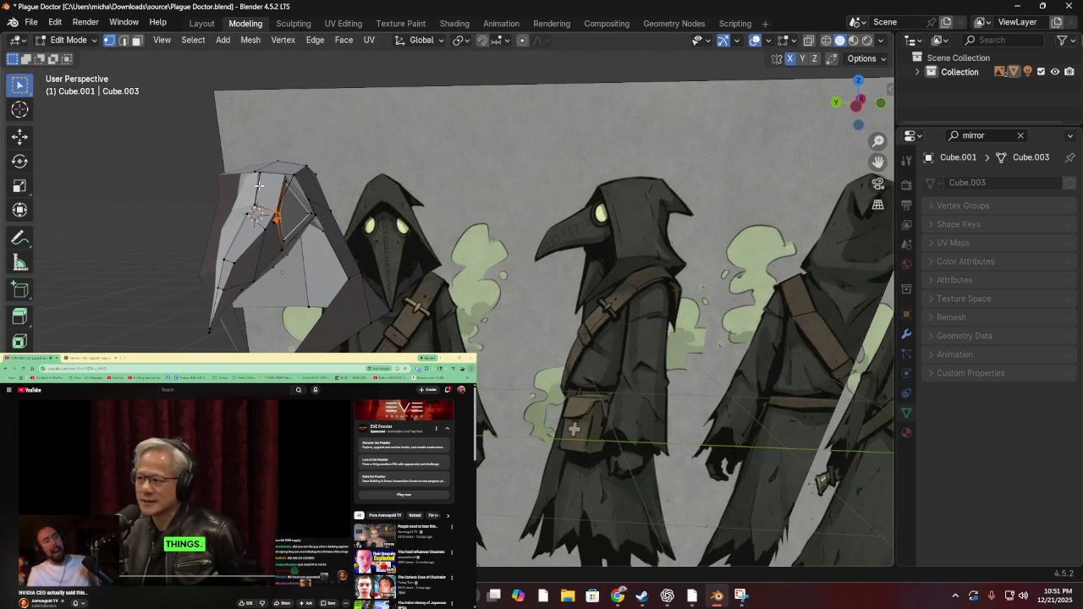
pyautogui.press('KP_4')
pyautogui.press('KP_4')
pyautogui.press('KP_4')
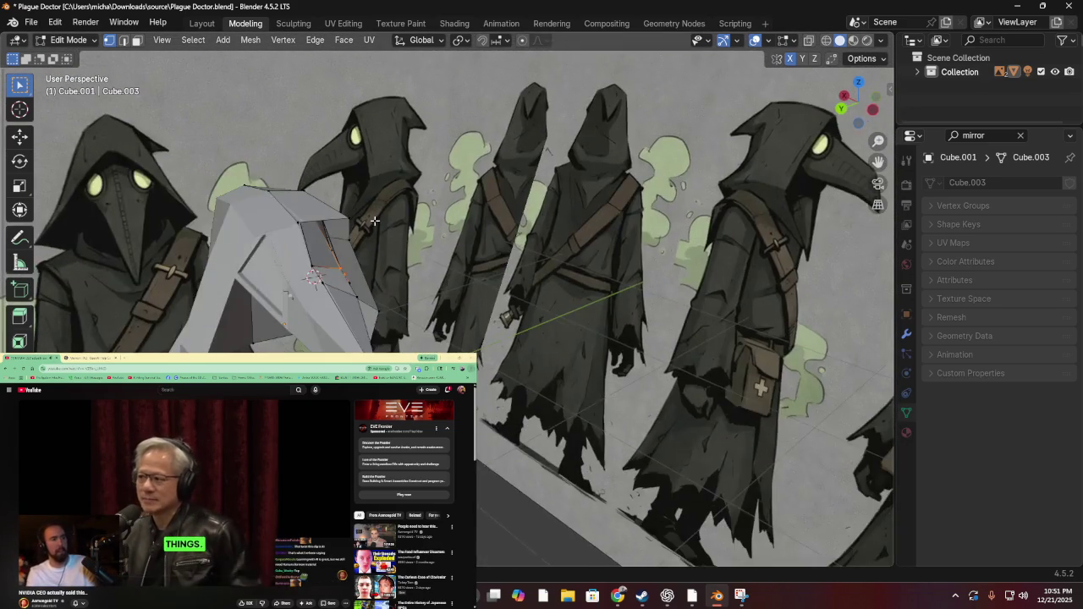
pyautogui.press('KP_4')
pyautogui.press('KP_4')
pyautogui.press('KP_4')
pyautogui.press('KP_4')
pyautogui.press('KP_4')
pyautogui.press('KP_4')
pyautogui.press('KP_4')
pyautogui.press('KP_4')
pyautogui.press('KP_4')
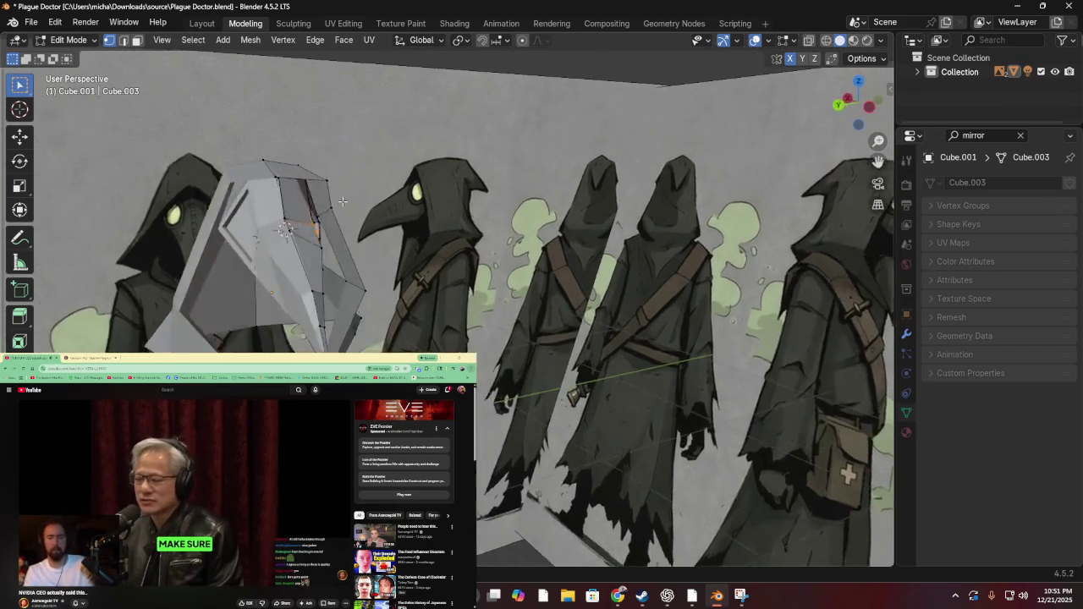
pyautogui.press('KP_4')
pyautogui.press('KP_4')
pyautogui.press('KP_4')
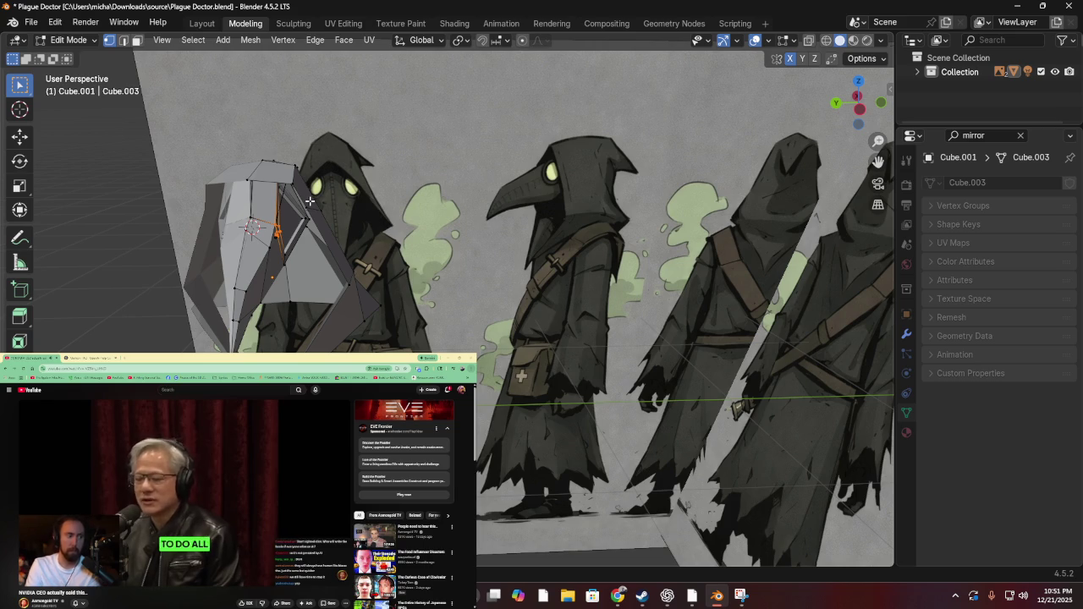
pyautogui.scroll(2, 374, 241)
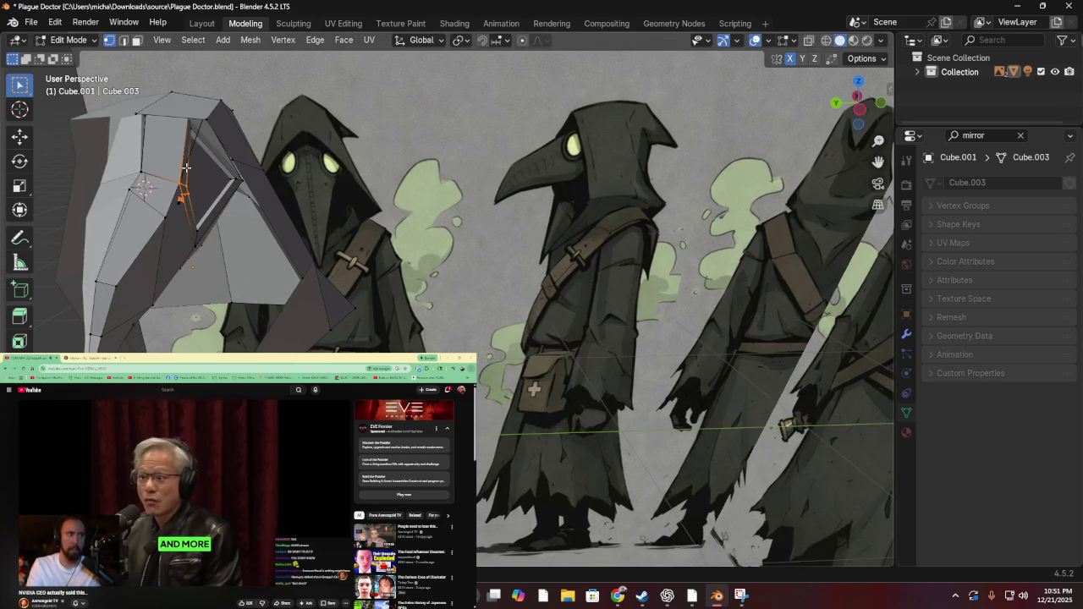
pyautogui.press('g')
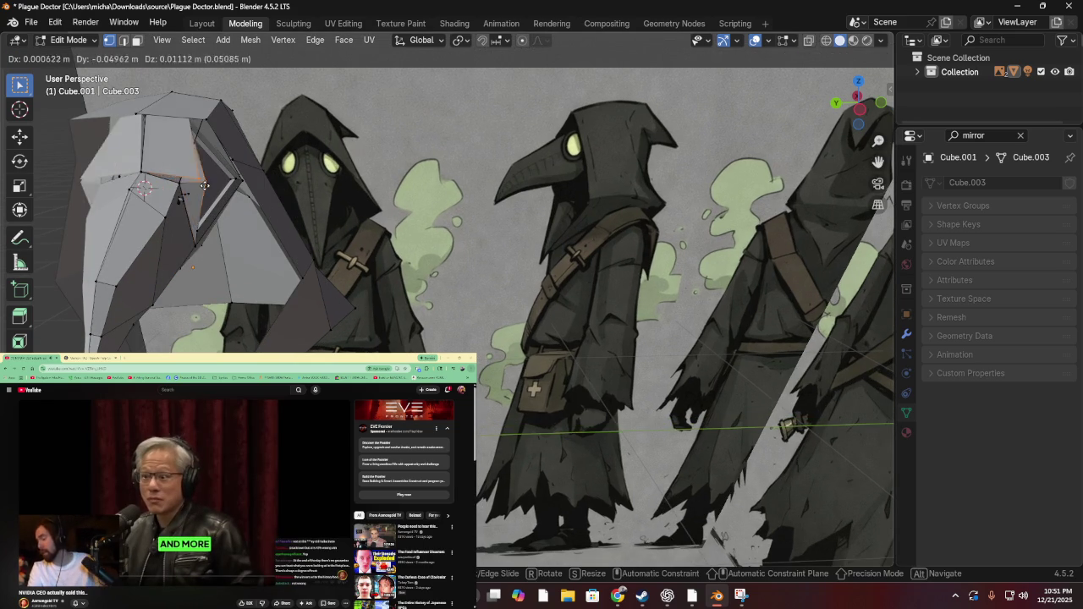
pyautogui.click(178, 176)
# Box-select the beak's inner-crease vertices, lower a vertex twice, then clear the selection
pyautogui.moveTo(177, 176); pyautogui.dragTo(199, 213)
pyautogui.press('g')
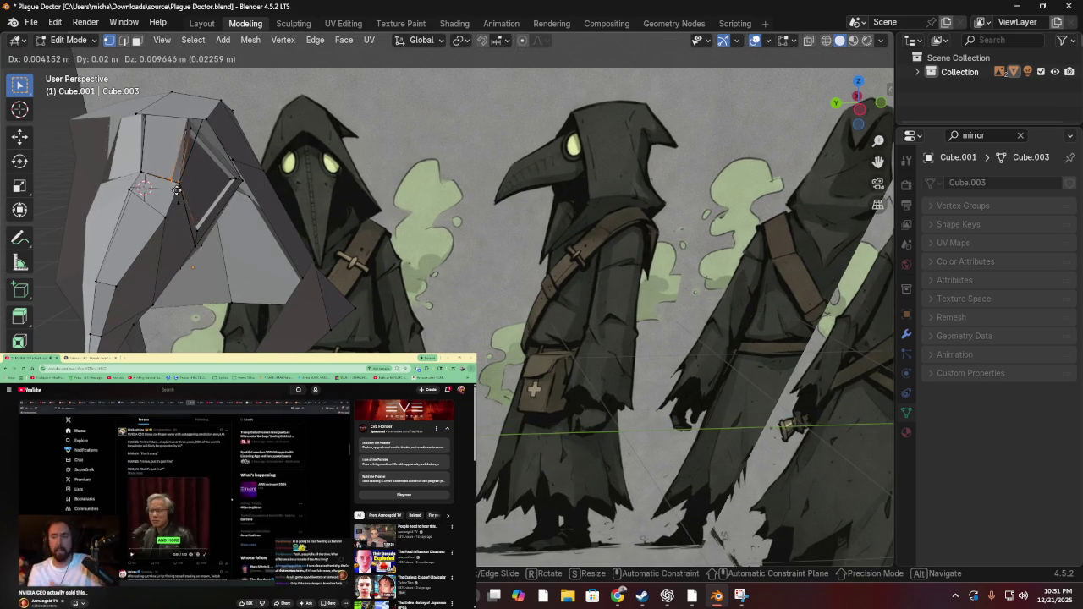
pyautogui.rightClick(198, 177)
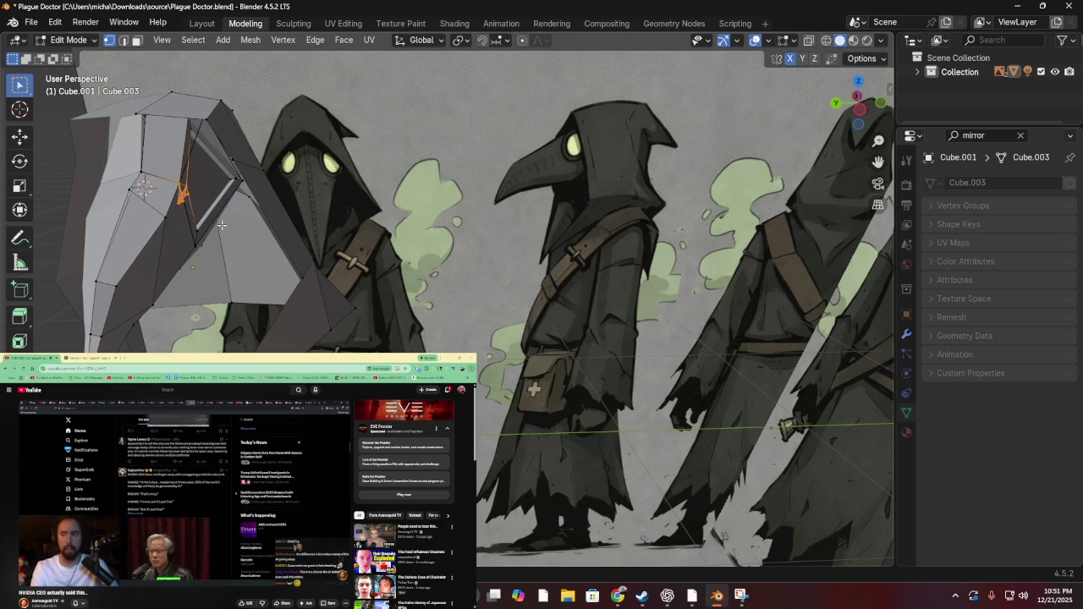
pyautogui.press('g')
pyautogui.click(196, 194)
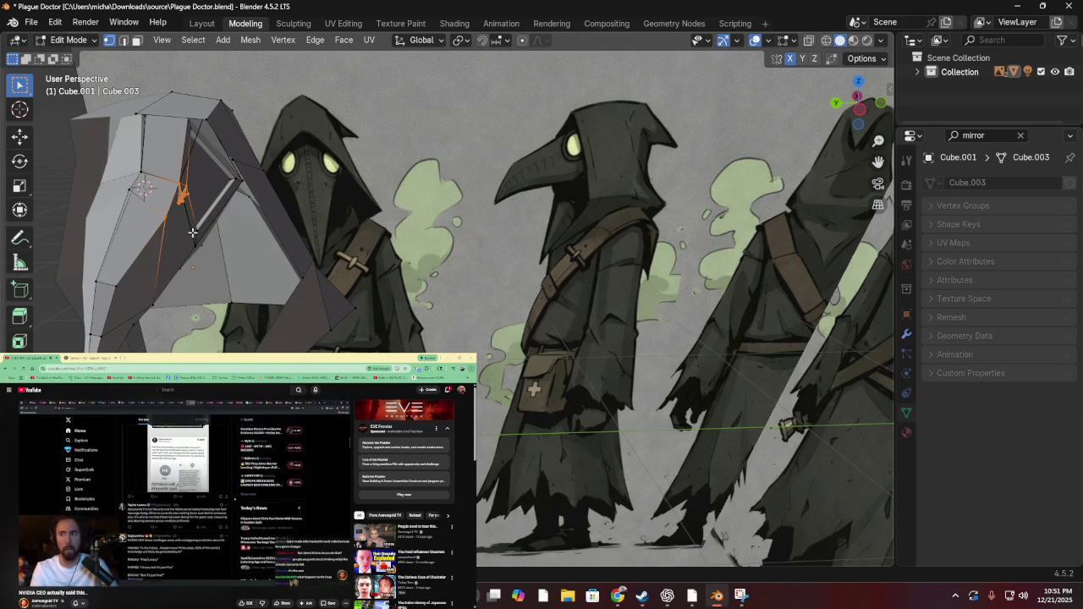
pyautogui.press('g')
pyautogui.click(190, 201)
pyautogui.hotkey('alt', 'a')
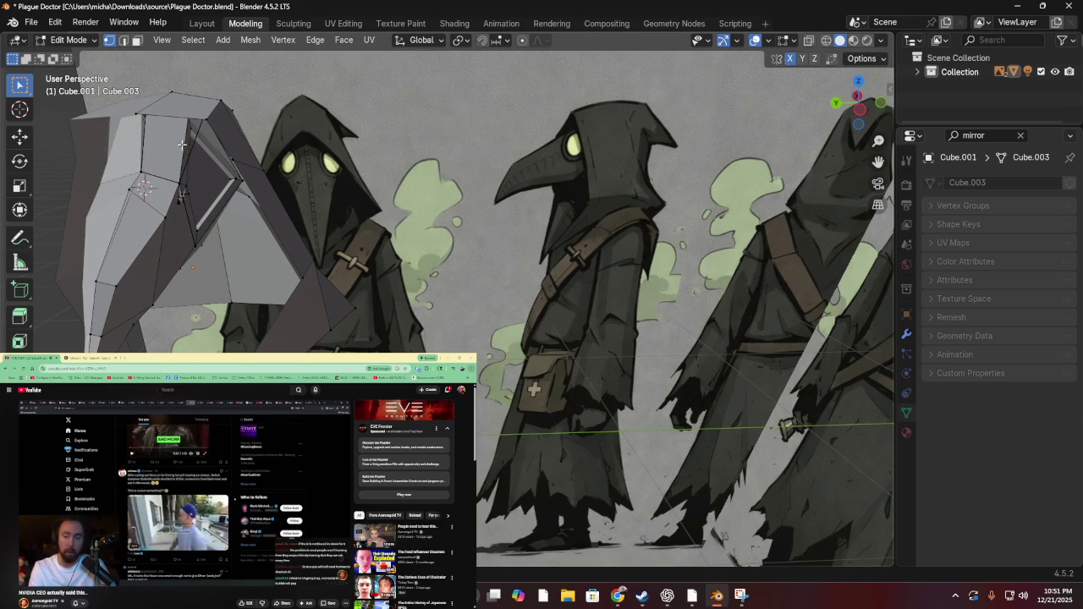
# Subdivide the chosen beak edges and move the new geometry into place
pyautogui.moveTo(206, 148); pyautogui.dragTo(222, 132)
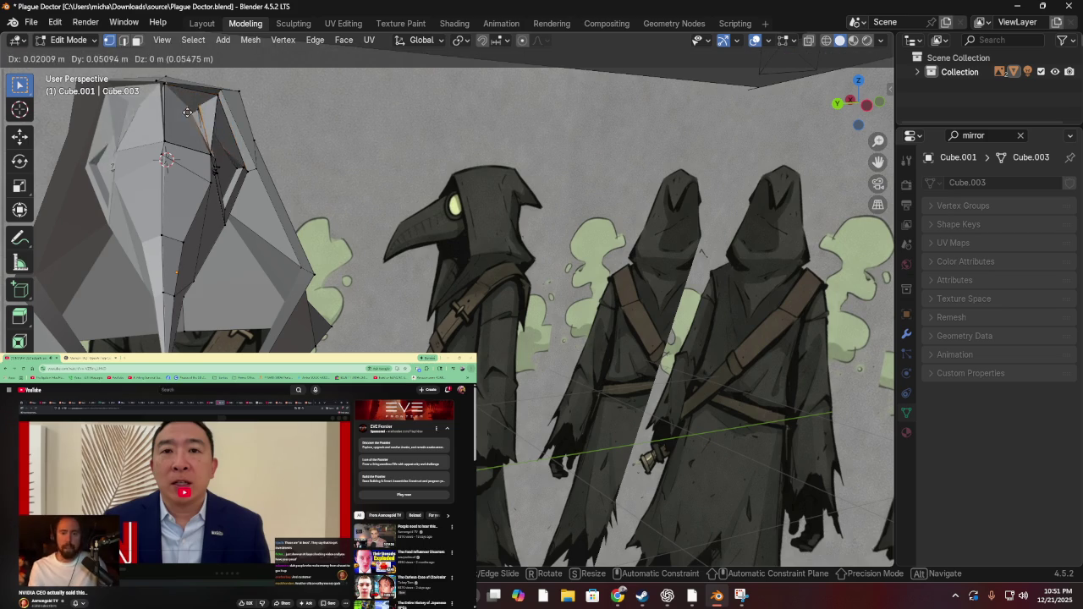
pyautogui.rightClick(247, 122)
pyautogui.click(247, 122)
pyautogui.scroll(4, 249, 111)
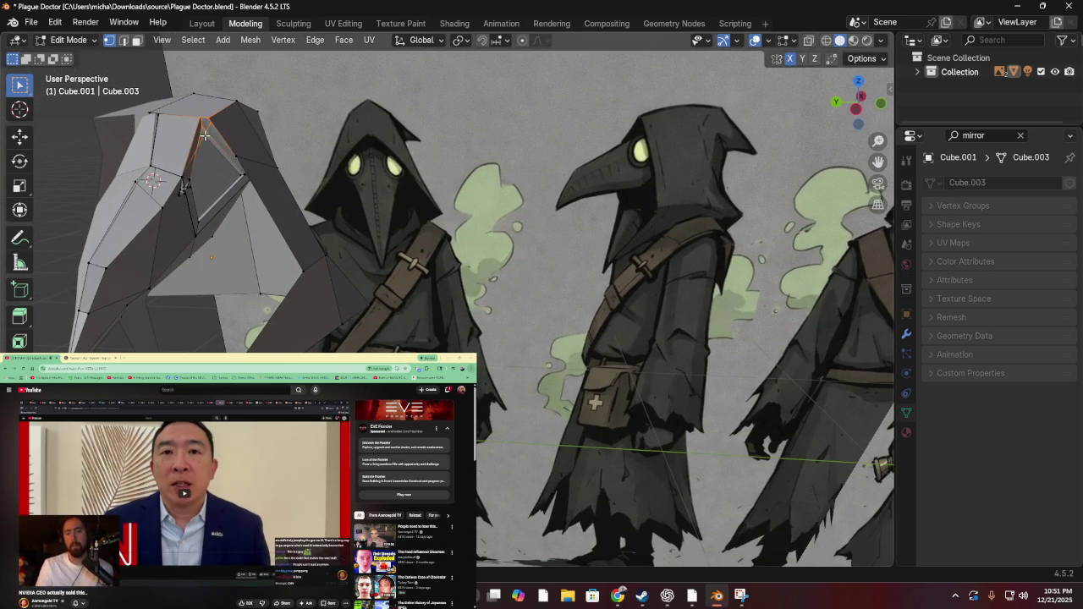
pyautogui.scroll(3, 210, 119)
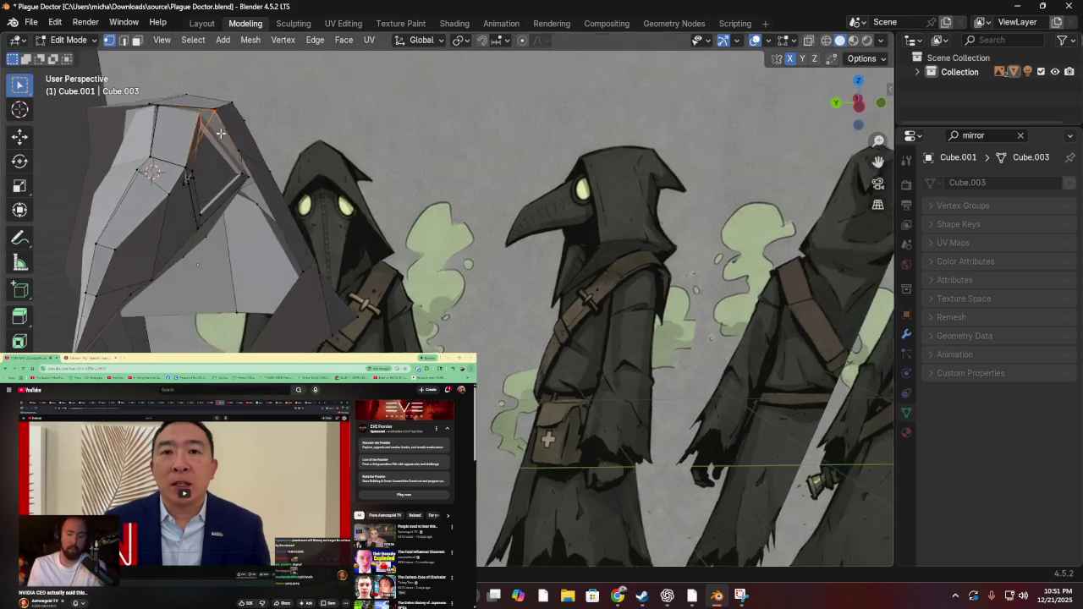
pyautogui.press('g')
pyautogui.click(209, 119)
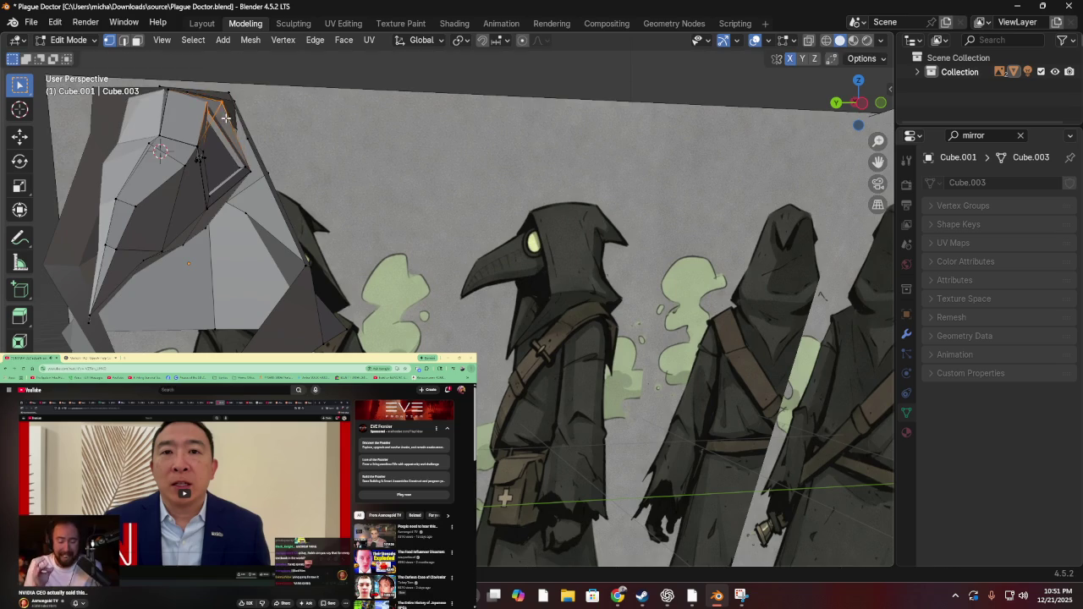
pyautogui.scroll(-3, 280, 115)
# Move a vertex near the mask's top, then nudge it slightly
pyautogui.moveTo(288, 107)
pyautogui.mouseDown()
pyautogui.moveTo(267, 168)
pyautogui.moveTo(241, 166)
pyautogui.mouseUp()
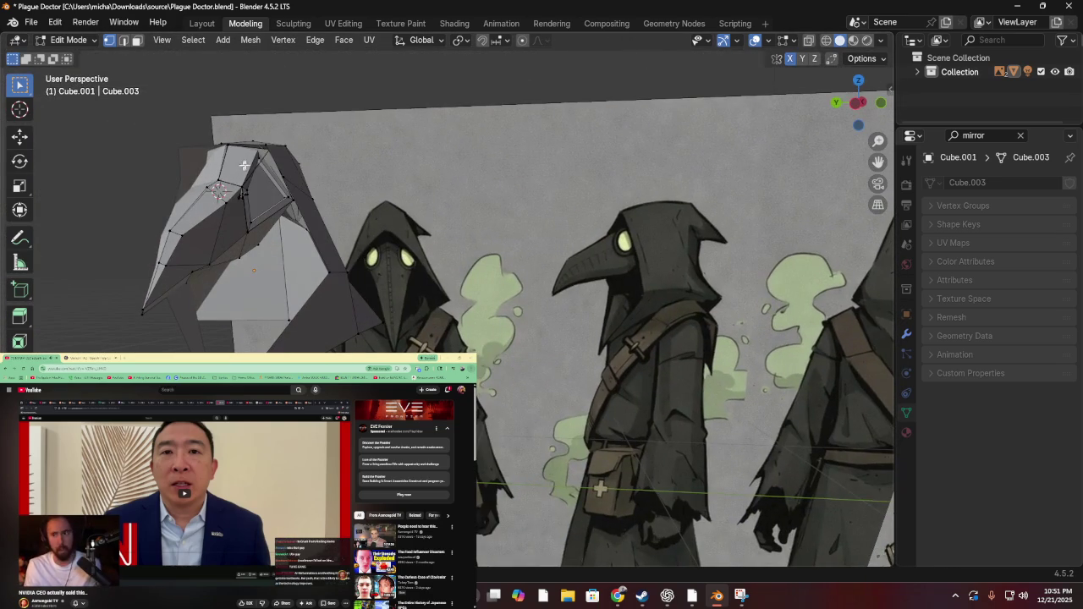
pyautogui.click(252, 156)
pyautogui.press('g')
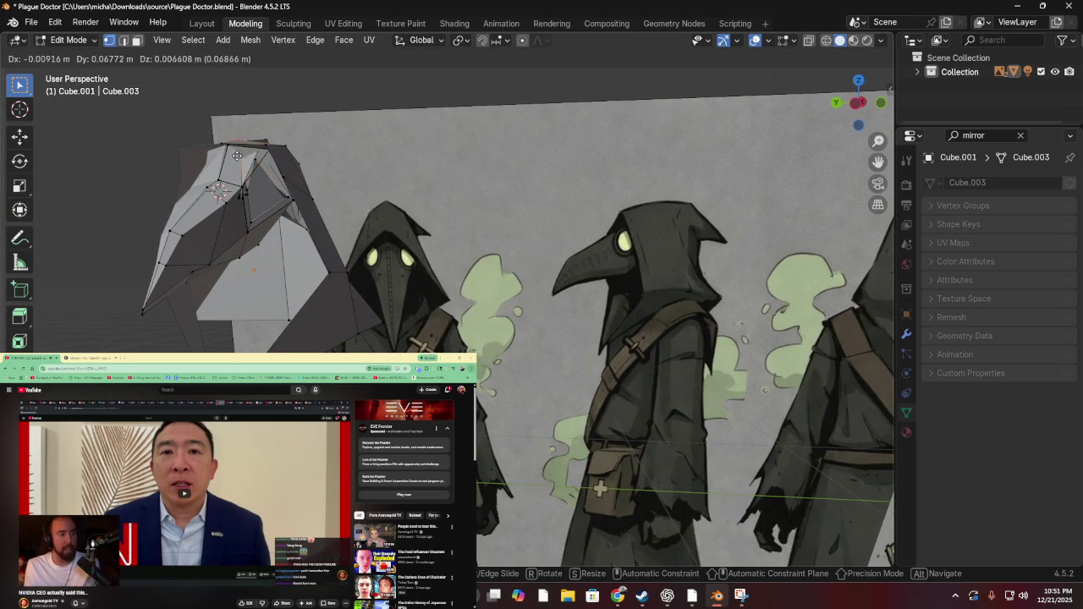
pyautogui.click(279, 185)
pyautogui.scroll(1, 267, 181)
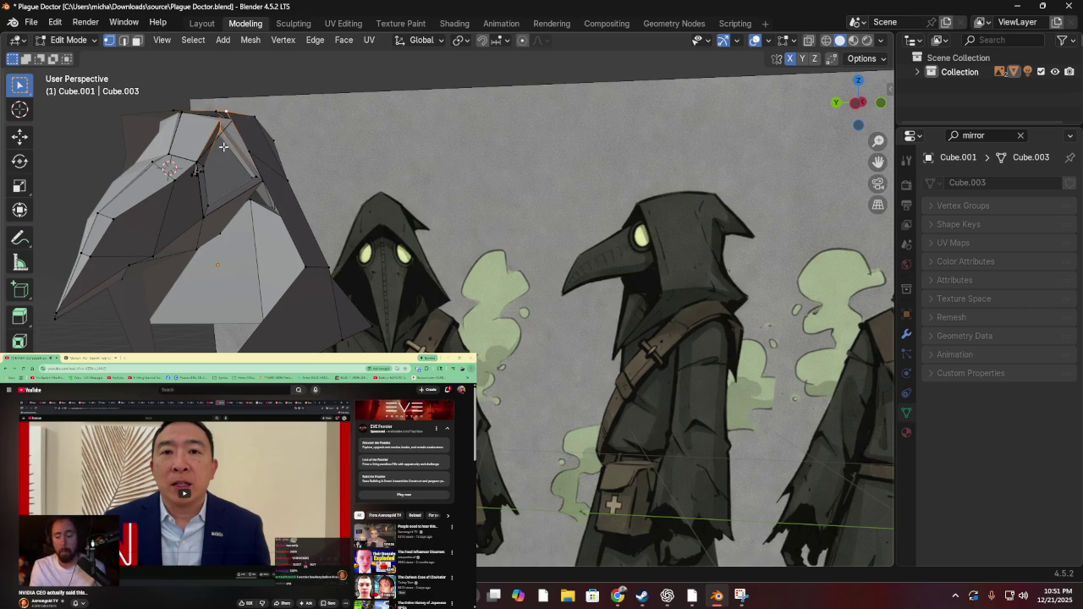
pyautogui.press('g')
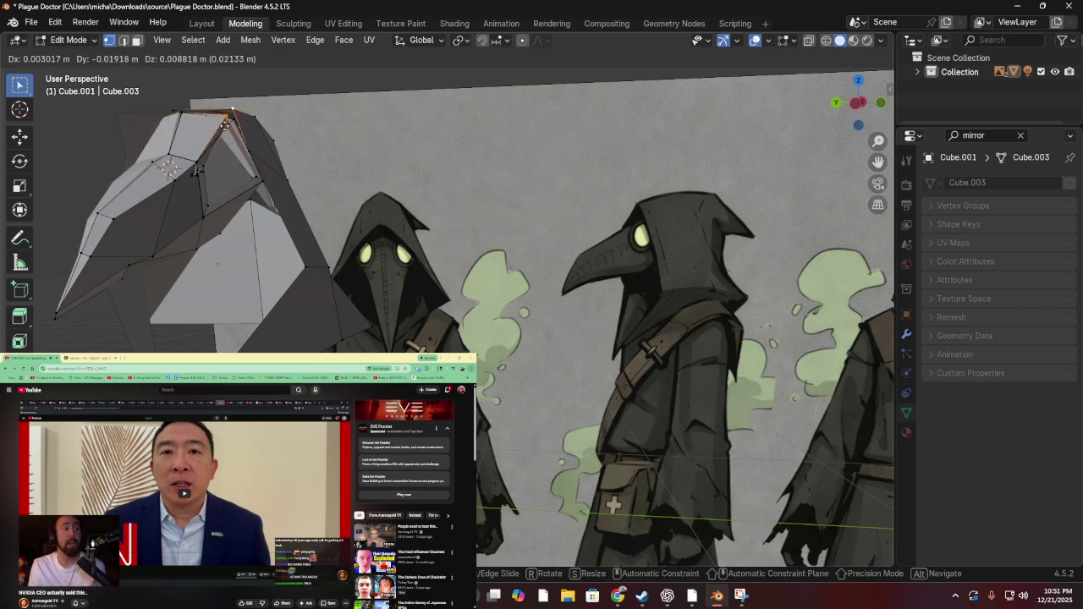
pyautogui.click(226, 133)
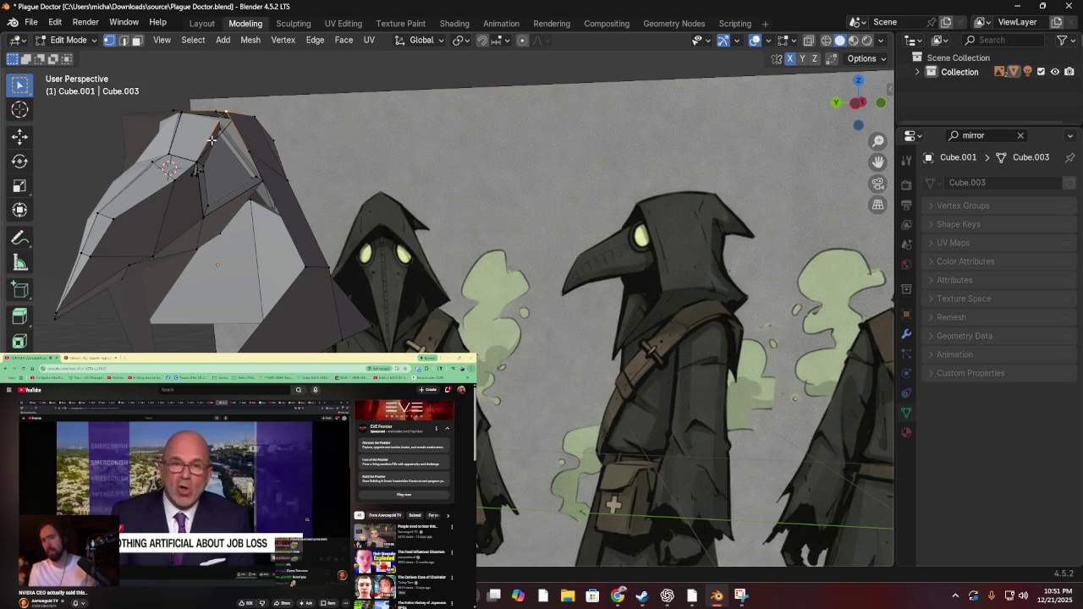
pyautogui.scroll(2, 210, 135)
# Nudge the selected edges around the mask opening, dropping the upper edge before moving again
pyautogui.moveTo(208, 133)
pyautogui.mouseDown()
pyautogui.moveTo(218, 126)
pyautogui.moveTo(303, 200)
pyautogui.moveTo(231, 185)
pyautogui.mouseUp()
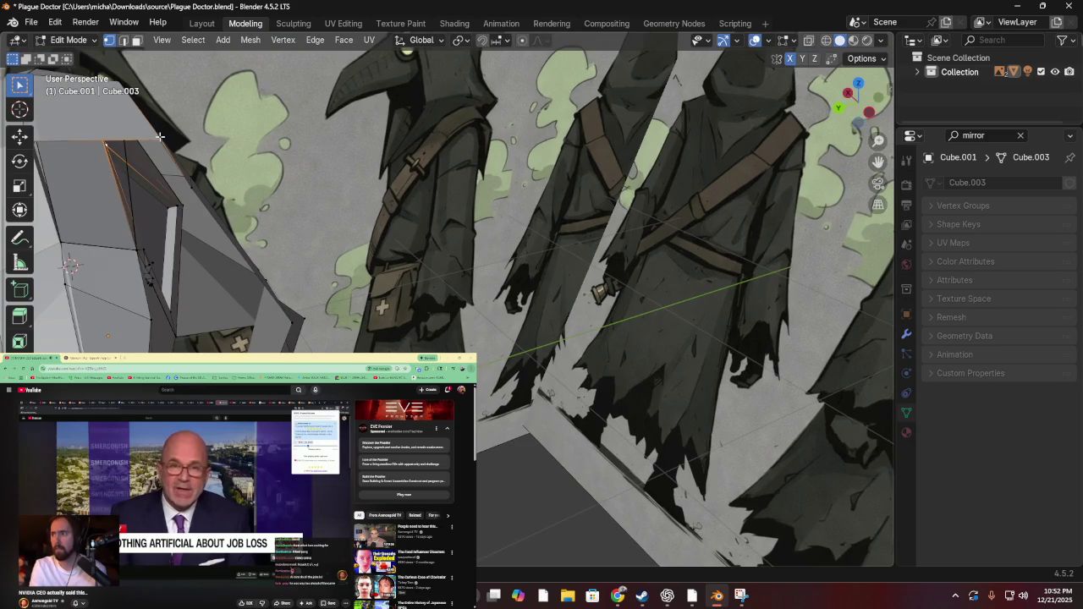
pyautogui.moveTo(178, 196)
pyautogui.mouseDown()
pyautogui.moveTo(157, 164)
pyautogui.moveTo(194, 174)
pyautogui.moveTo(179, 161)
pyautogui.mouseUp()
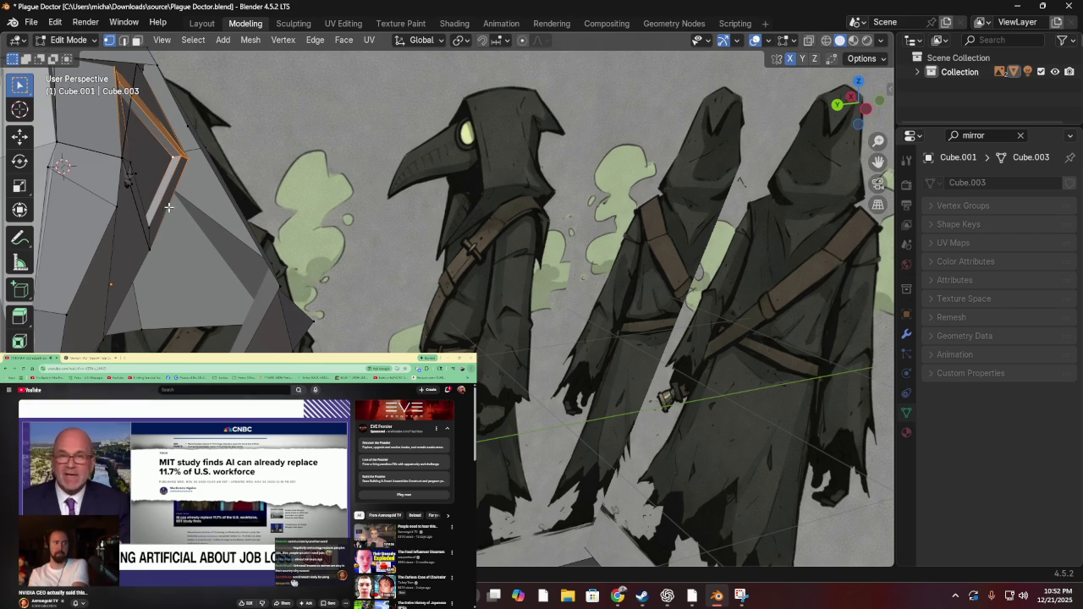
pyautogui.moveTo(172, 197)
pyautogui.mouseDown()
pyautogui.moveTo(107, 206)
pyautogui.moveTo(135, 182)
pyautogui.moveTo(138, 194)
pyautogui.mouseUp()
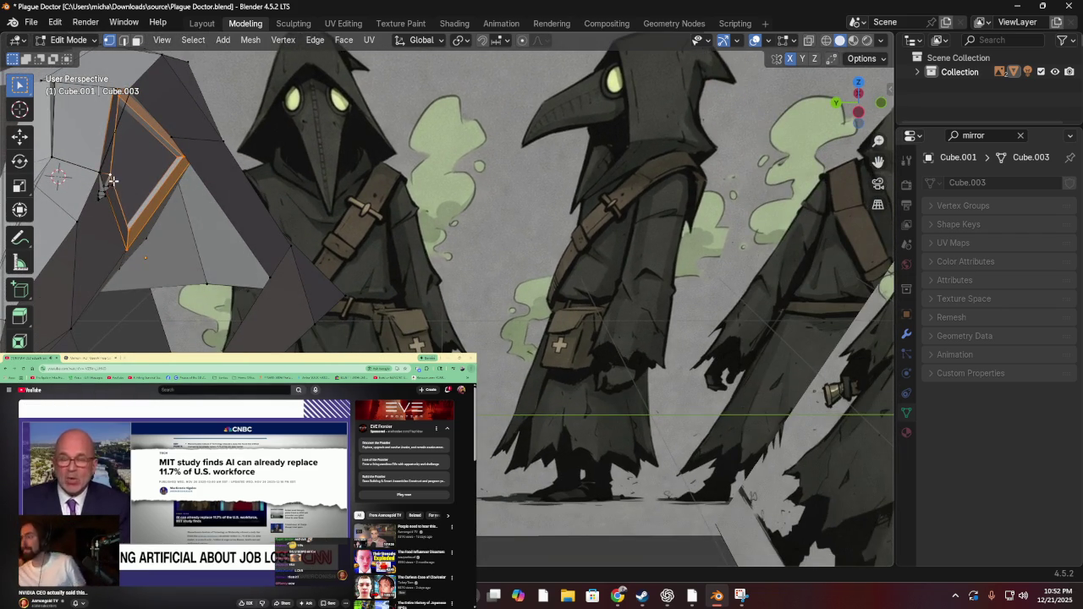
pyautogui.moveTo(116, 200)
pyautogui.mouseDown()
pyautogui.moveTo(152, 169)
pyautogui.moveTo(165, 182)
pyautogui.moveTo(122, 152)
pyautogui.moveTo(141, 75)
pyautogui.mouseUp()
pyautogui.press('g')
pyautogui.click(166, 181)
pyautogui.keyDown('shift'); pyautogui.click(122, 99); pyautogui.keyUp('shift')
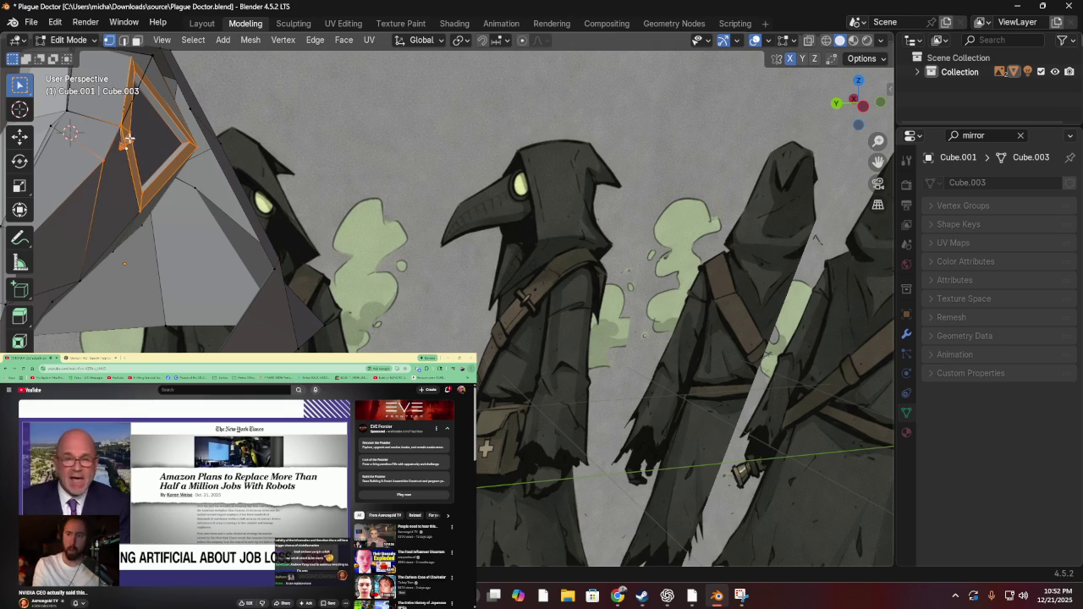
pyautogui.press('g')
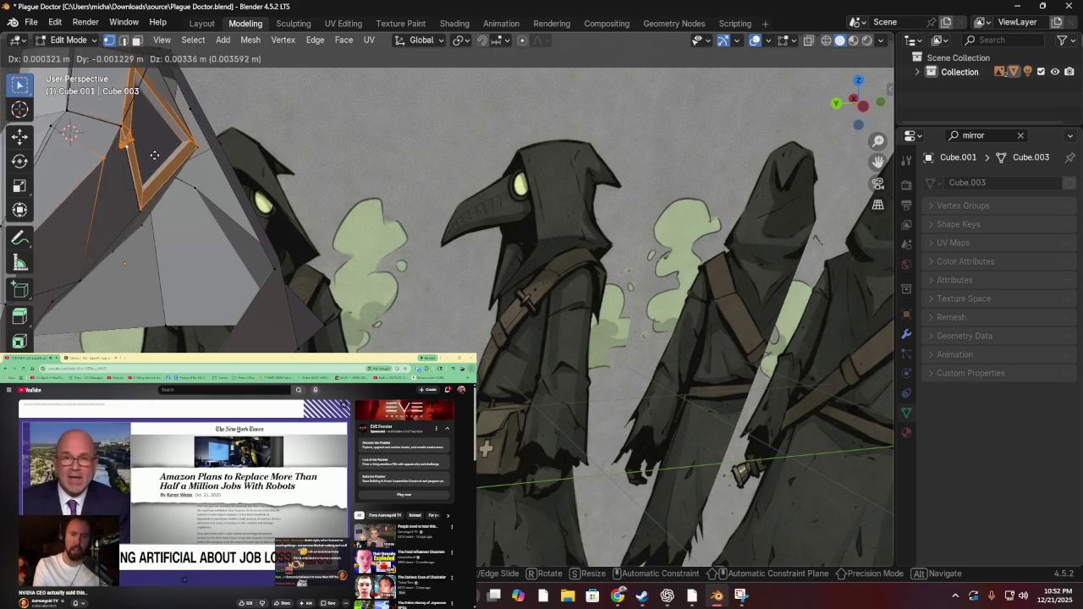
pyautogui.click(154, 160)
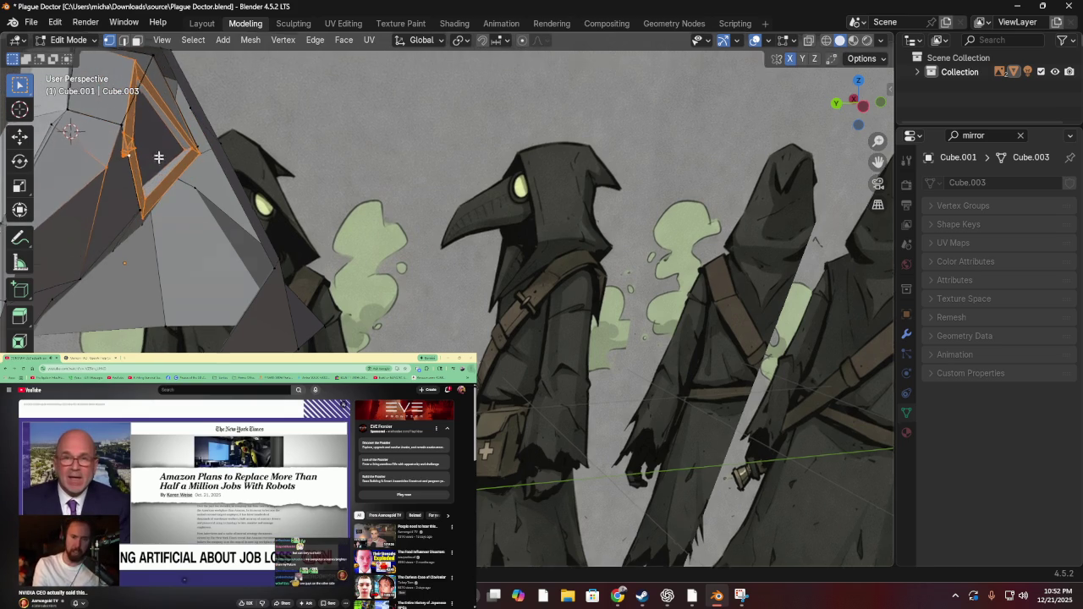
pyautogui.hscroll(10, 196, 152)
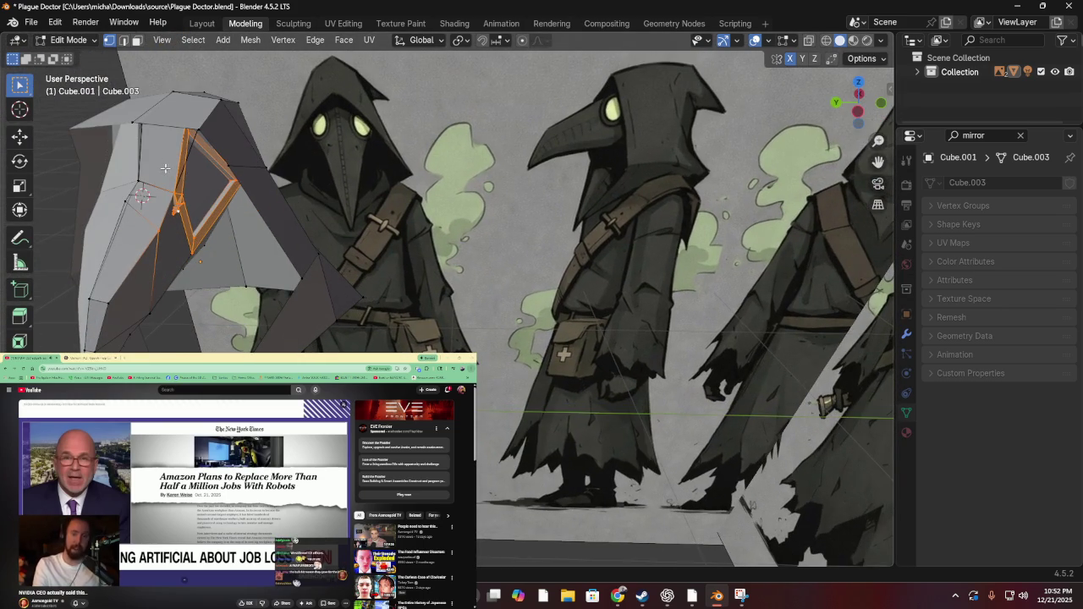
pyautogui.hscroll(15, 184, 177)
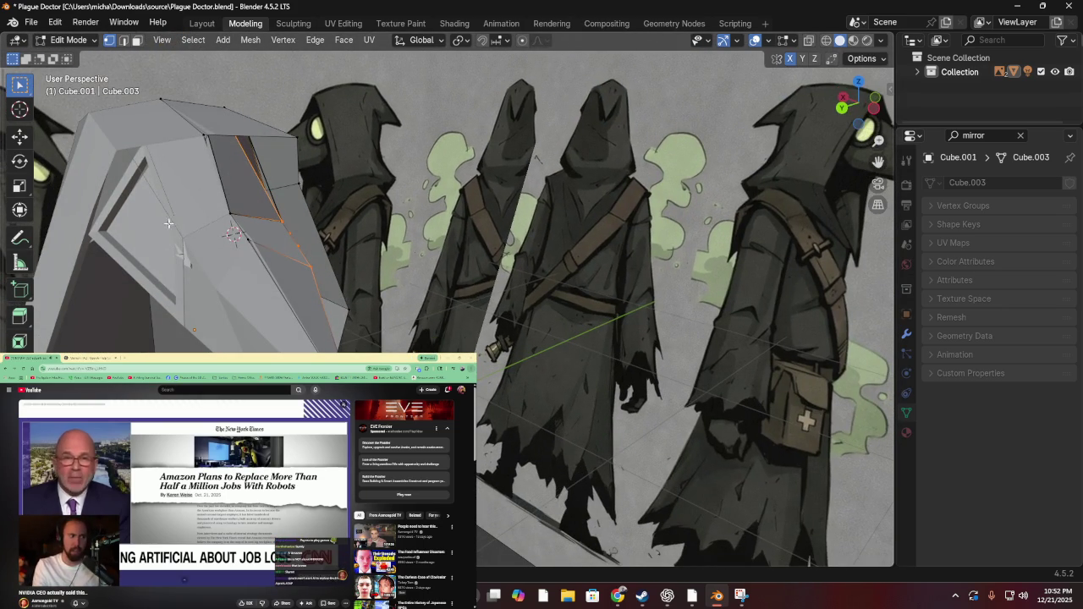
# Select a single edge of the mask's opening, move it, and clear the selection
pyautogui.moveTo(209, 248)
pyautogui.mouseDown()
pyautogui.moveTo(188, 243)
pyautogui.moveTo(197, 247)
pyautogui.mouseUp()
pyautogui.moveTo(285, 230); pyautogui.dragTo(285, 230)
pyautogui.hscroll(10, 160, 195)
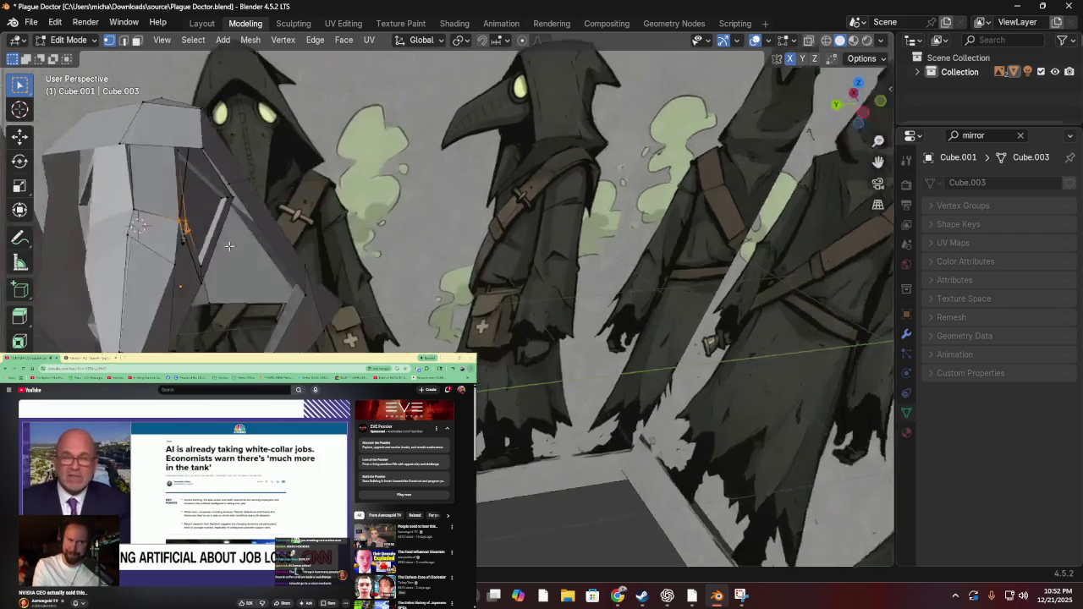
pyautogui.press('g')
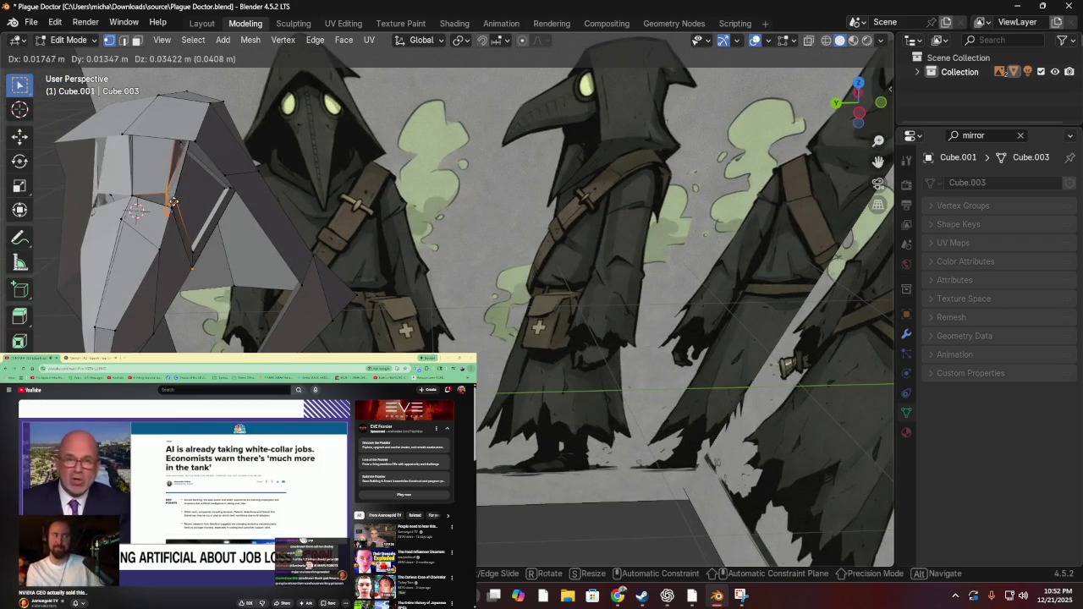
pyautogui.click(181, 207)
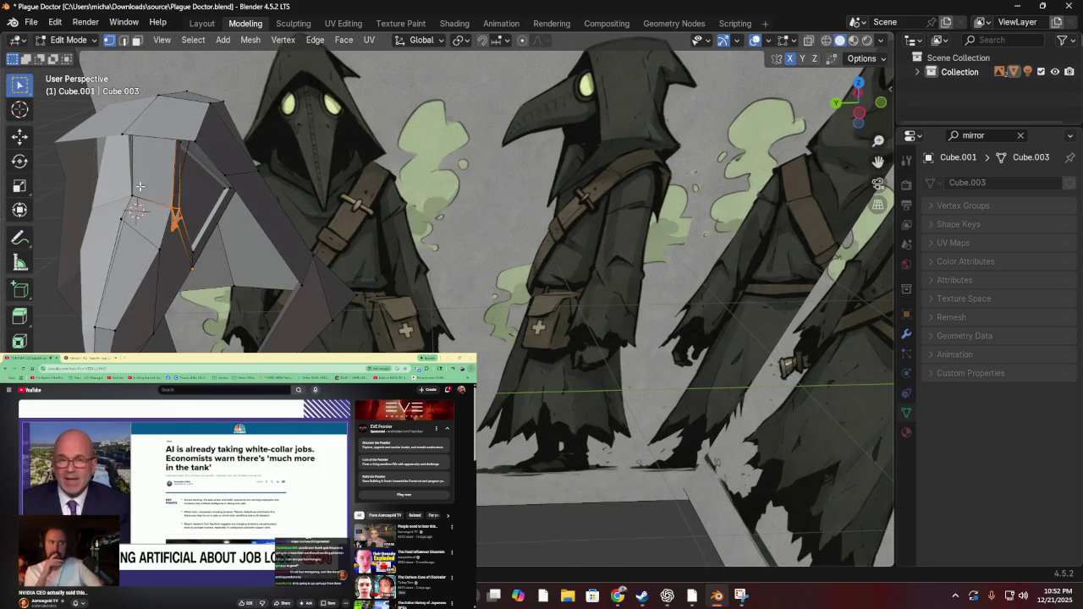
pyautogui.scroll(3, 169, 181)
pyautogui.scroll(4, 115, 182)
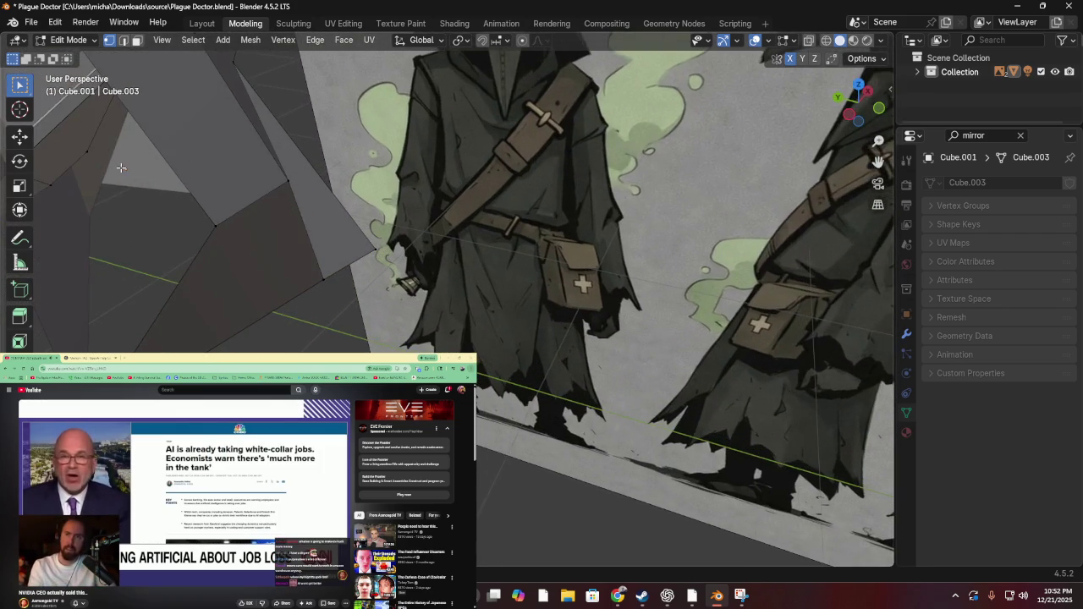
pyautogui.click(137, 155)
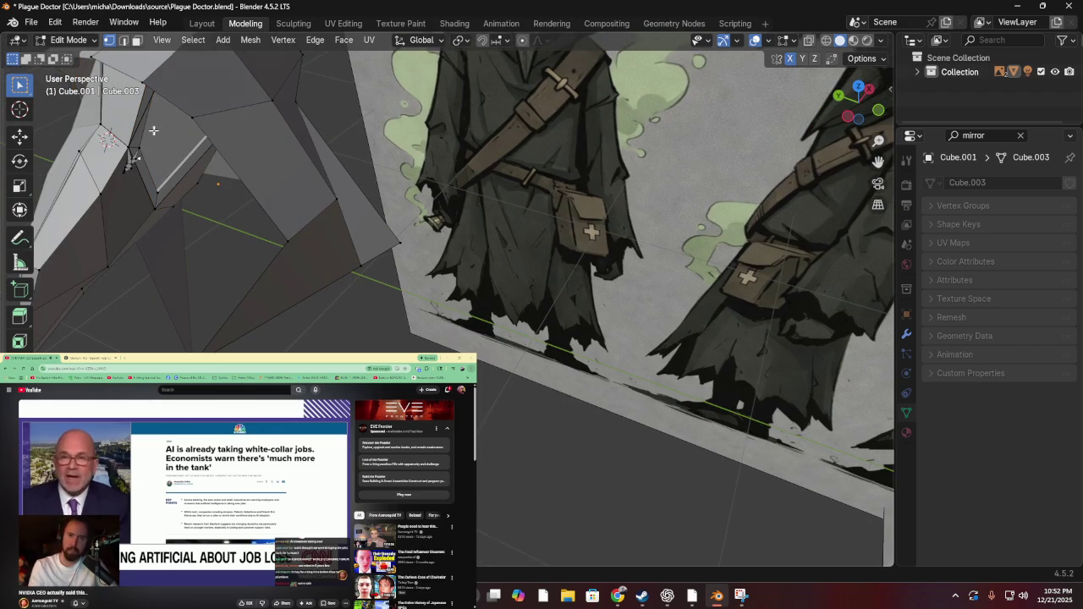
# Save Plague Doctor.blend with Ctrl+S and close Blender
pyautogui.scroll(-3, 151, 130)
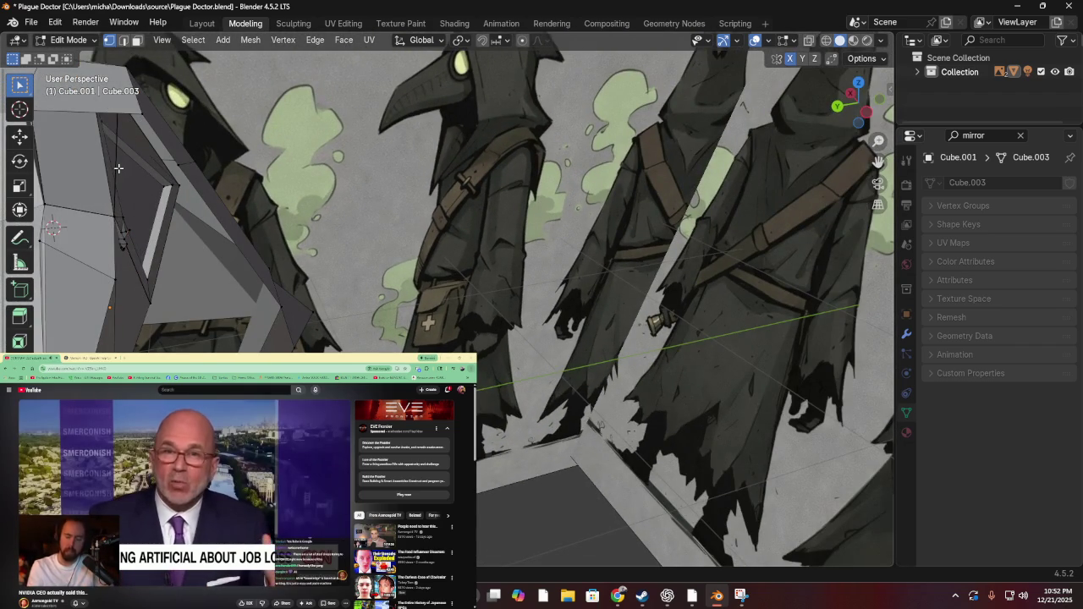
pyautogui.moveTo(118, 168)
pyautogui.mouseDown()
pyautogui.moveTo(392, 222)
pyautogui.moveTo(235, 170)
pyautogui.mouseUp()
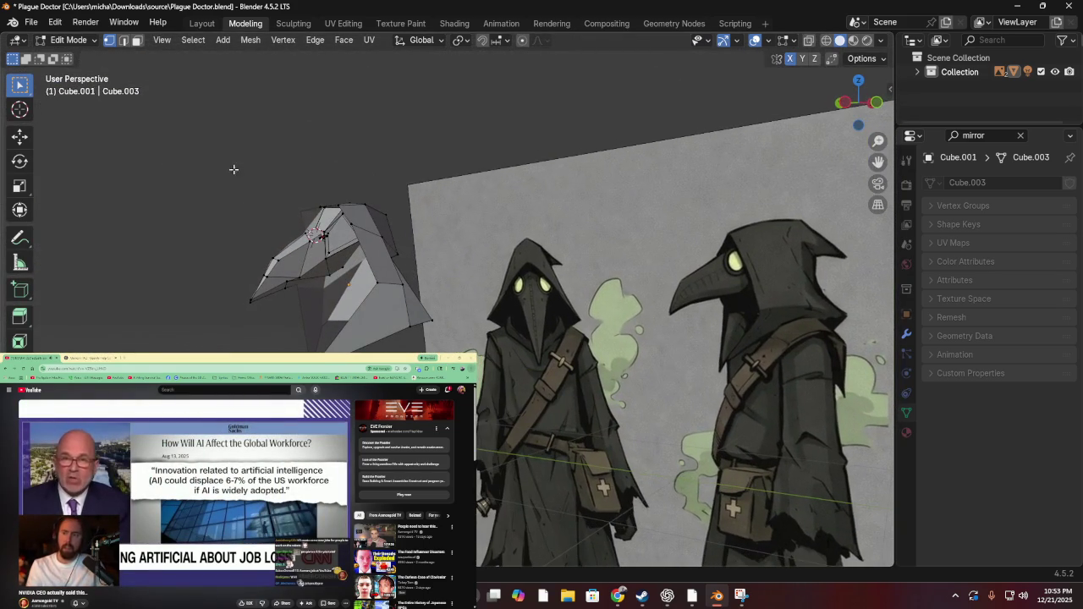
pyautogui.hotkey('ctrl', 's')
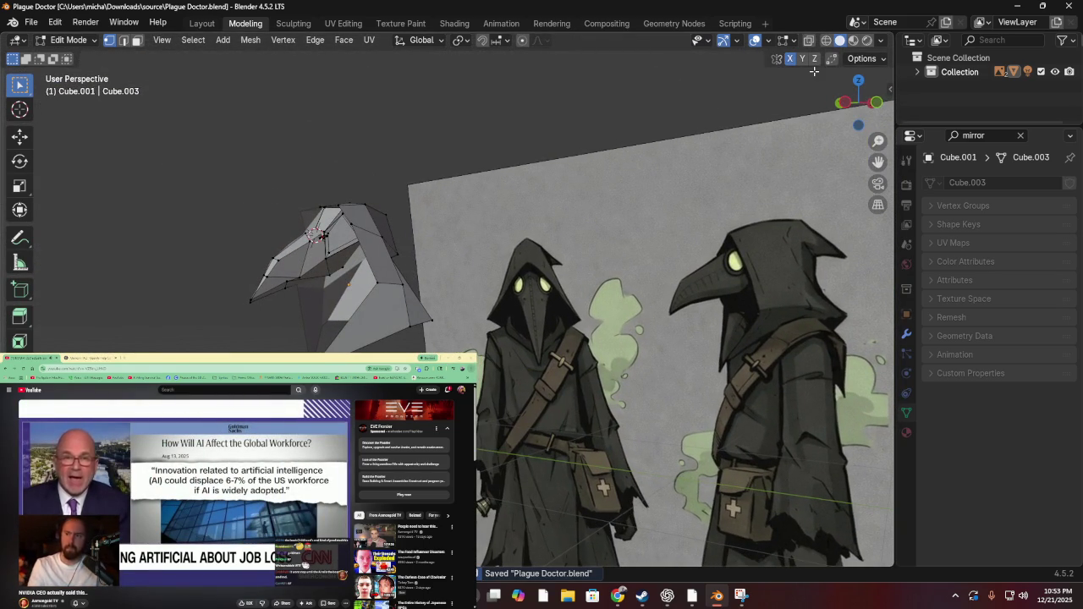
pyautogui.click(1064, 6)
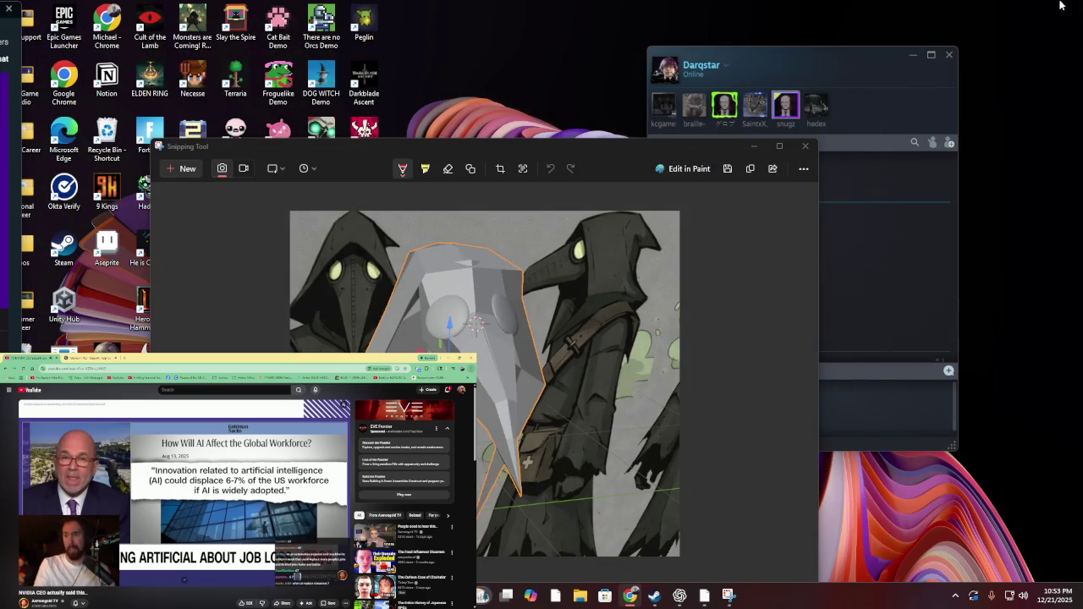
# Close the Snipping Tool window showing the beak mask capture
pyautogui.click(804, 145)
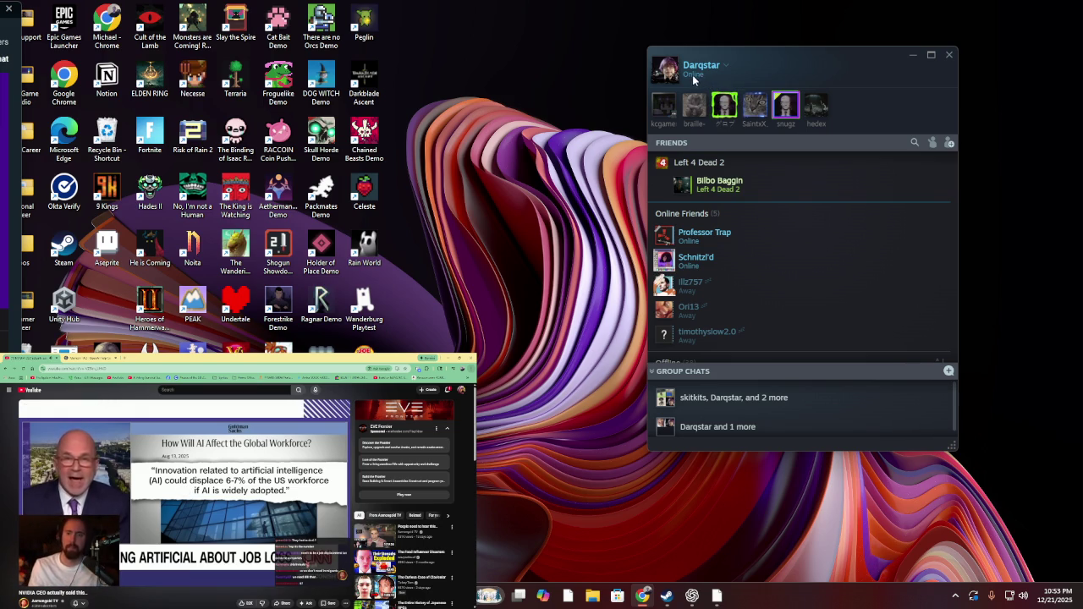
pyautogui.moveTo(692, 78)
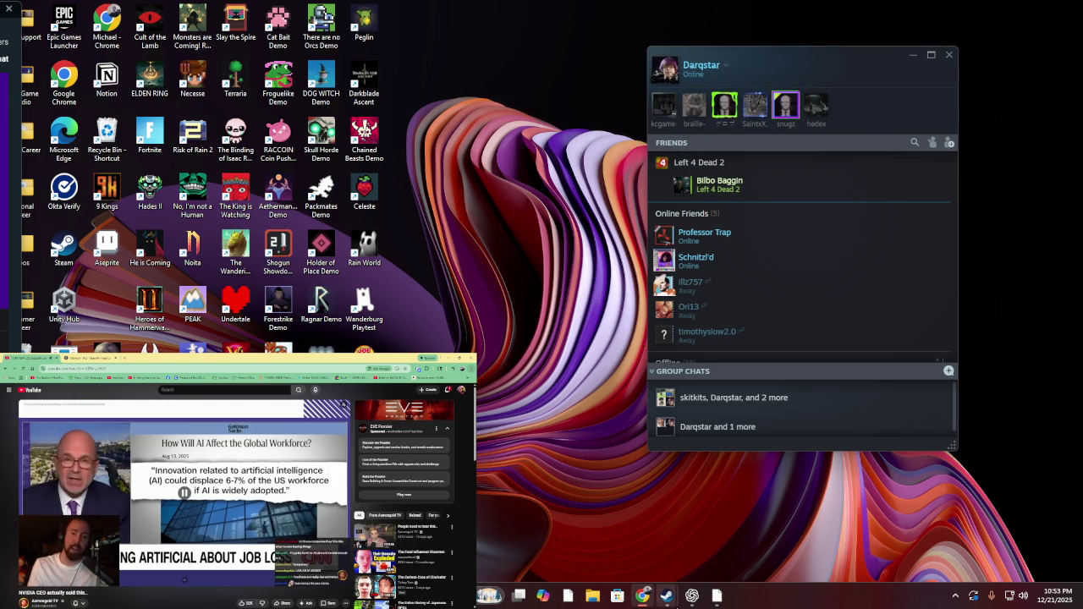
# Bring the Steam library forward, find Megabonk in the list, and launch it
pyautogui.moveTo(667, 595)
pyautogui.click(676, 551)
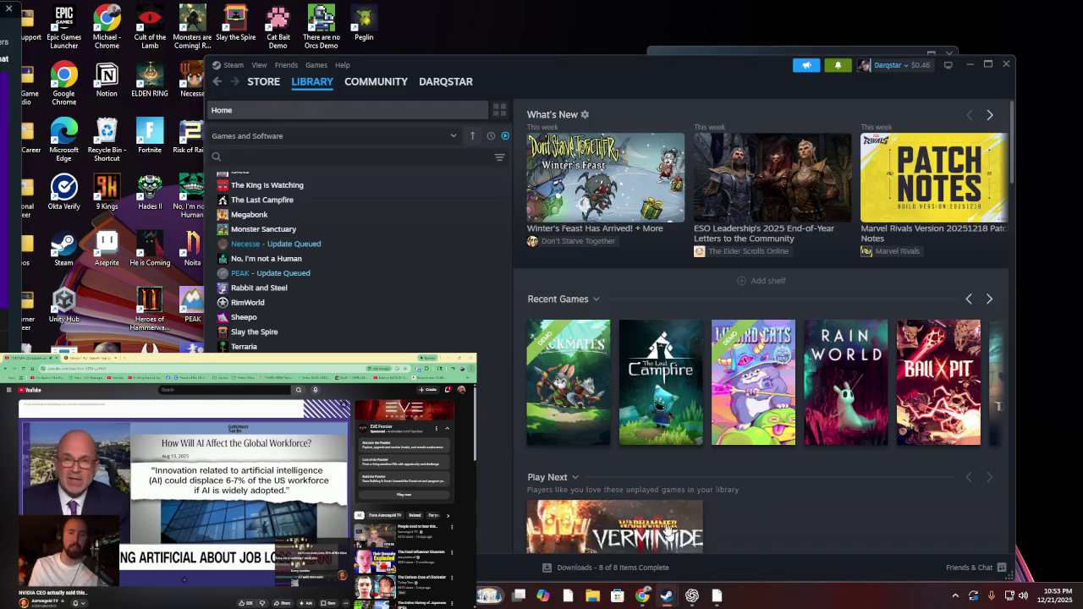
pyautogui.scroll(1, 355, 263)
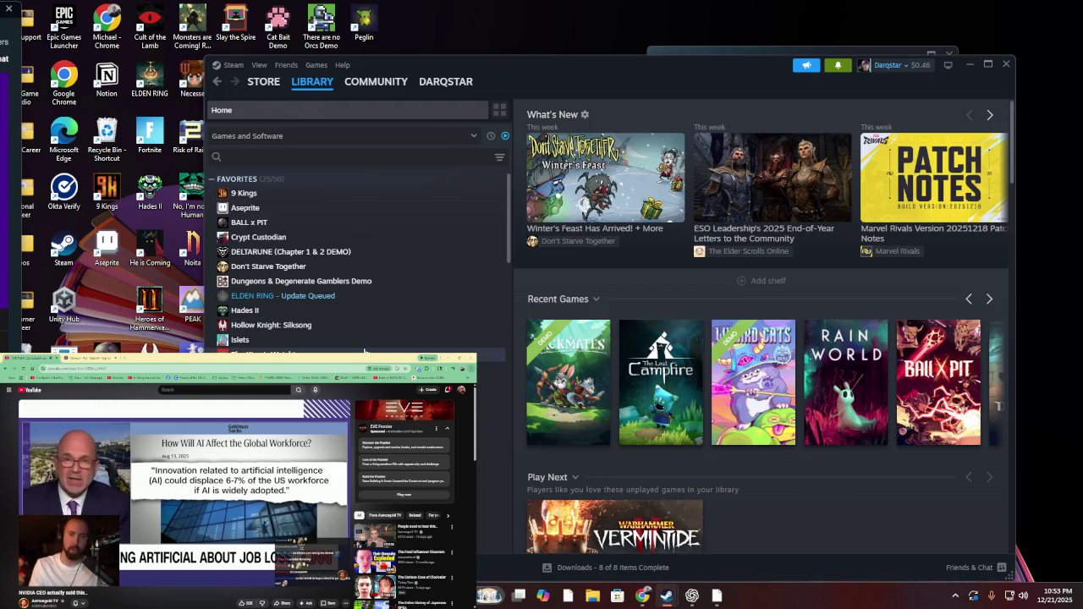
pyautogui.scroll(-5, 366, 351)
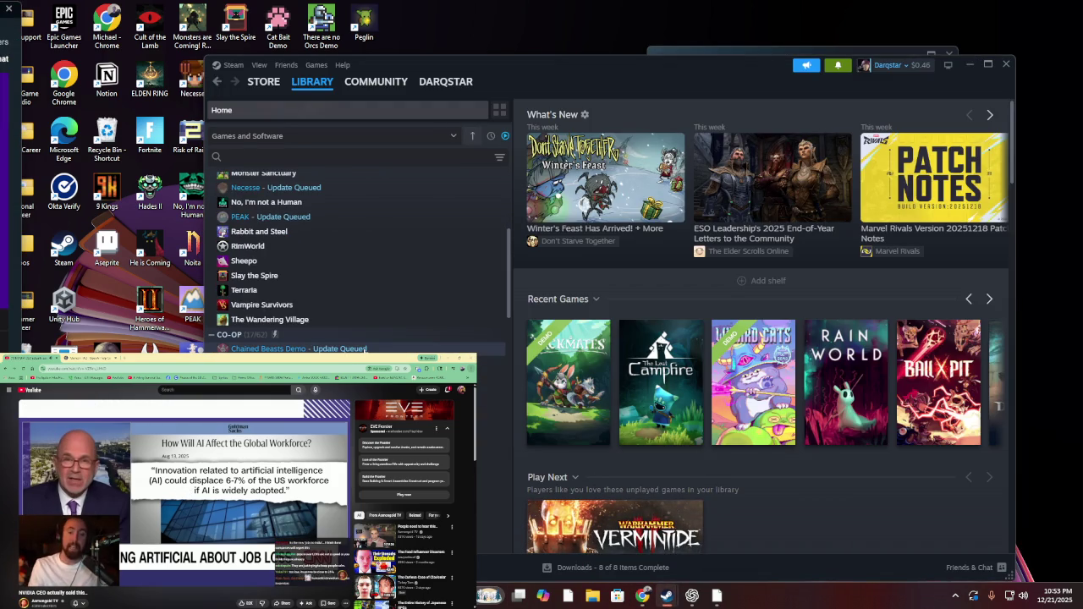
pyautogui.scroll(-10, 365, 349)
pyautogui.scroll(-5, 364, 351)
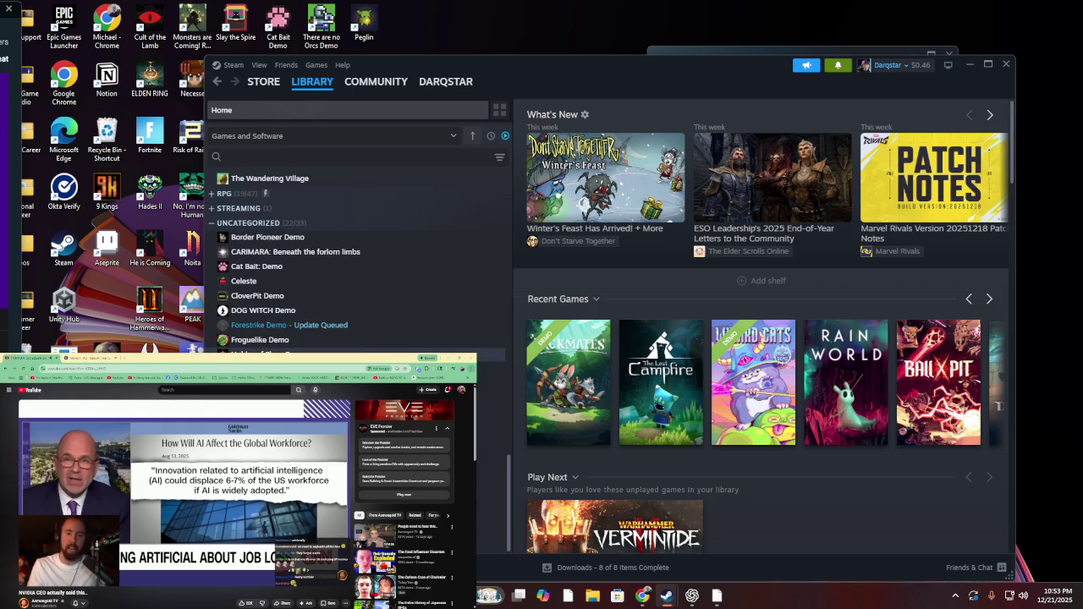
pyautogui.scroll(10, 363, 351)
pyautogui.scroll(1, 364, 351)
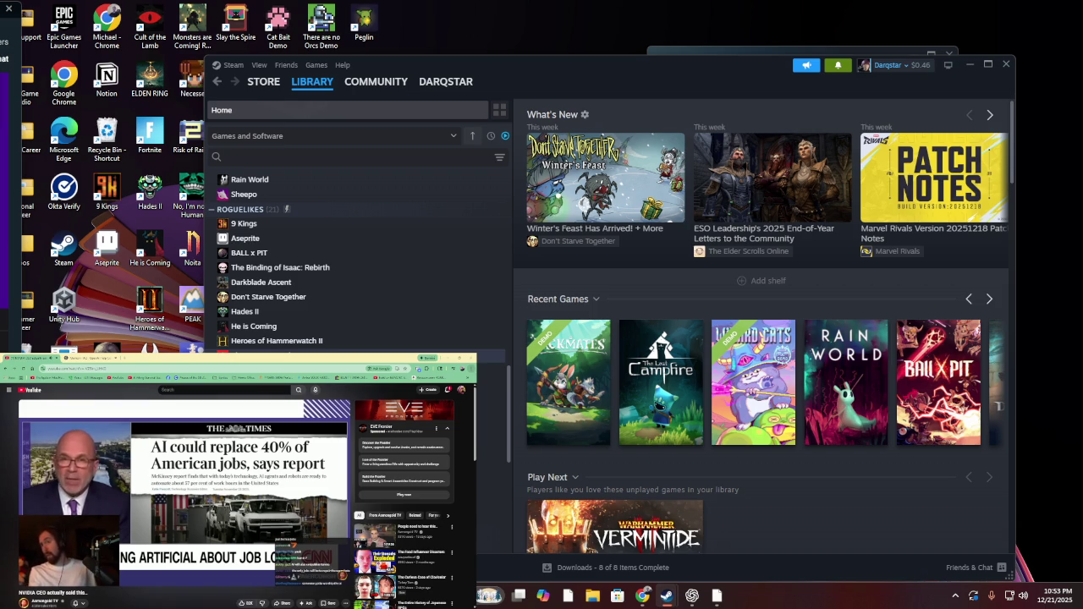
pyautogui.doubleClick(279, 370)
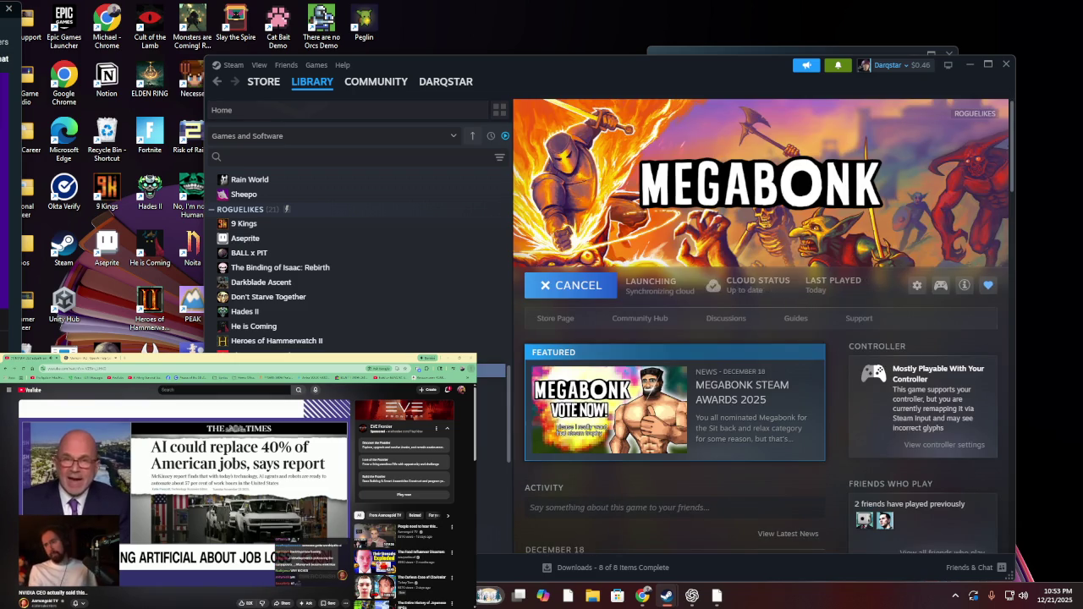
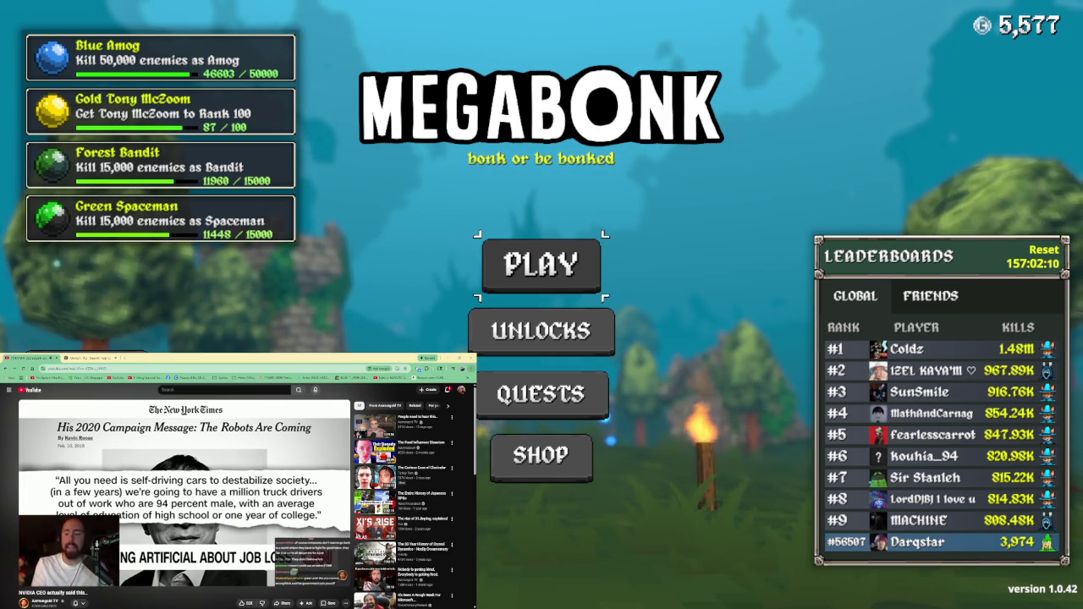
# Start a new run with Robinette on the Graveyard Tier 1 map
pyautogui.press('Return')
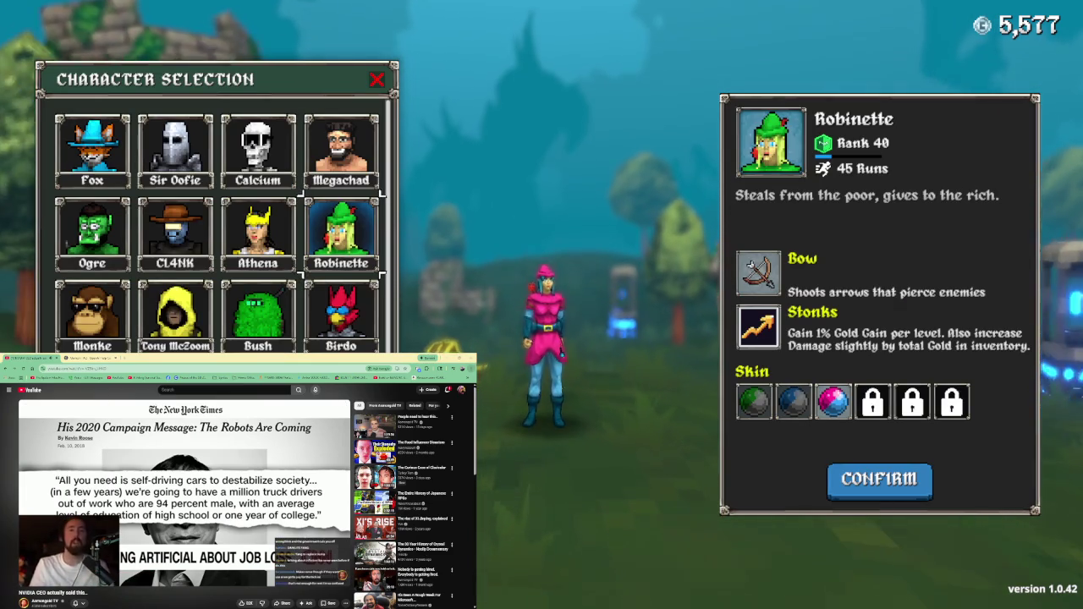
pyautogui.press('Return')
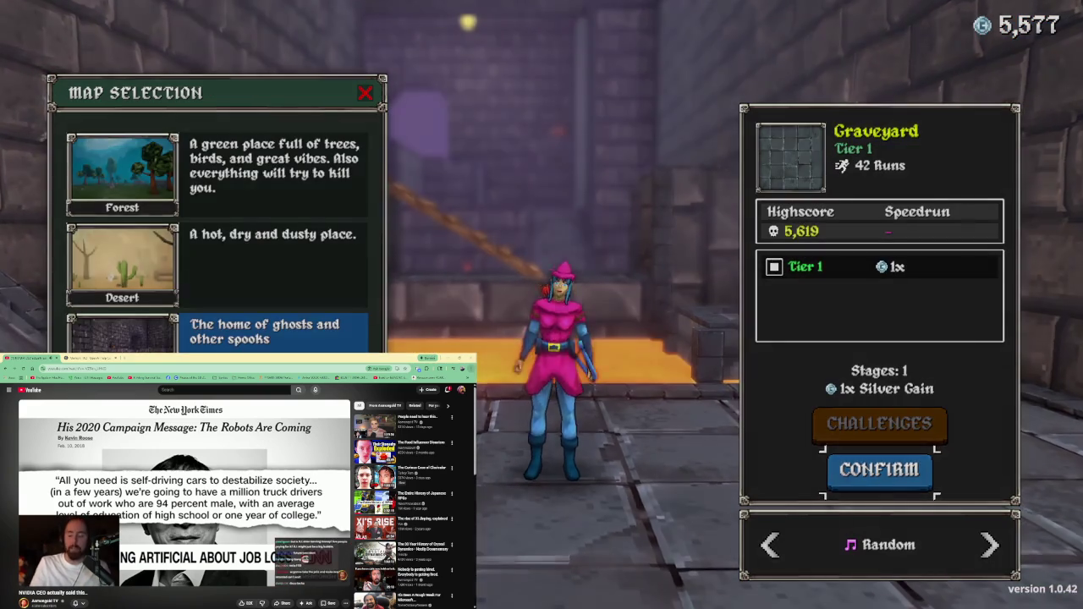
pyautogui.press('Return')
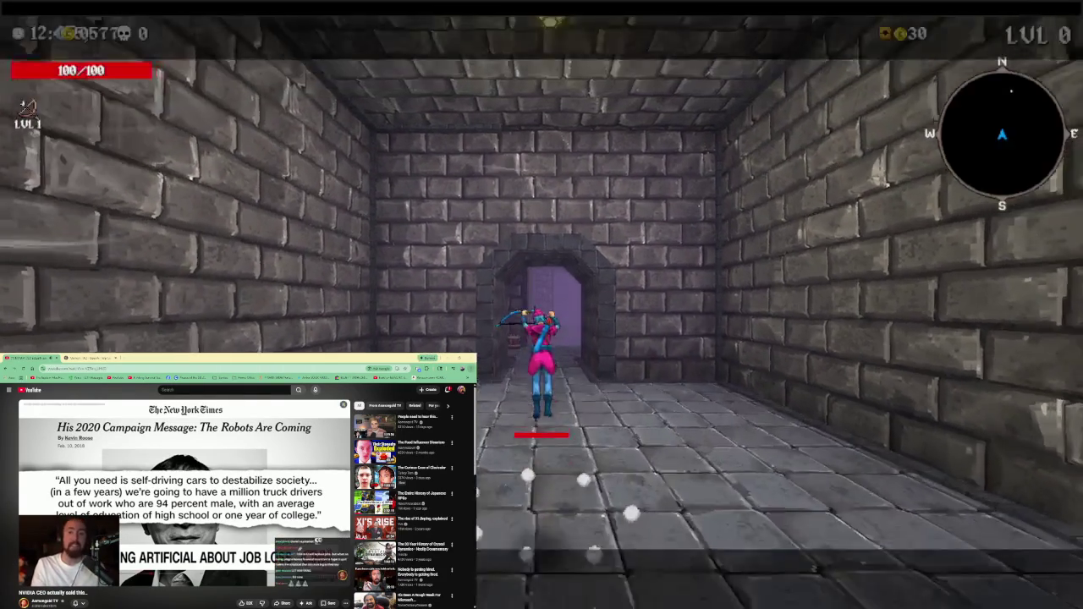
# Run and leap down the crypt corridor into the lava room, shooting skeletons
pyautogui.press('w')
pyautogui.press('space')
pyautogui.press('w')
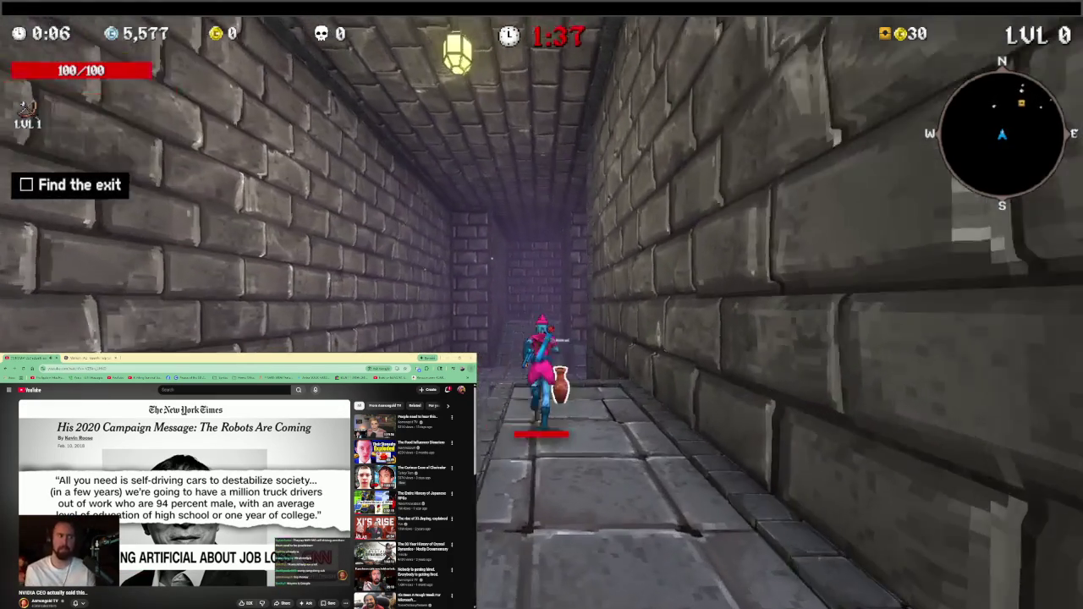
pyautogui.click(562, 457)
pyautogui.press('w')
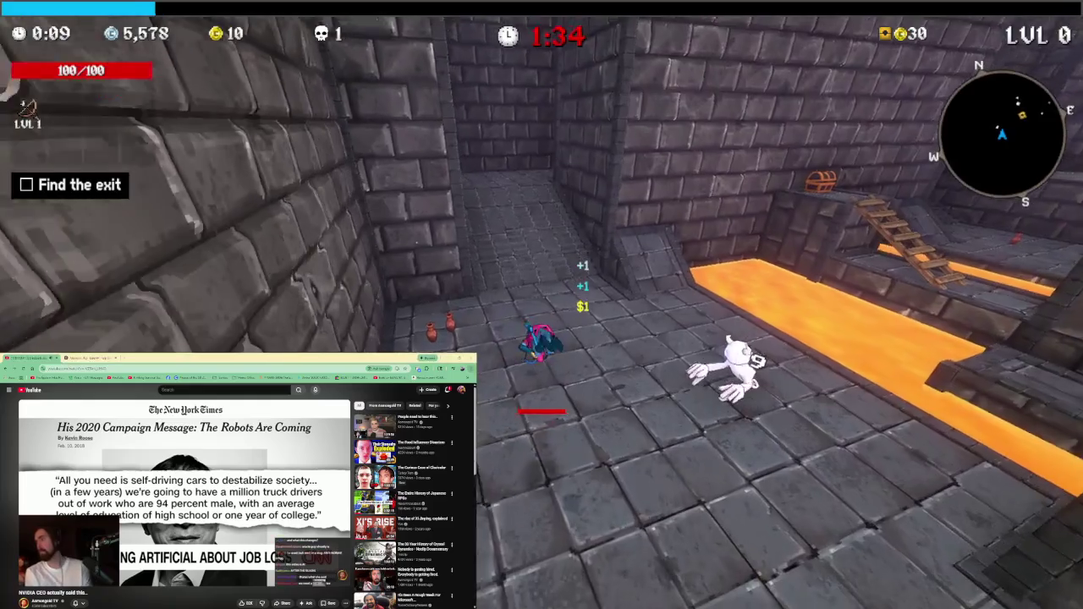
pyautogui.click(542, 339)
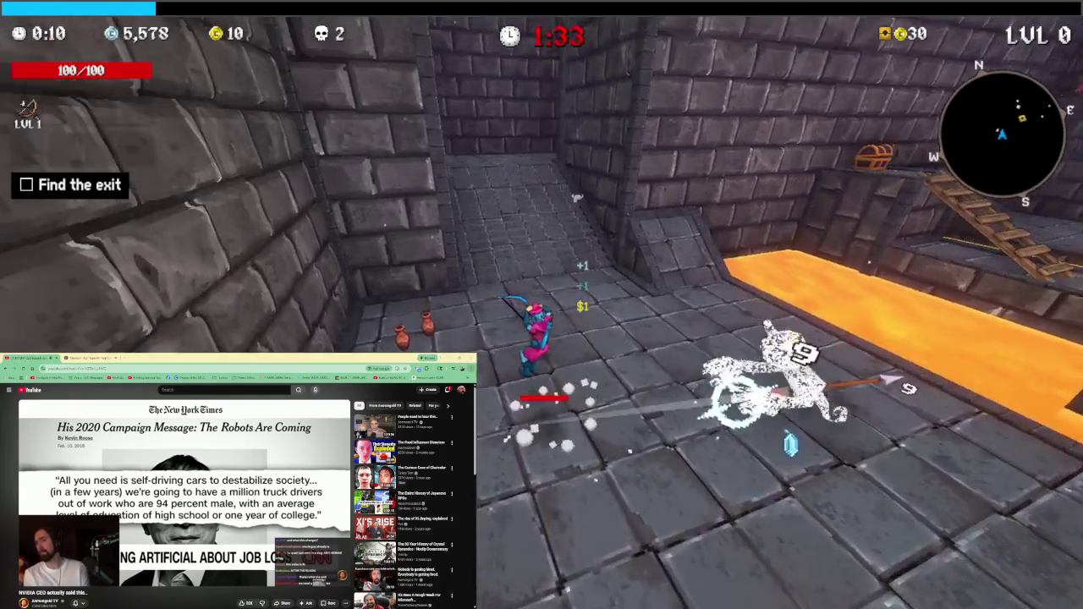
pyautogui.press('w')
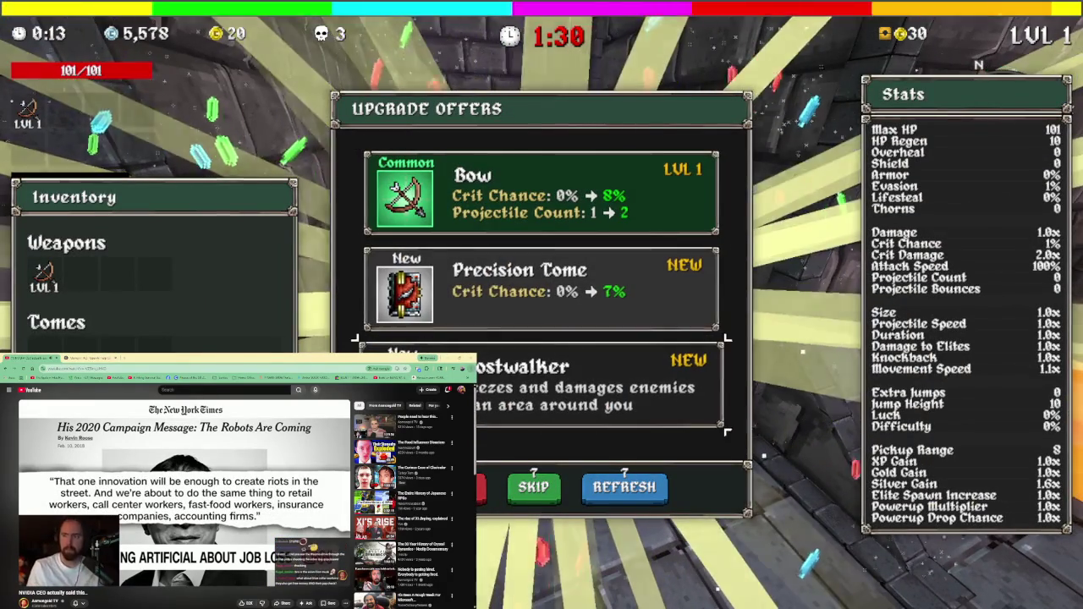
# At the first level-up, take the Sniper Rifle over the Precision Tome
pyautogui.press('s')
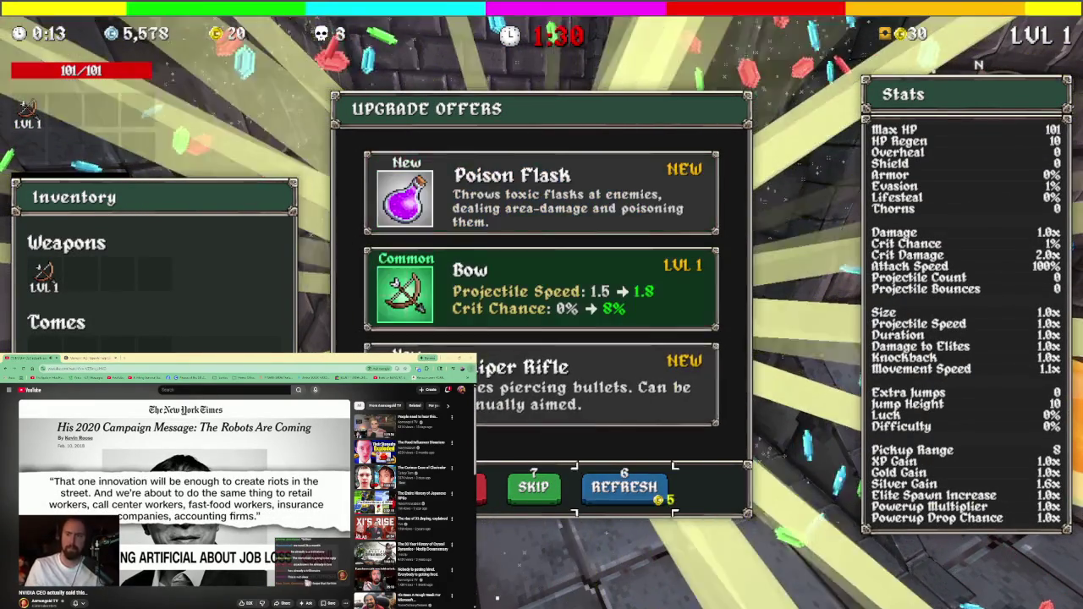
pyautogui.press('w')
pyautogui.press('space')
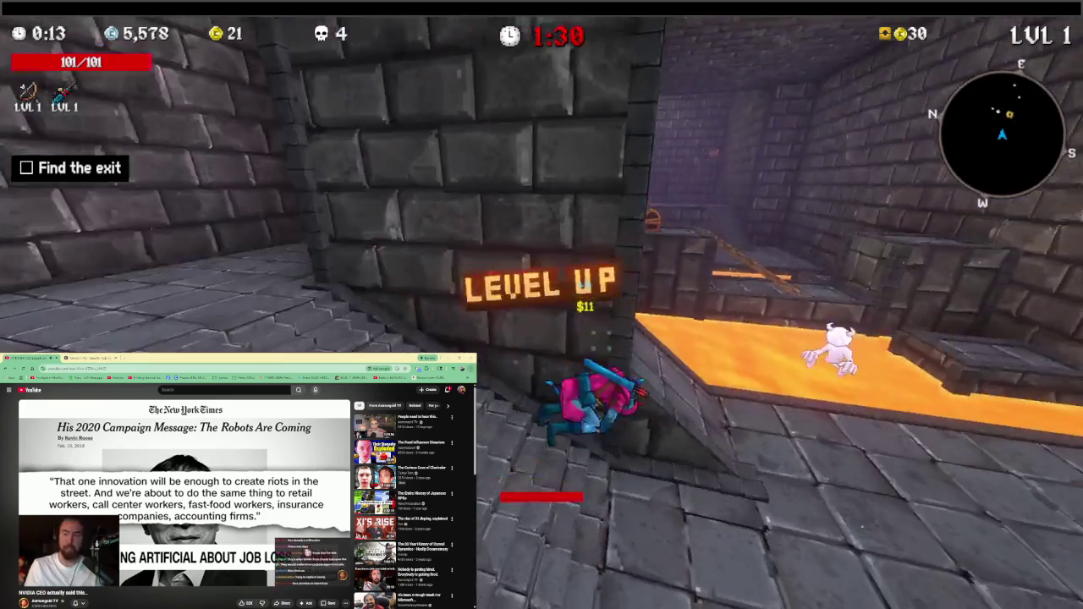
# Cross the lava onto the ledge and climb the ladder into the upper corridor
pyautogui.press('w')
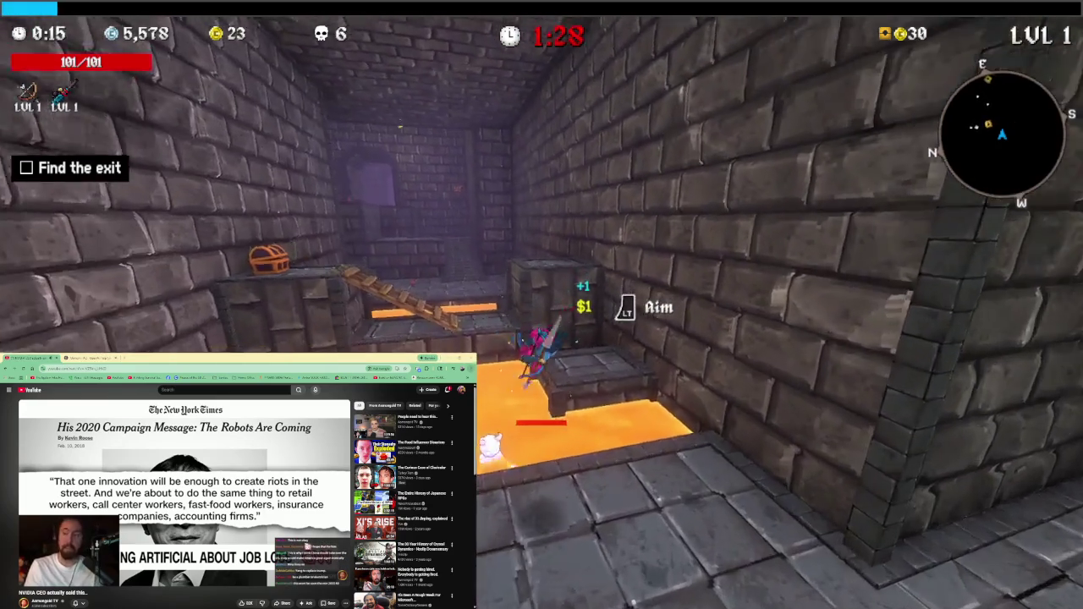
pyautogui.press('w')
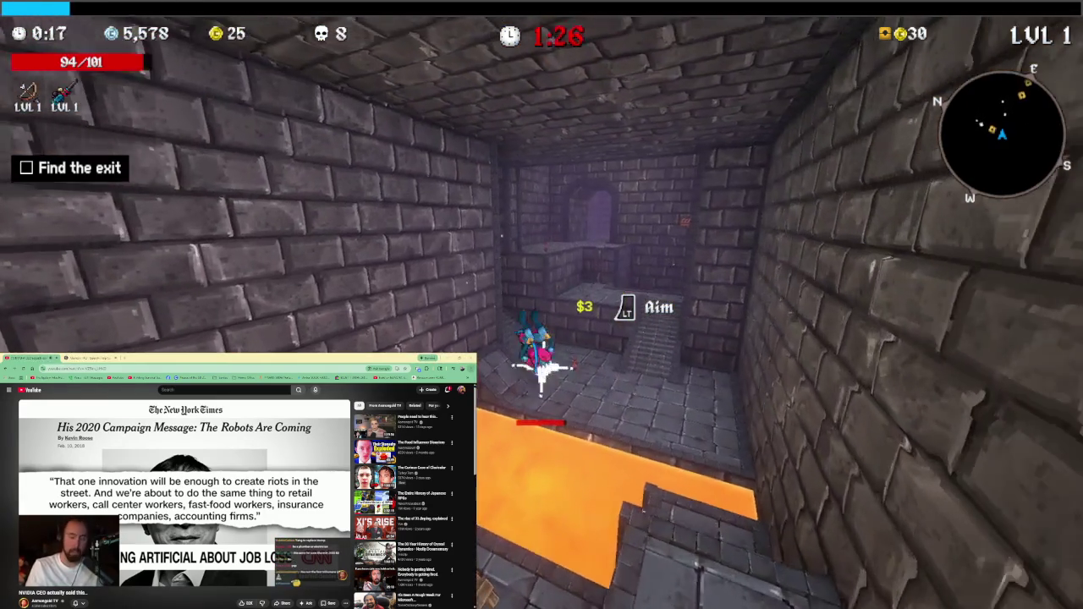
pyautogui.press('w')
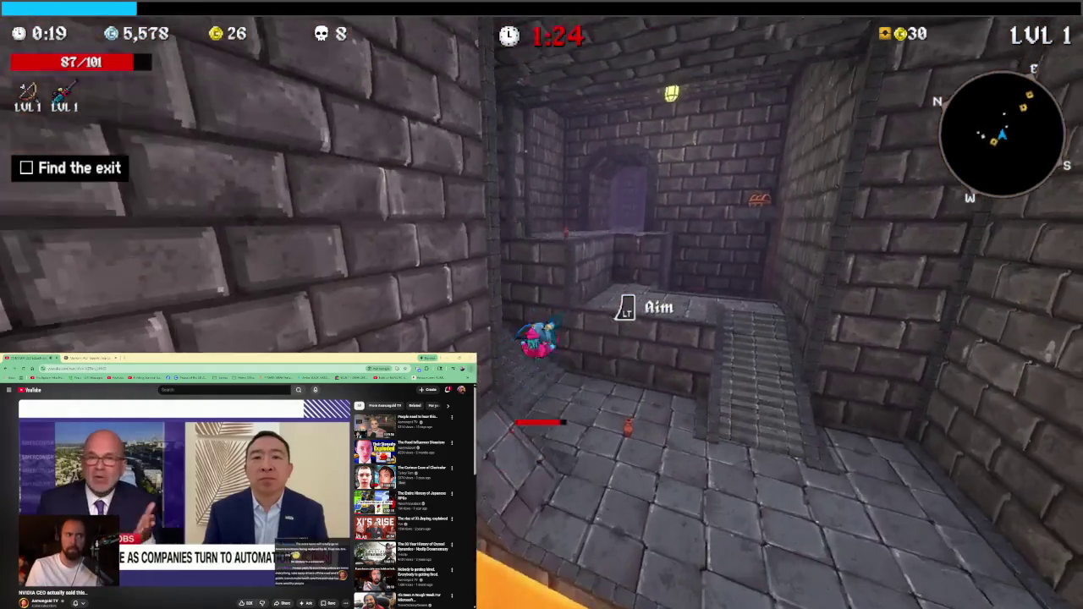
pyautogui.press('w')
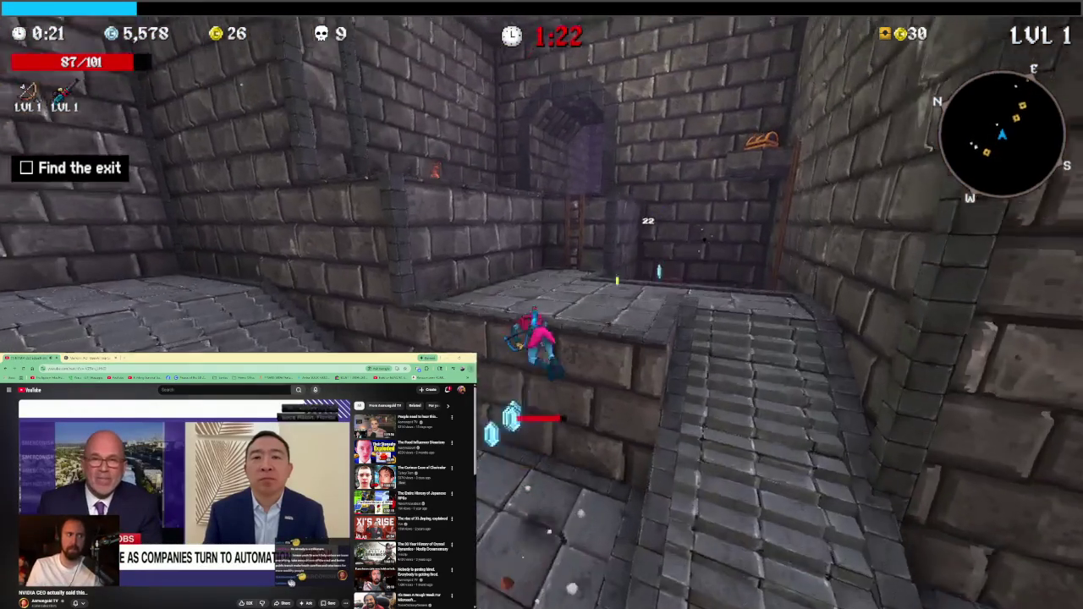
pyautogui.press('w')
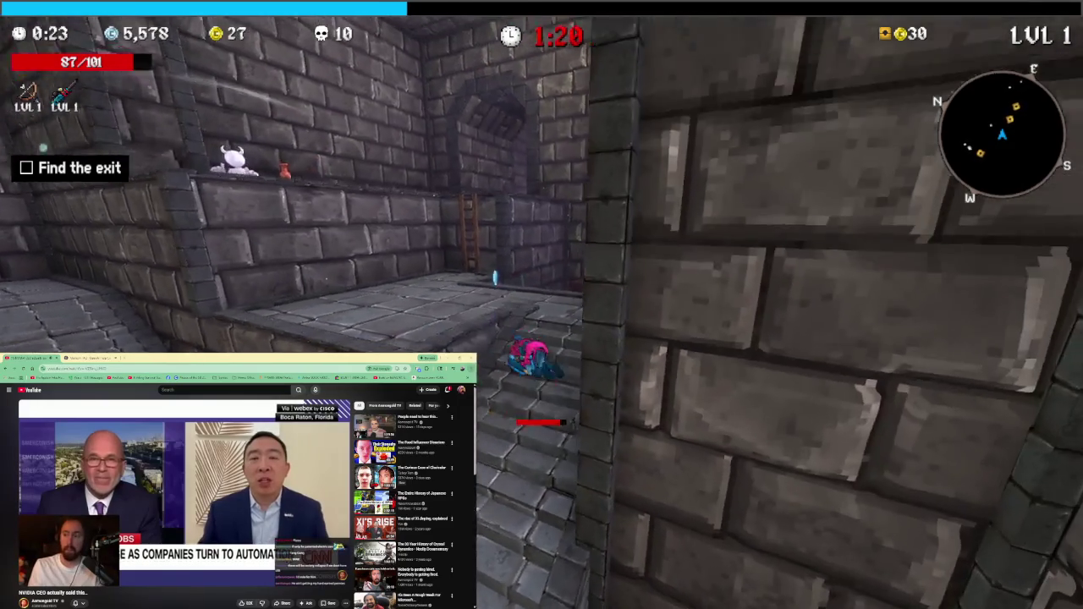
pyautogui.press('w')
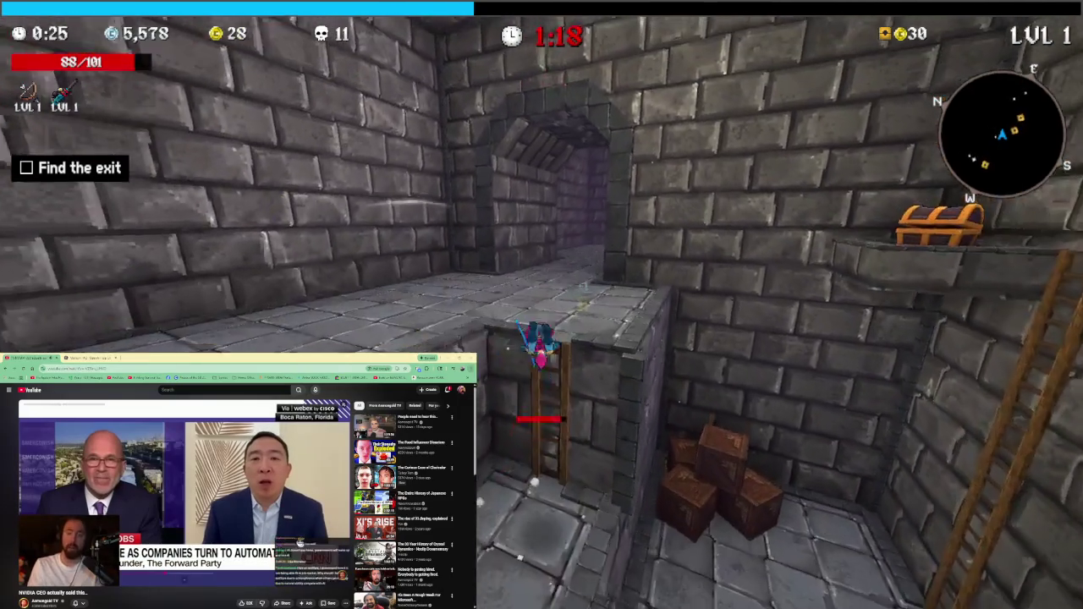
pyautogui.press('w')
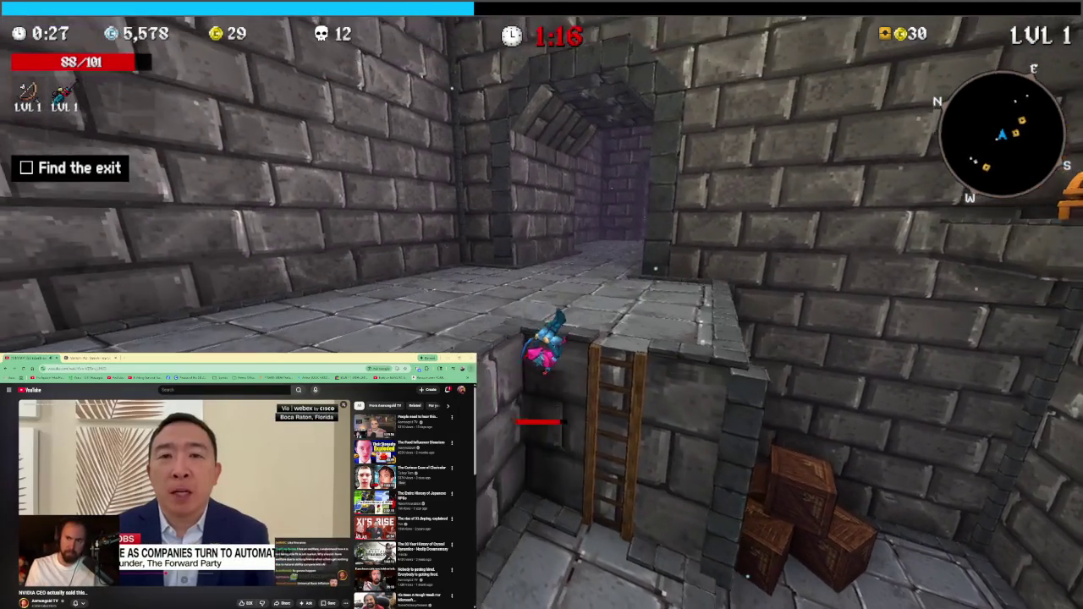
pyautogui.press('w')
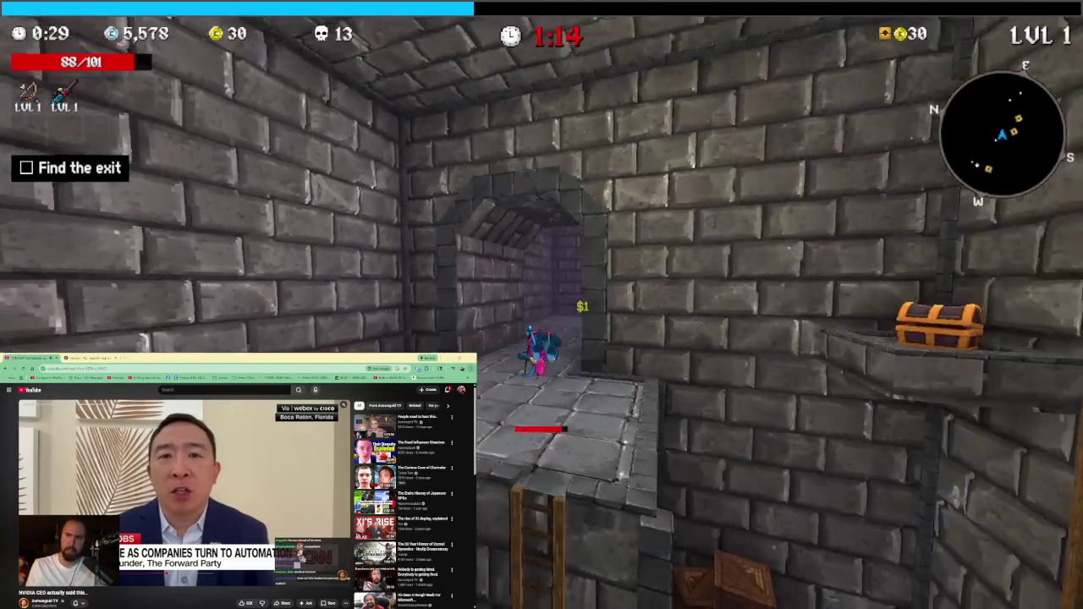
# Fight through the archway and purple corridor until level 2 with 24 kills
pyautogui.press('w')
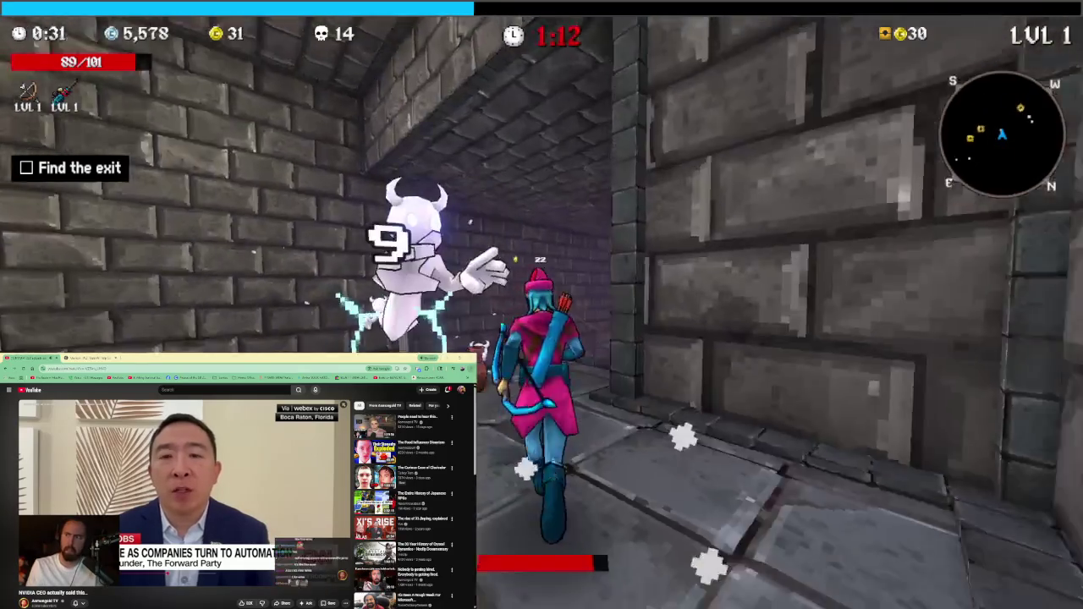
pyautogui.press('w')
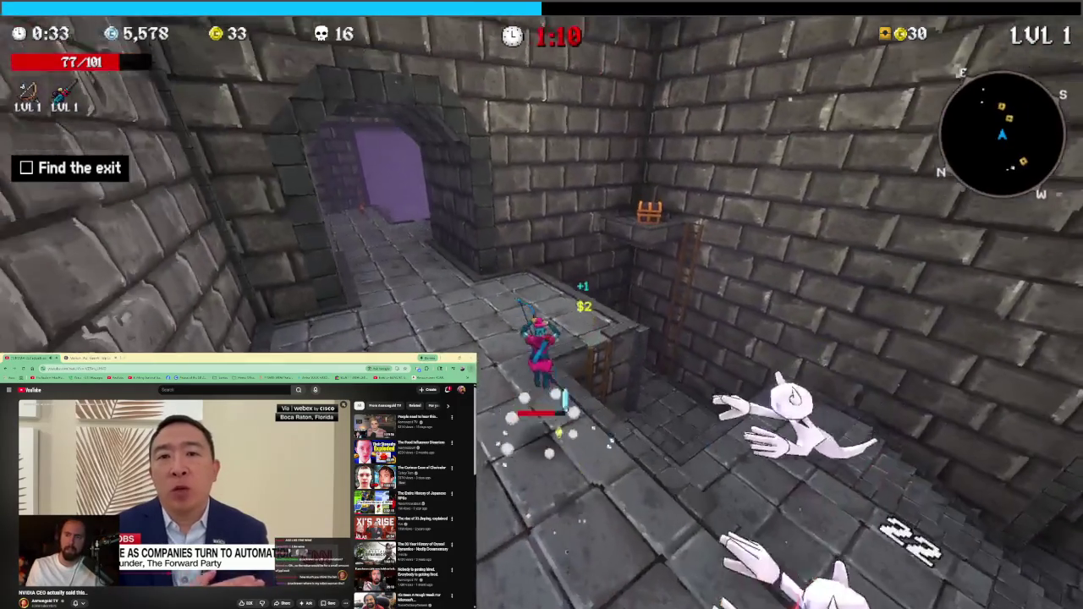
pyautogui.press('w')
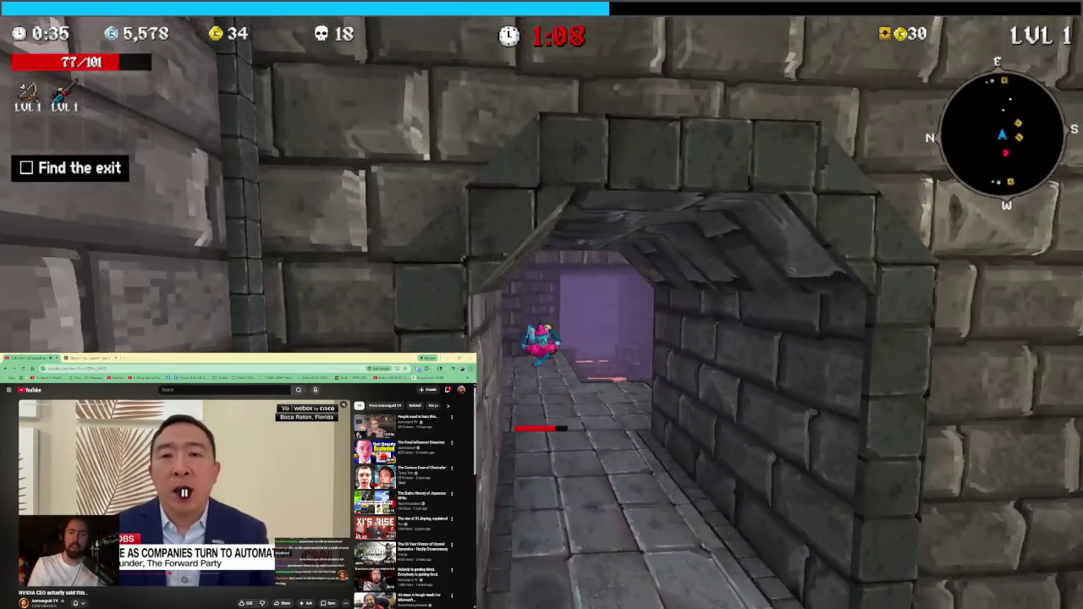
pyautogui.press('w')
pyautogui.press('w')
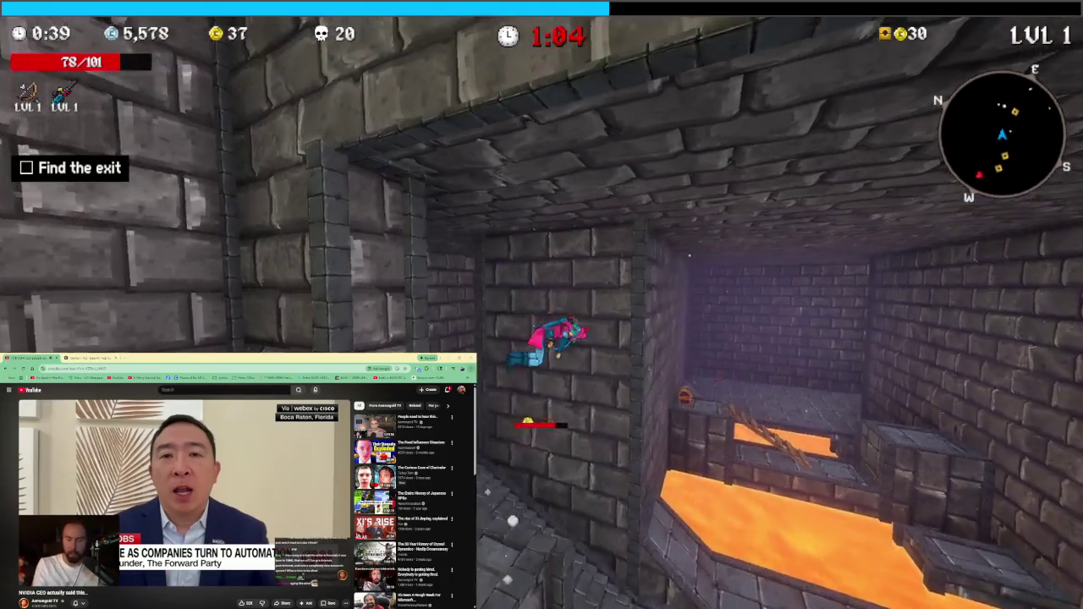
pyautogui.press('w')
pyautogui.press('w')
pyautogui.press('w')
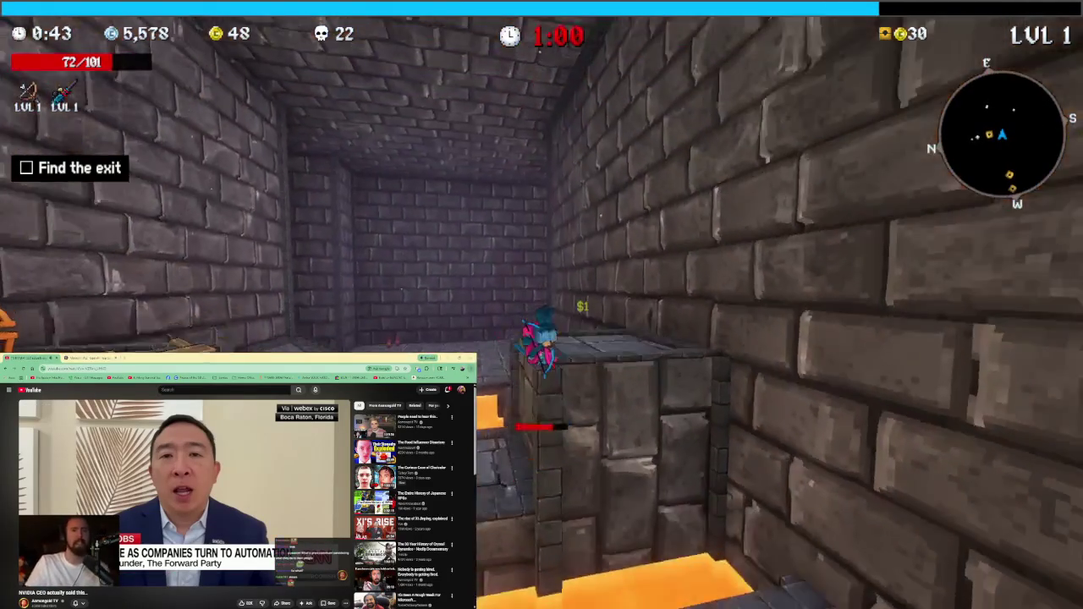
pyautogui.press('w')
pyautogui.press('w')
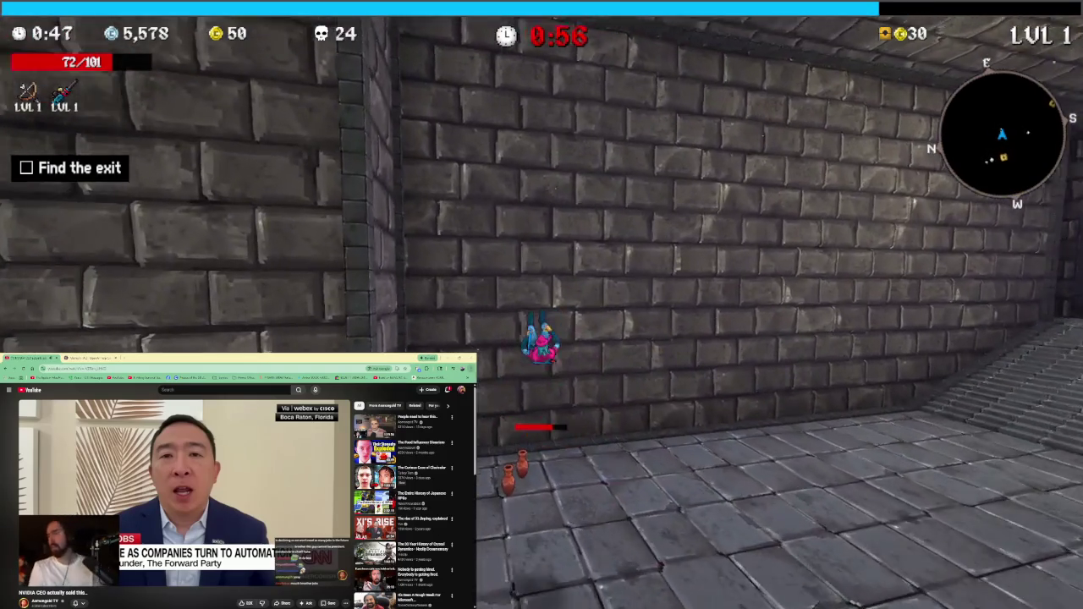
pyautogui.press('w')
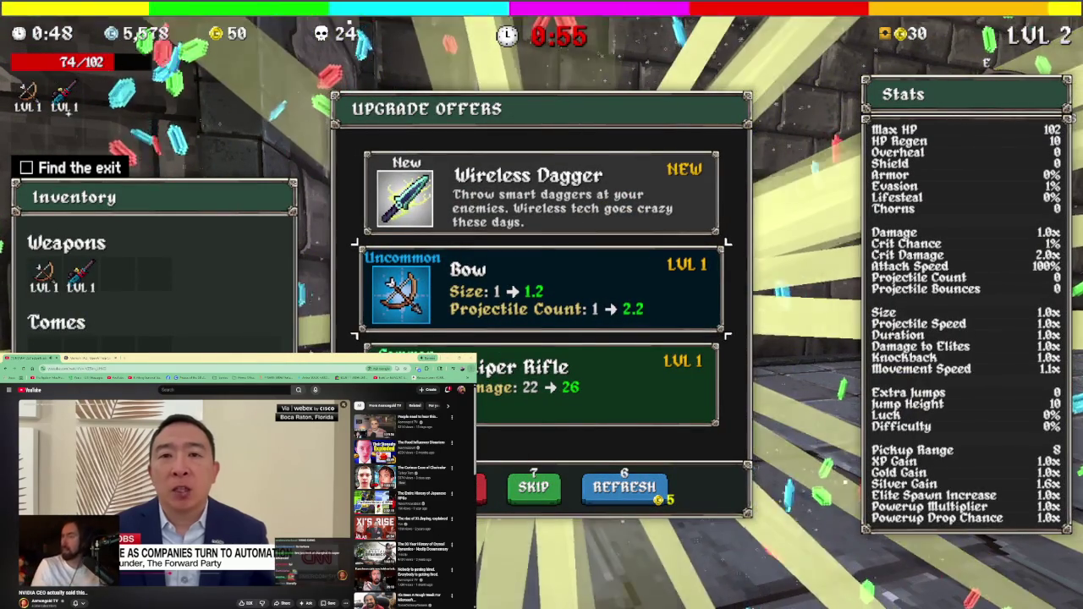
# Upgrade the Bow to level 2 instead of taking the Wireless Dagger
pyautogui.press('w')
pyautogui.press('s')
pyautogui.press('space')
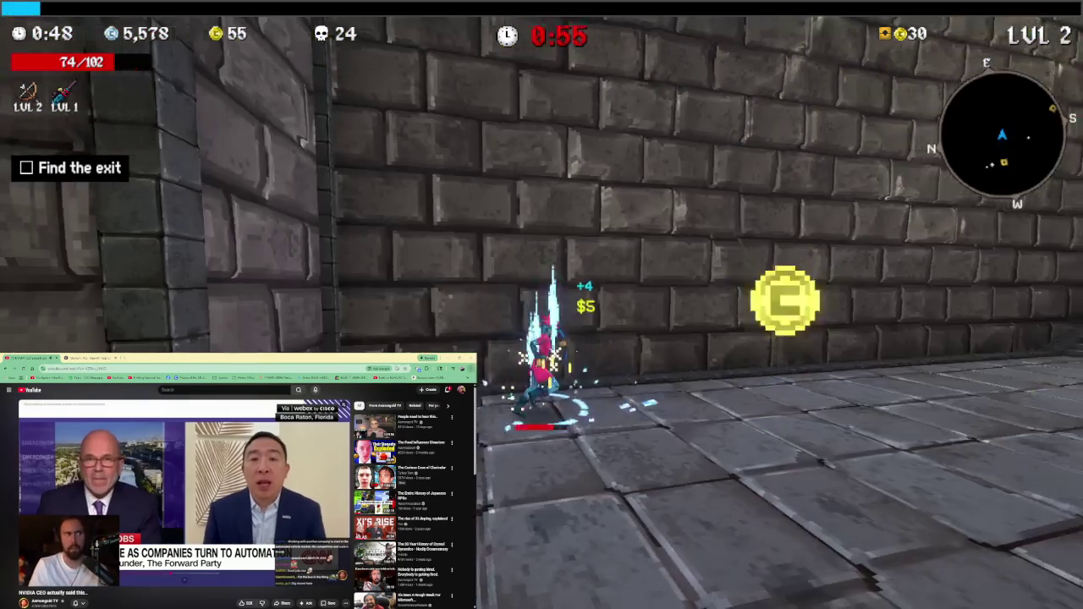
# Run up the stairs into the lit room, cross the lava, and break pots
pyautogui.press('w')
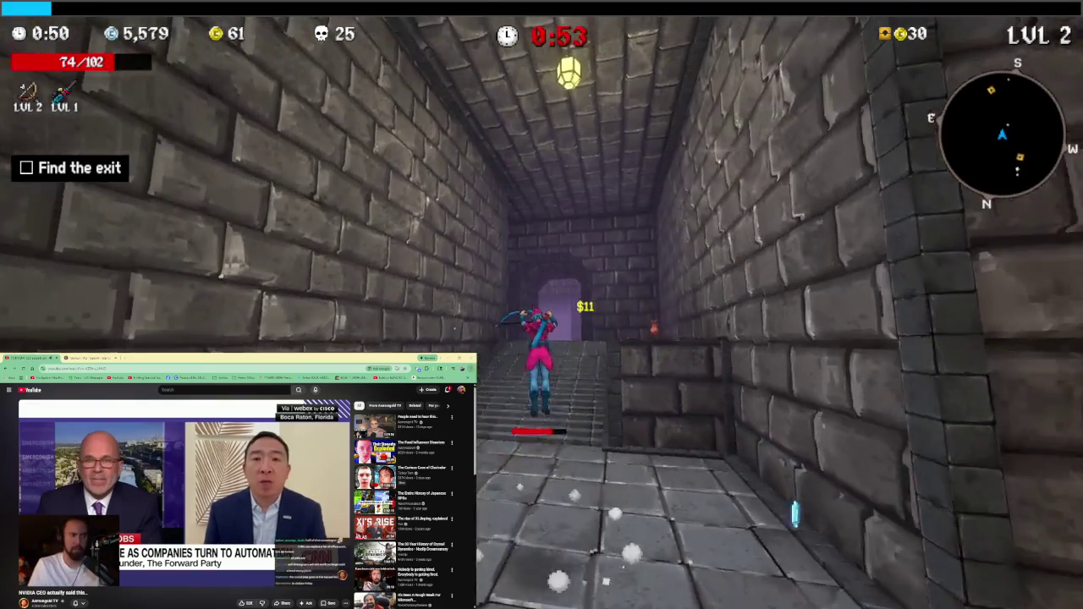
pyautogui.press('w')
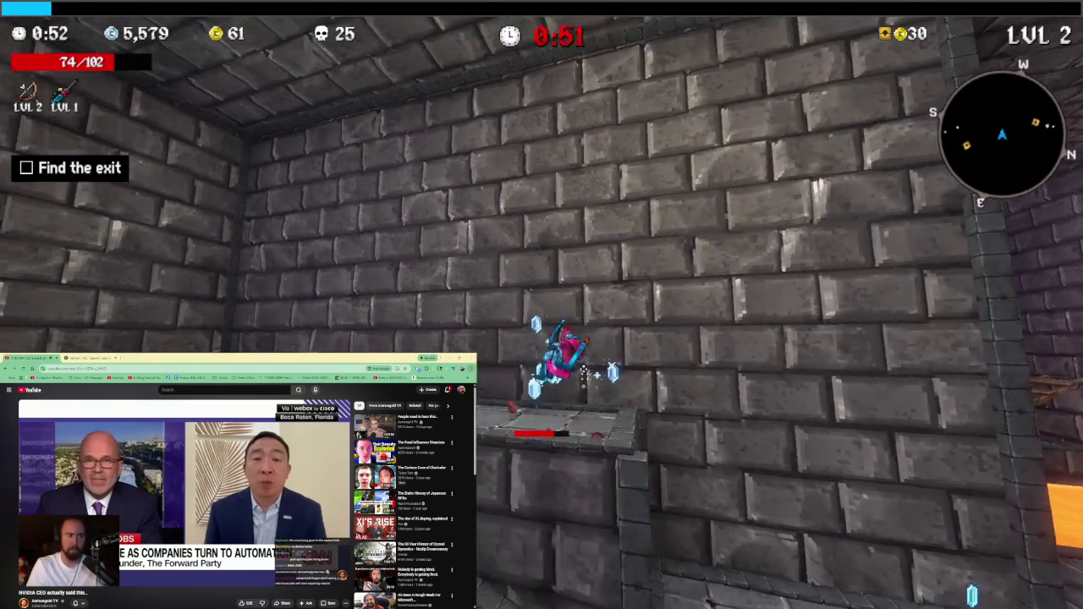
pyautogui.press('w')
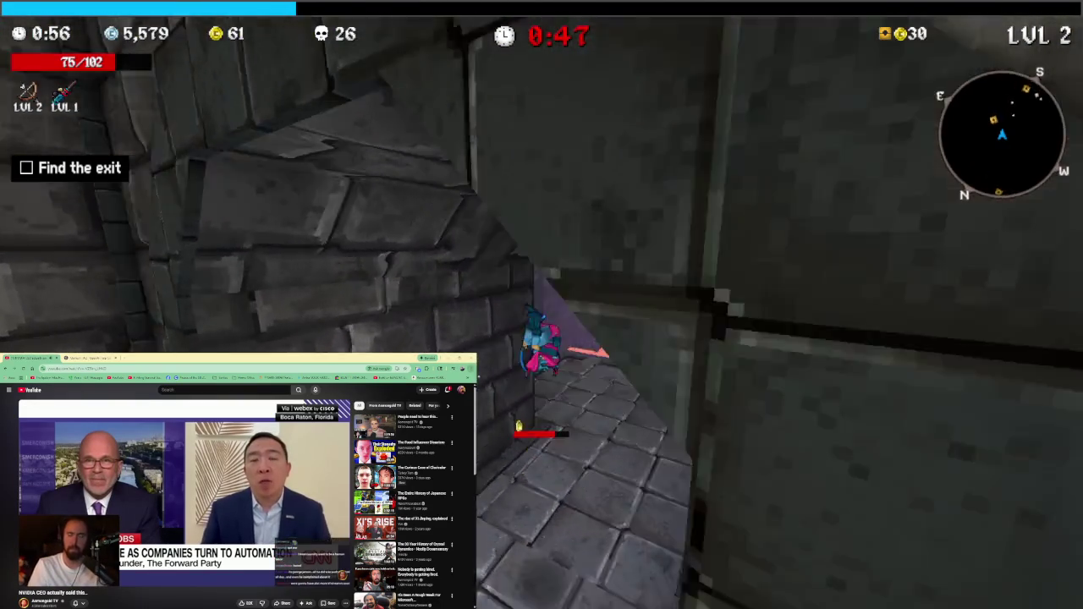
pyautogui.press('w')
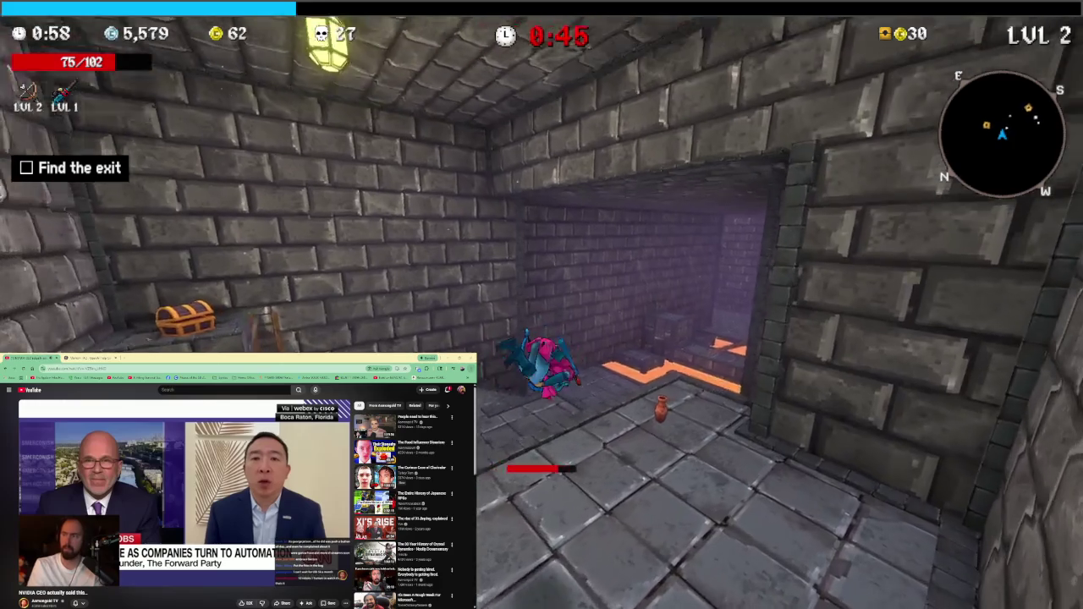
pyautogui.press('w')
pyautogui.press('w')
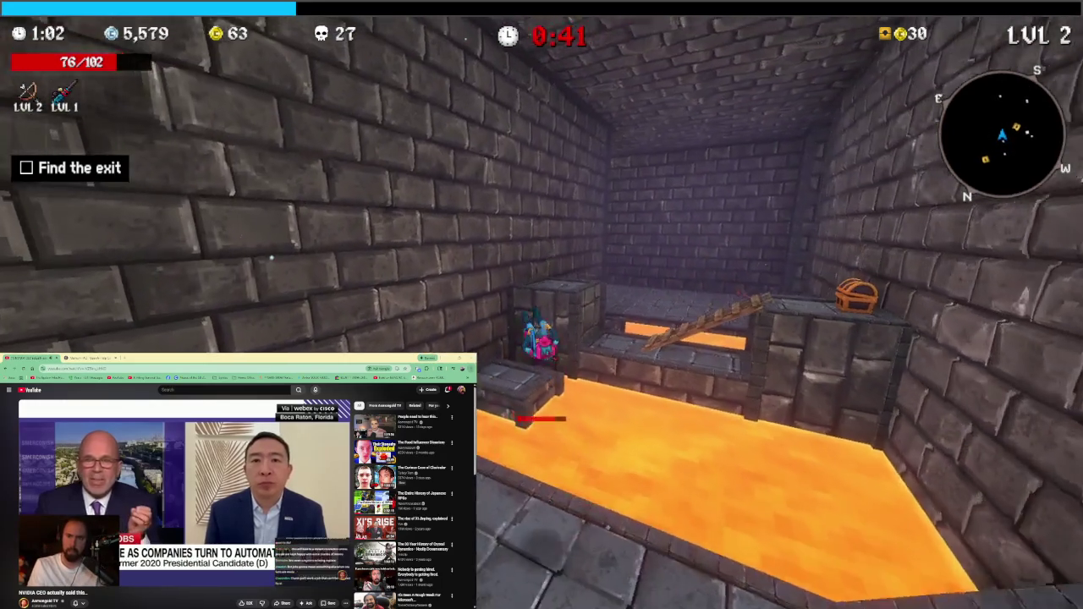
pyautogui.press('w')
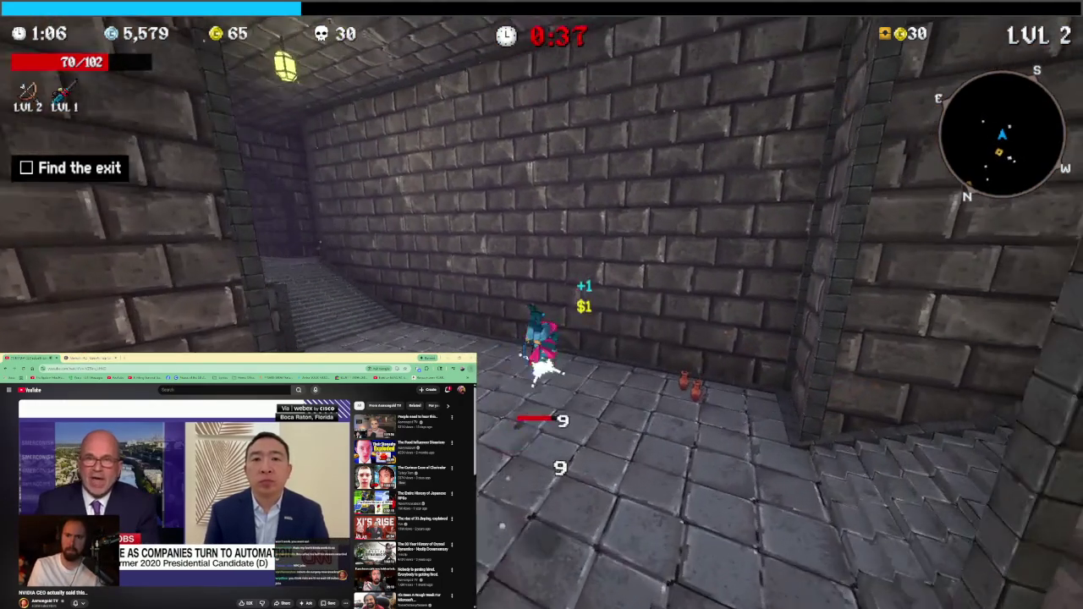
pyautogui.press('w')
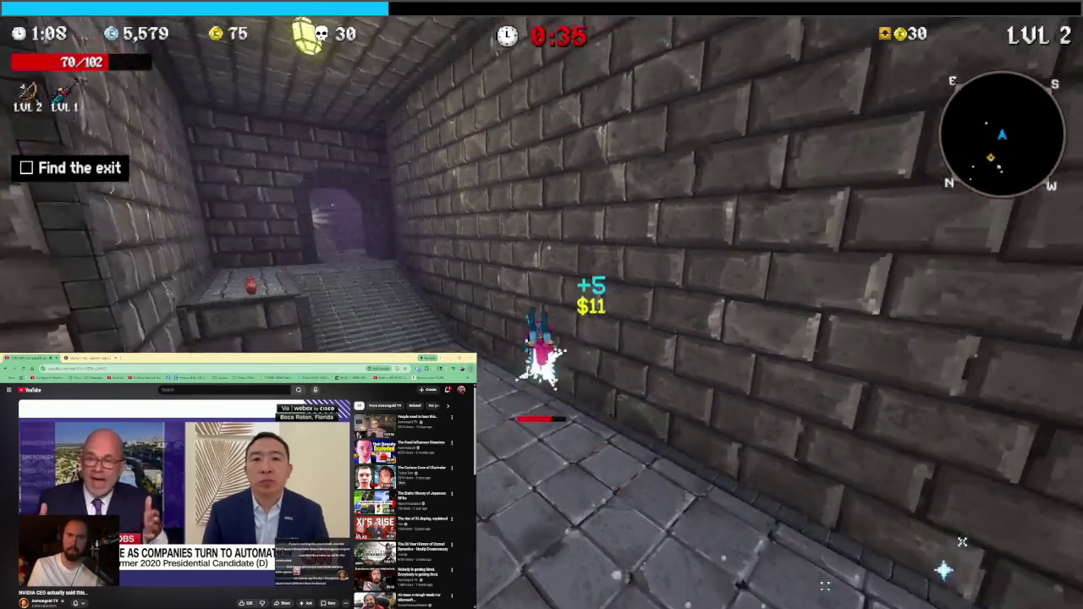
# Climb the stairs through the purple doorway and reach the wooden exit door
pyautogui.press('w')
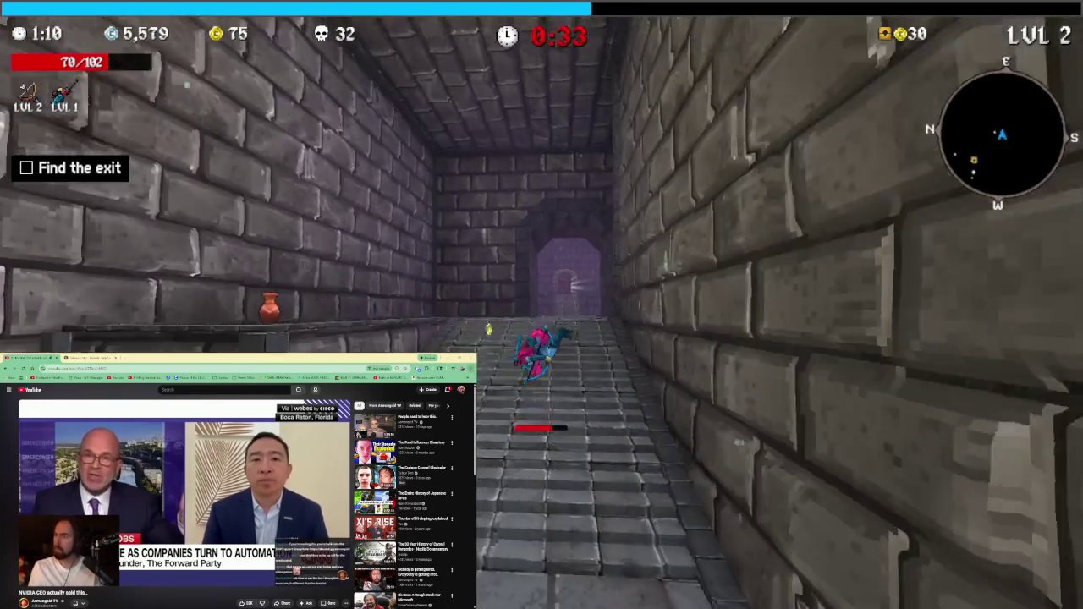
pyautogui.press('a')
pyautogui.press('w')
pyautogui.press('w')
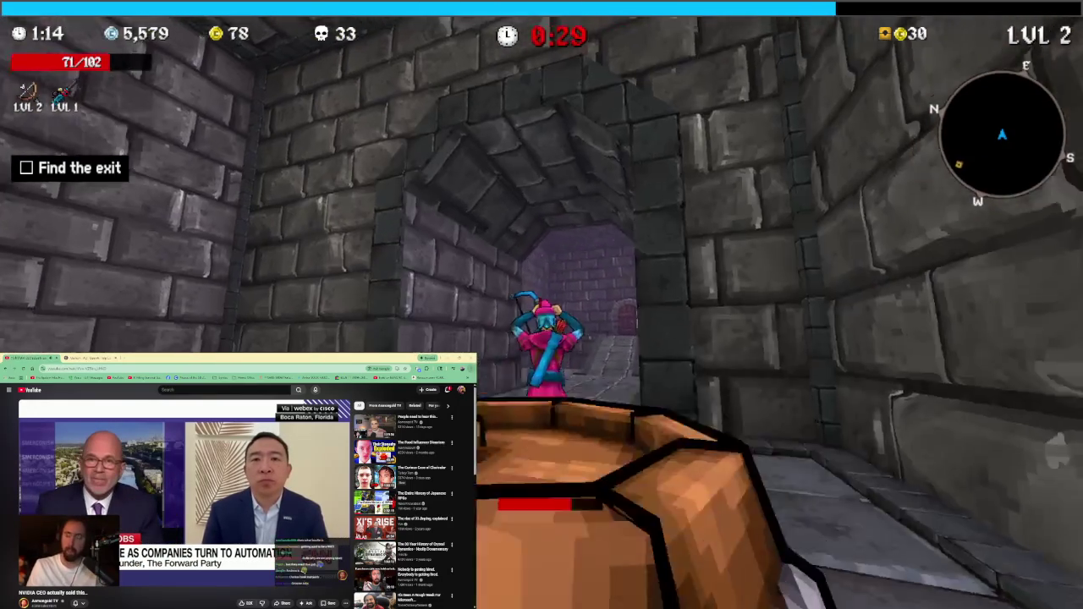
pyautogui.press('w')
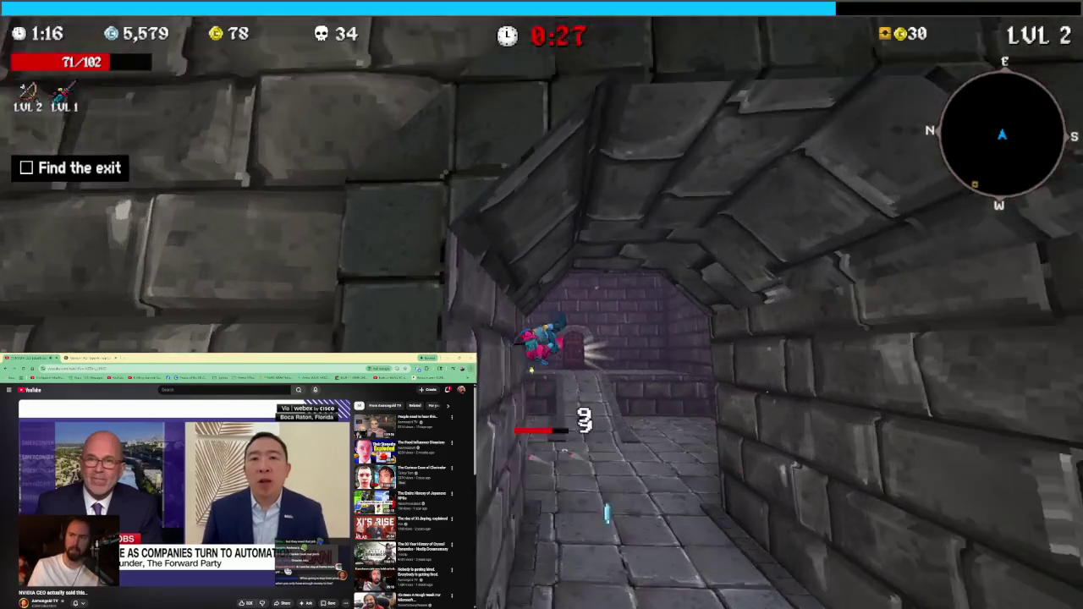
pyautogui.press('w')
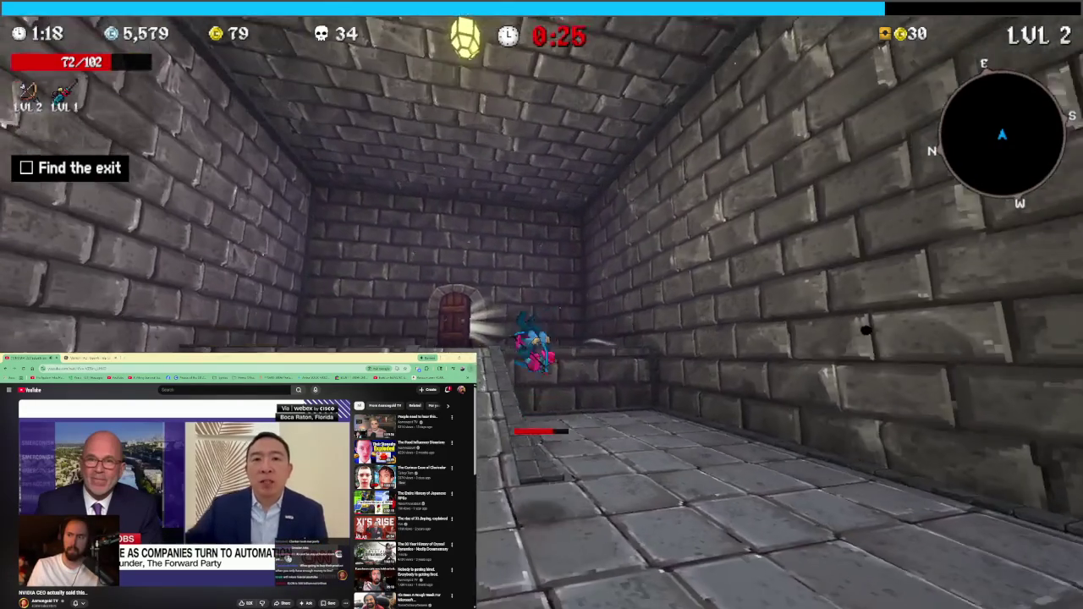
pyautogui.press('w')
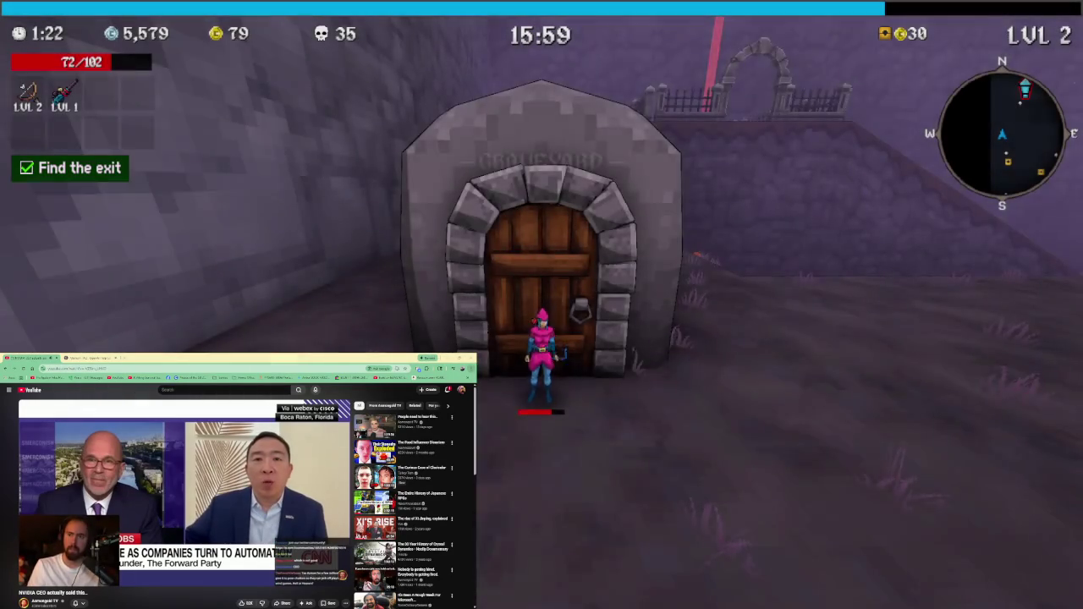
# Leave the crypt through the exit door and run up the Graveyard slope
pyautogui.press('d')
pyautogui.press('w')
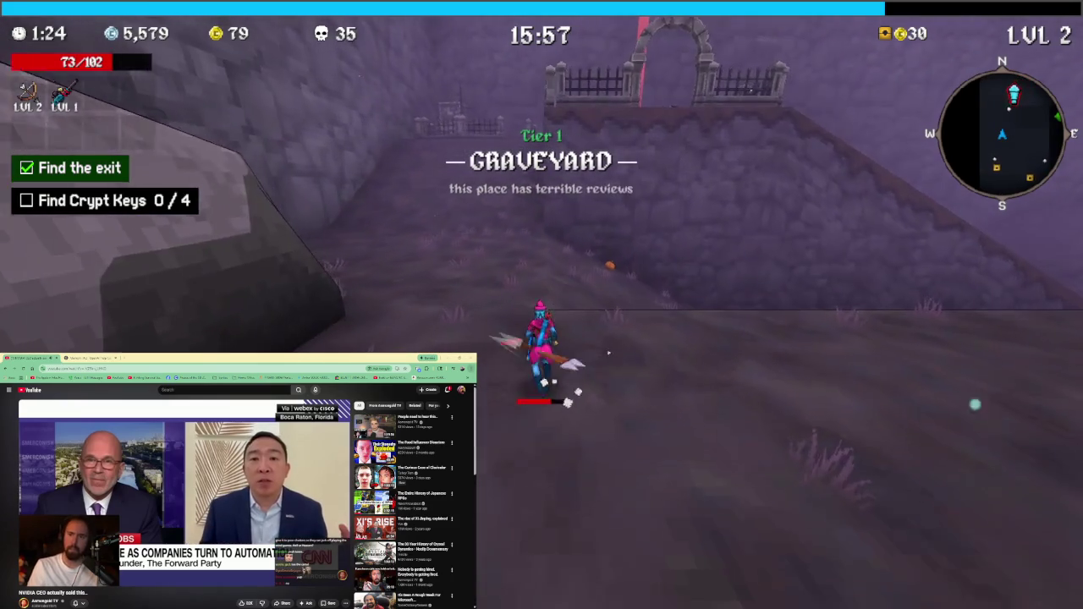
pyautogui.press('w')
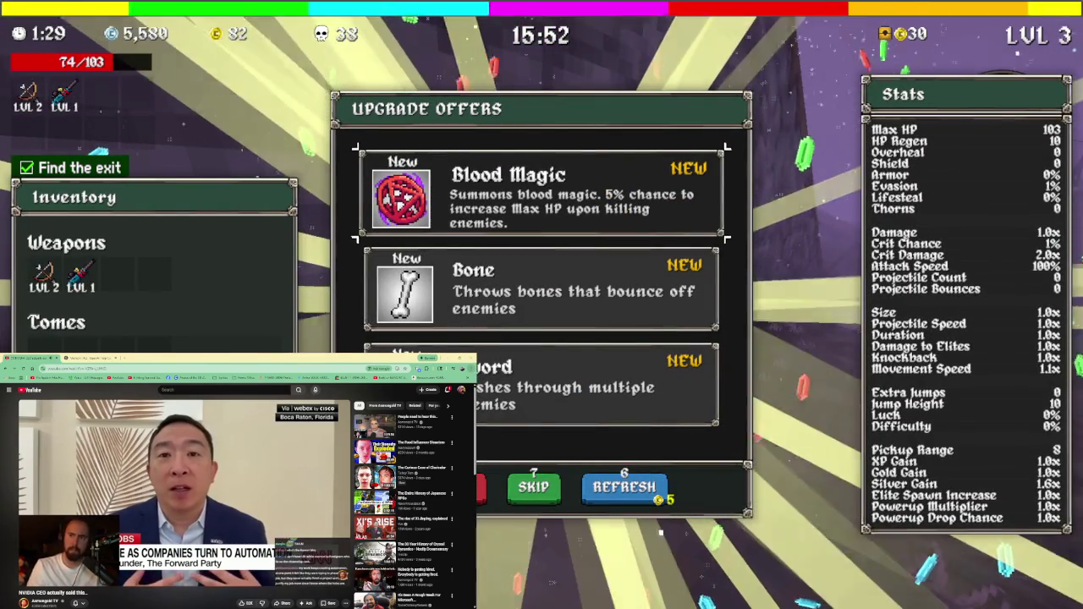
# At level 3, choose Blood Magic over the Bone offer
pyautogui.press('s')
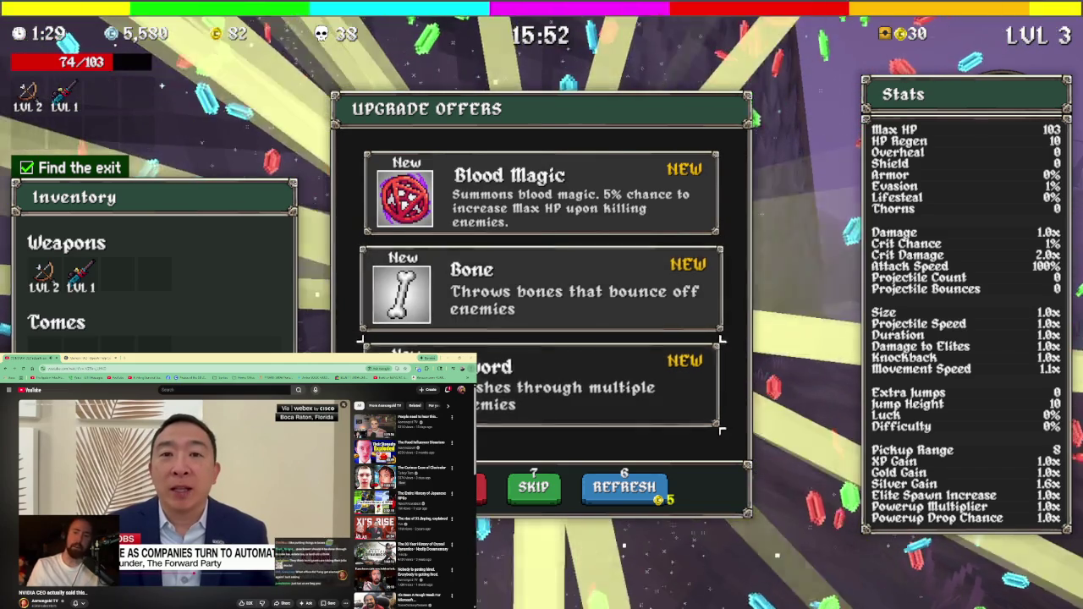
pyautogui.press('w')
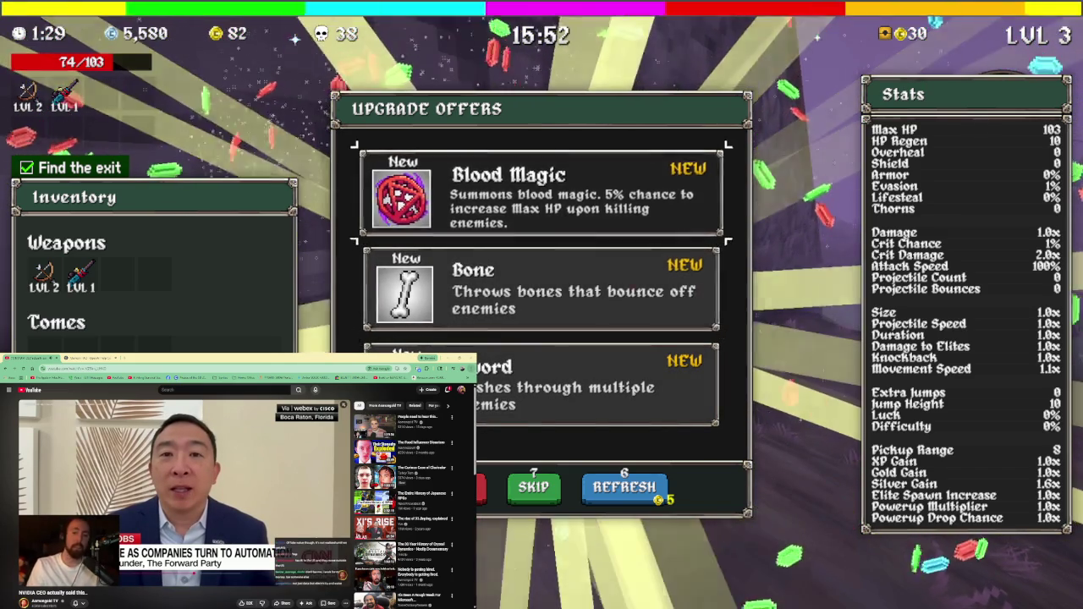
pyautogui.press('space')
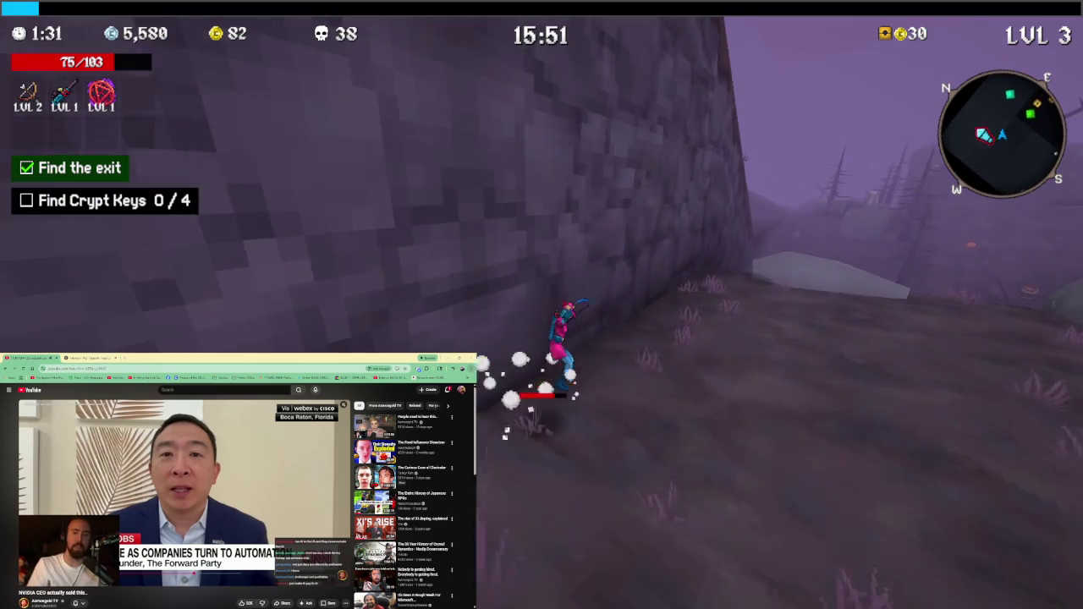
# Open the chest among the dead trees and take the Golden Glove
pyautogui.press('w')
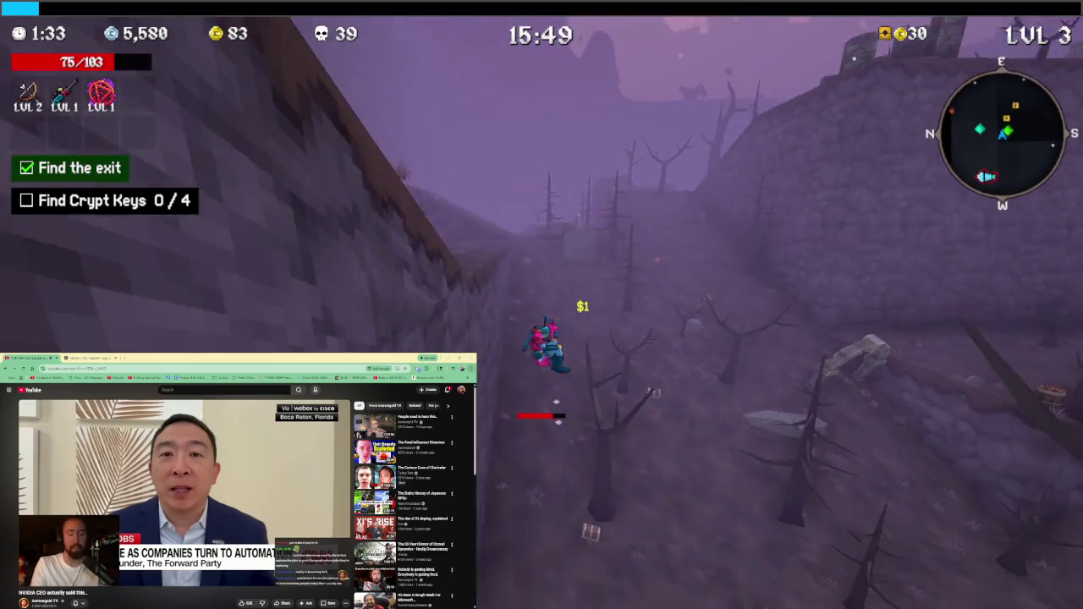
pyautogui.press('e')
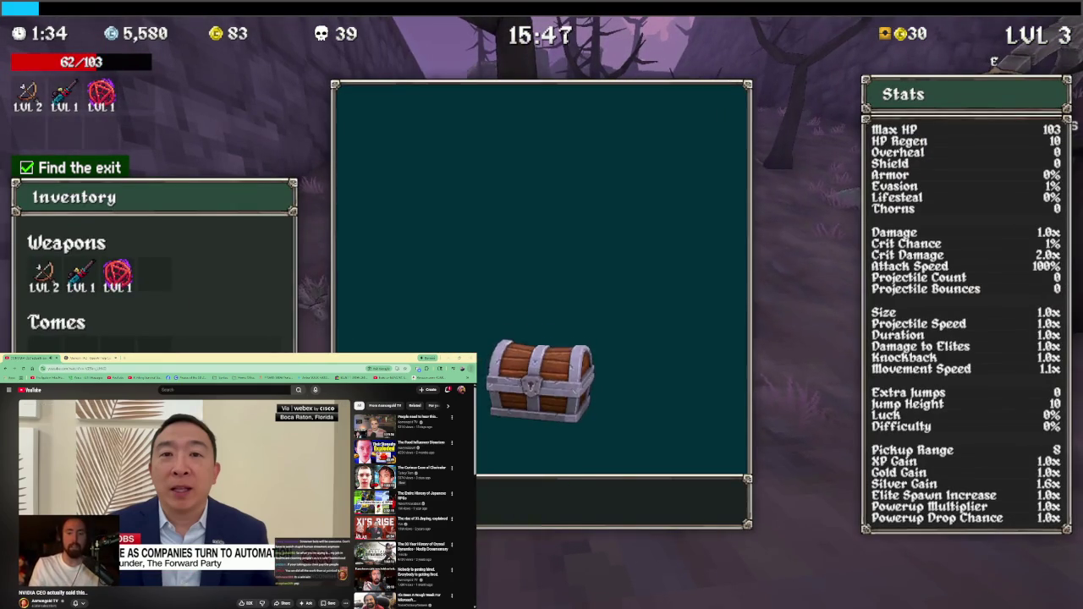
pyautogui.press('space')
pyautogui.press('w')
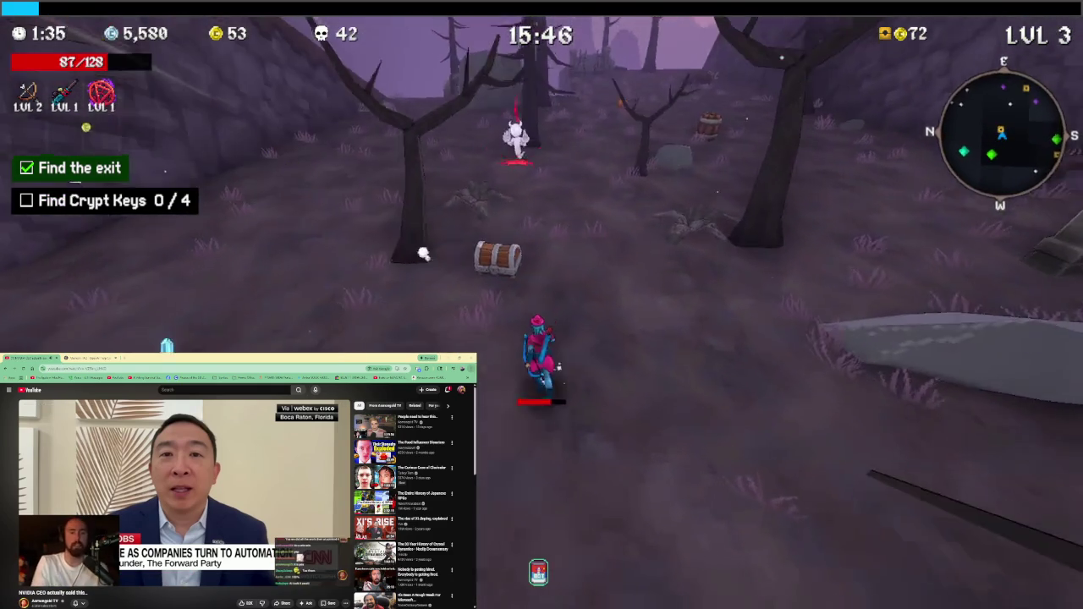
pyautogui.press('w')
pyautogui.press('e')
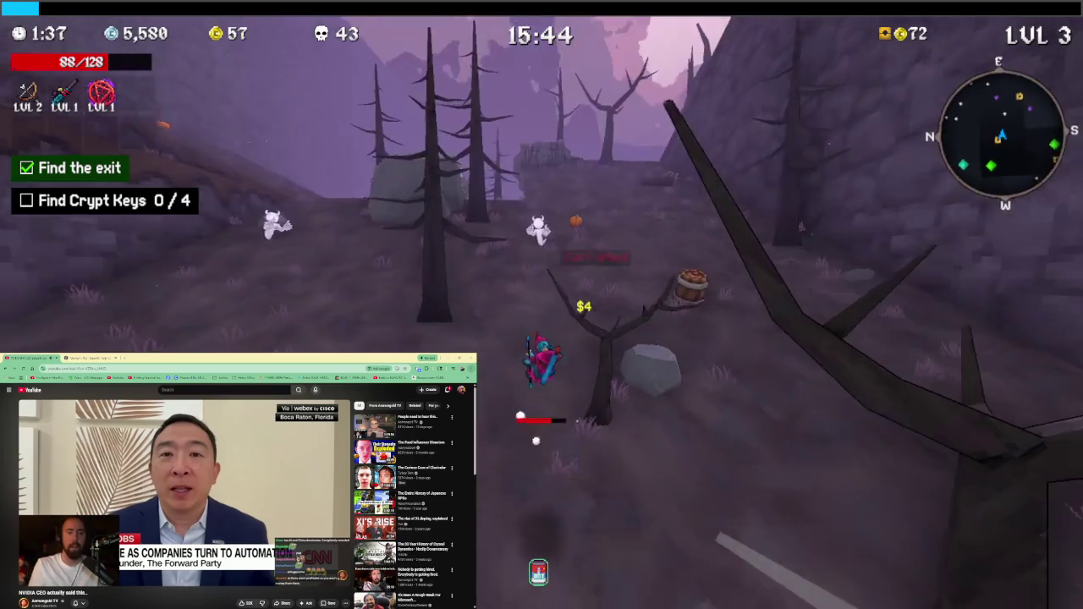
# Roam the graveyard uphill, climb the ladder onto the wall, and reach 86 kills
pyautogui.press('w')
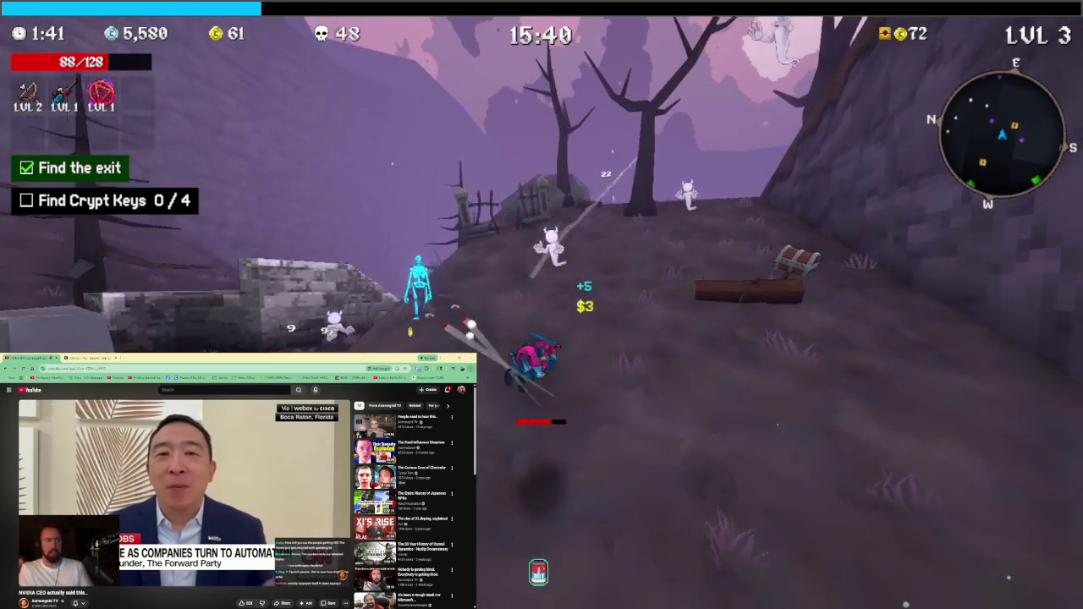
pyautogui.press('w')
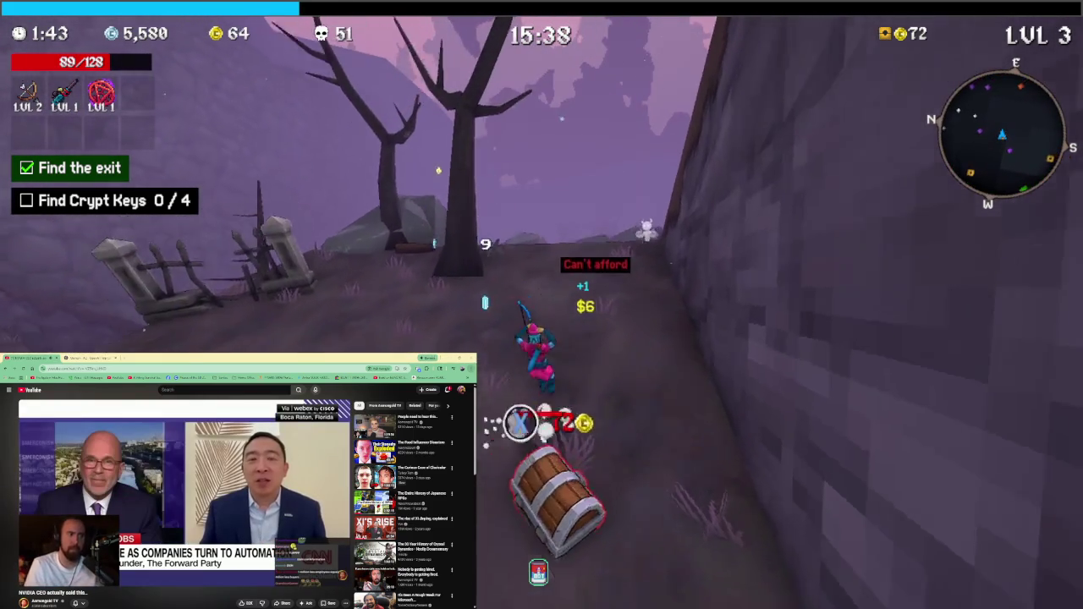
pyautogui.press('w')
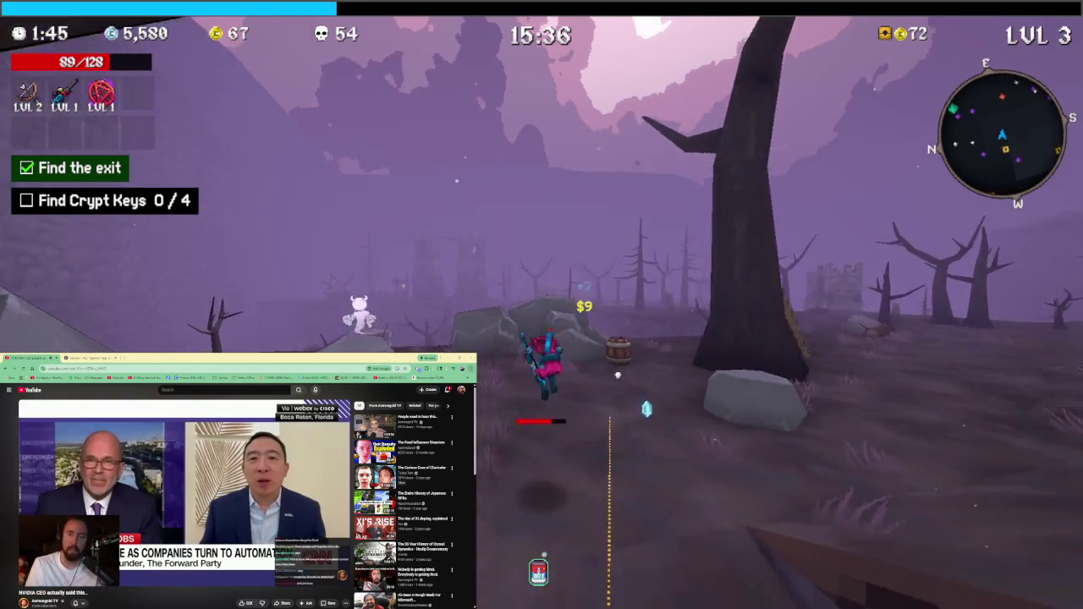
pyautogui.press('w')
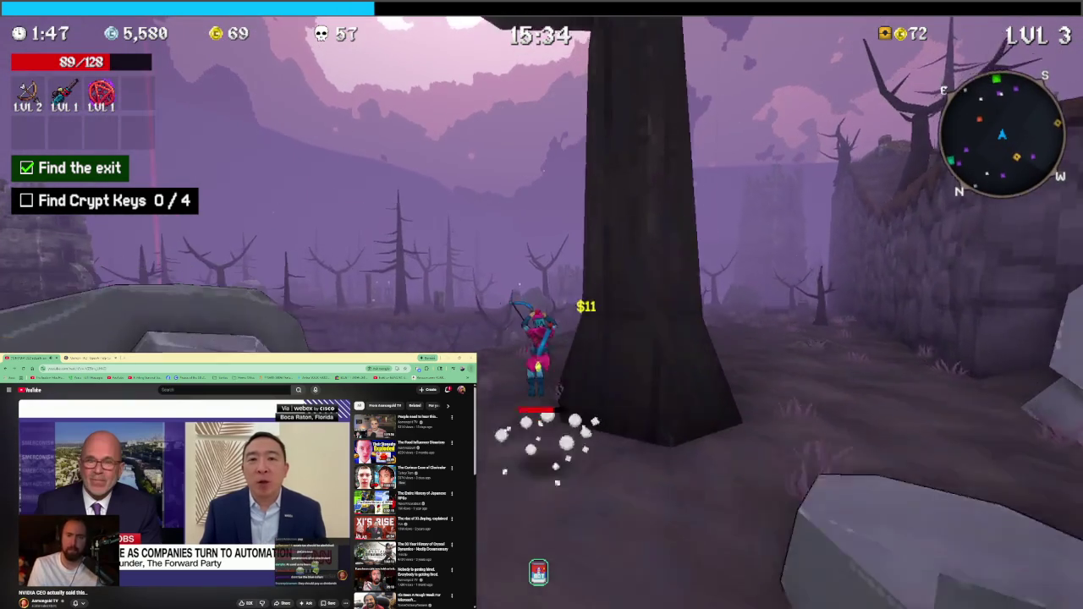
pyautogui.press('w')
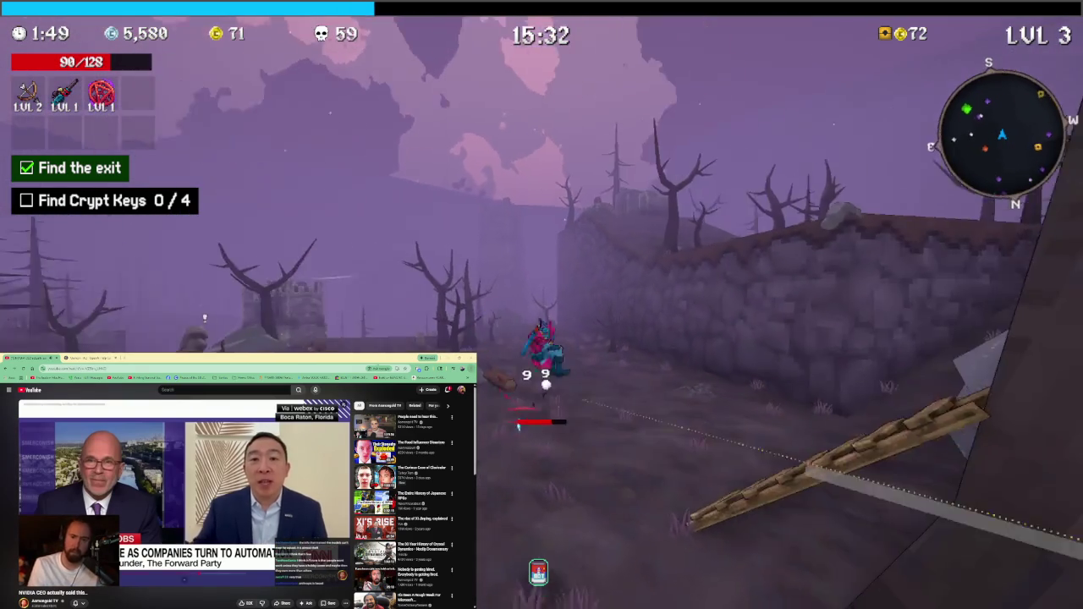
pyautogui.press('w')
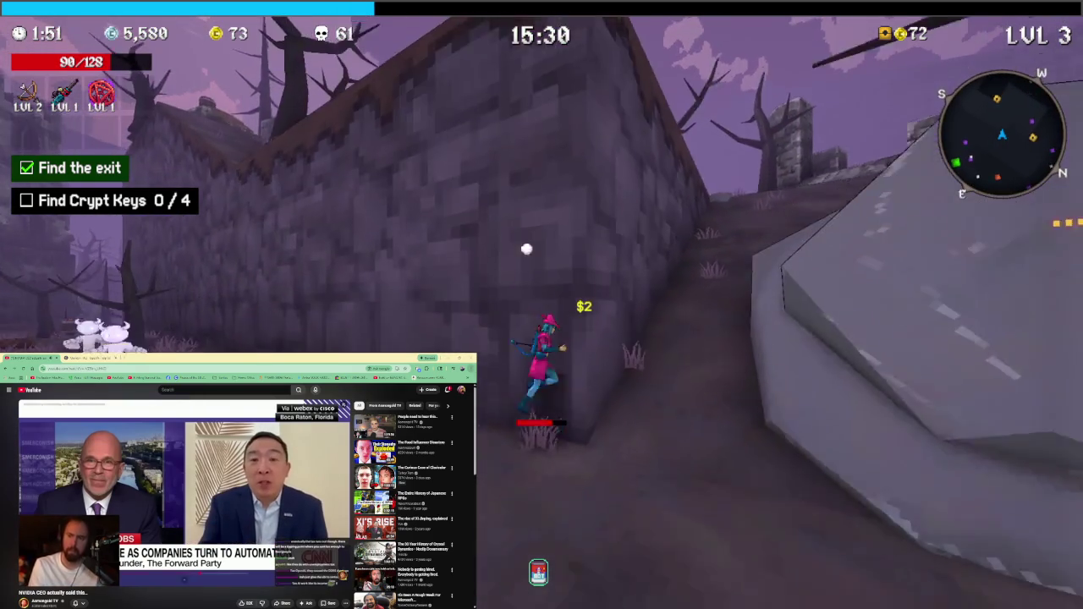
pyautogui.press('w')
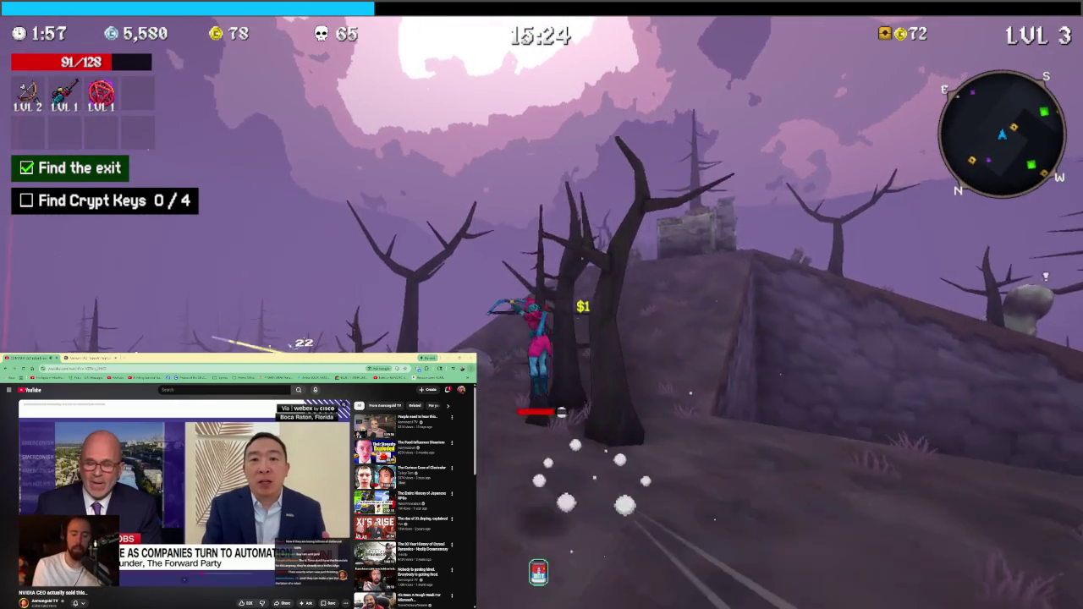
pyautogui.press('w')
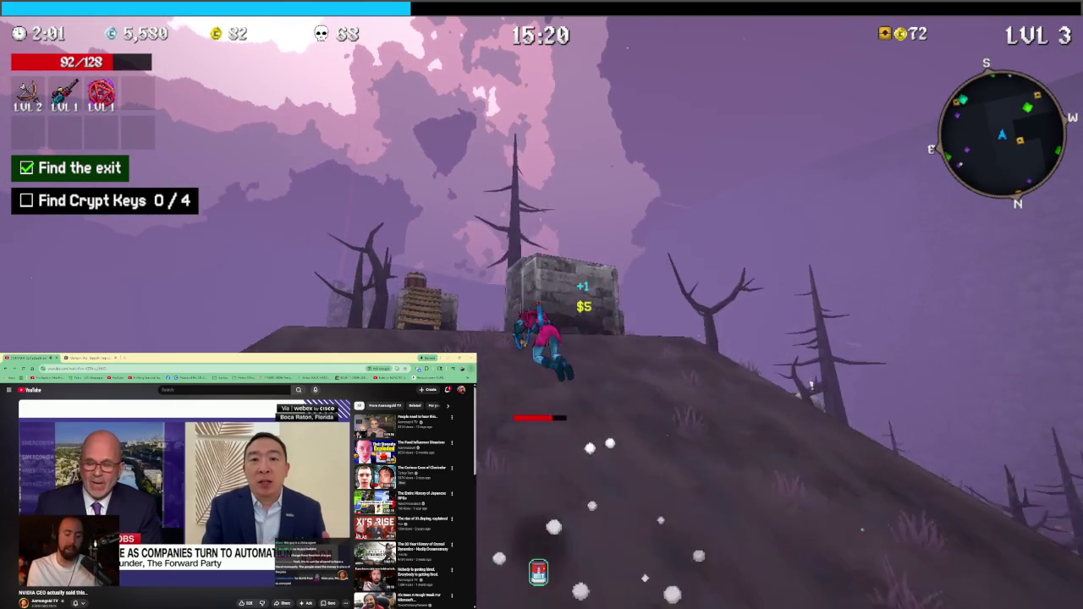
pyautogui.press('w')
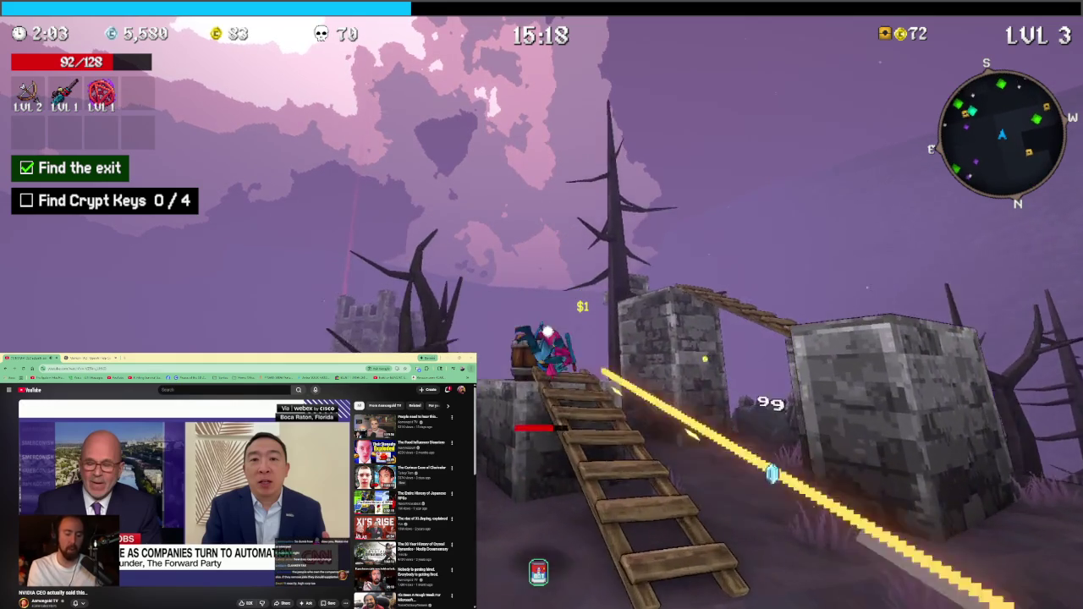
pyautogui.press('w')
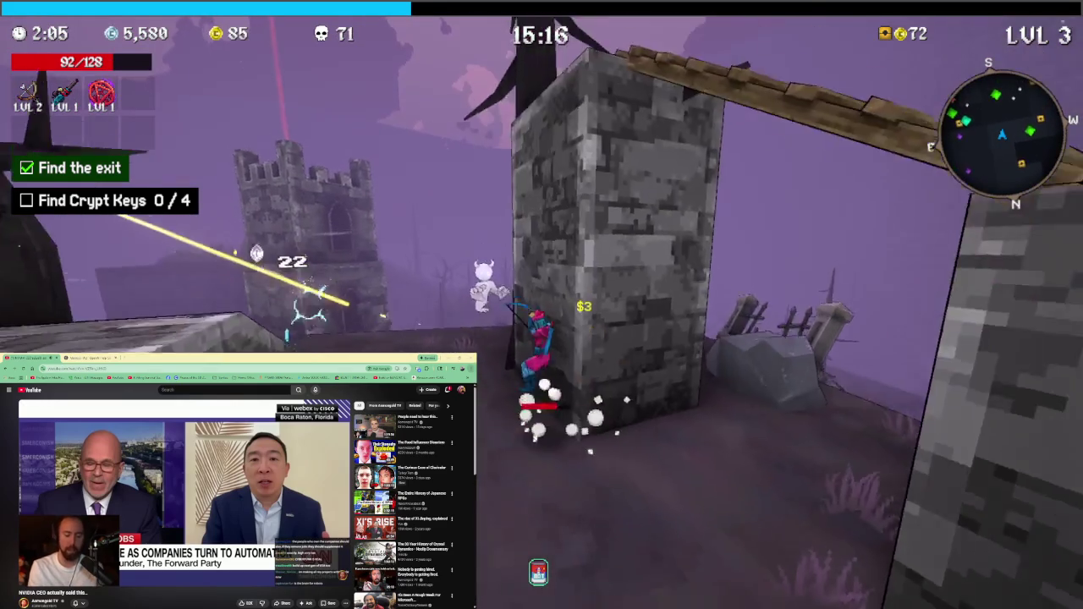
pyautogui.press('w')
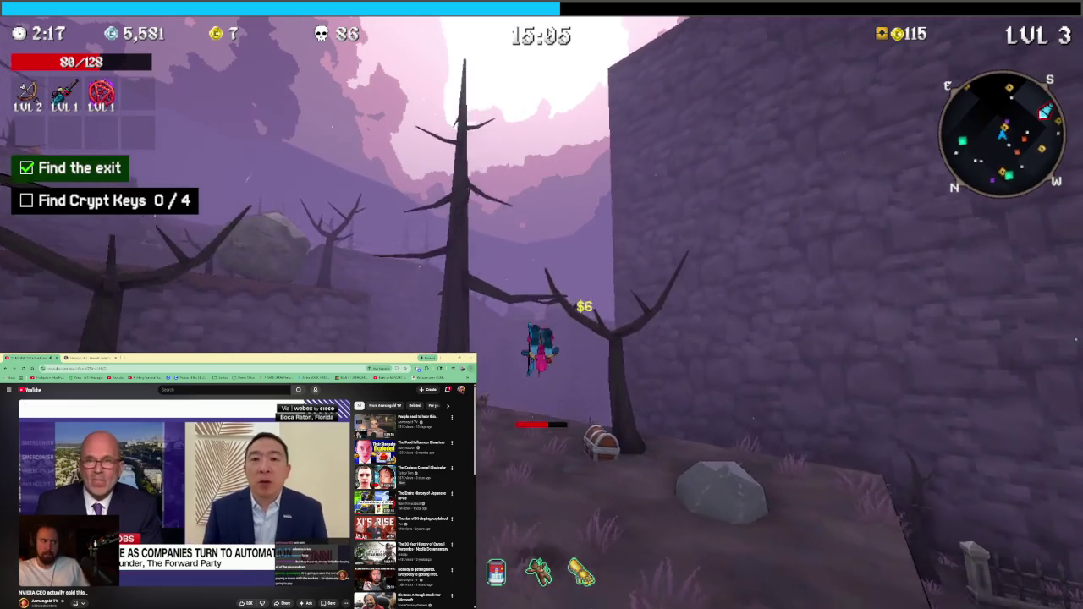
# Move through the graveyard along the wall into a new corridor
pyautogui.press('w')
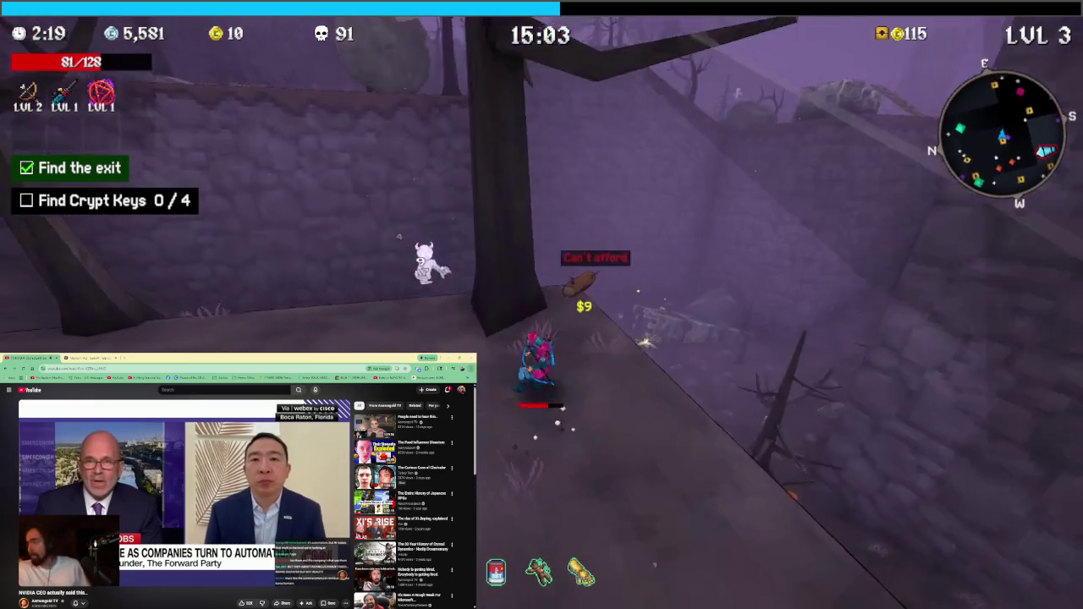
pyautogui.press('w')
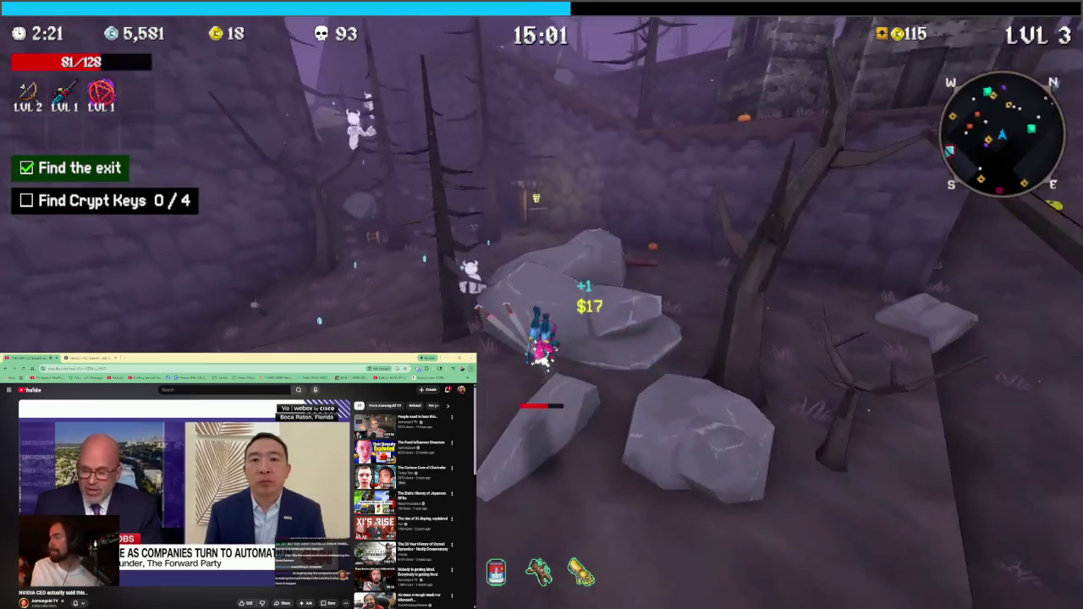
pyautogui.press('w')
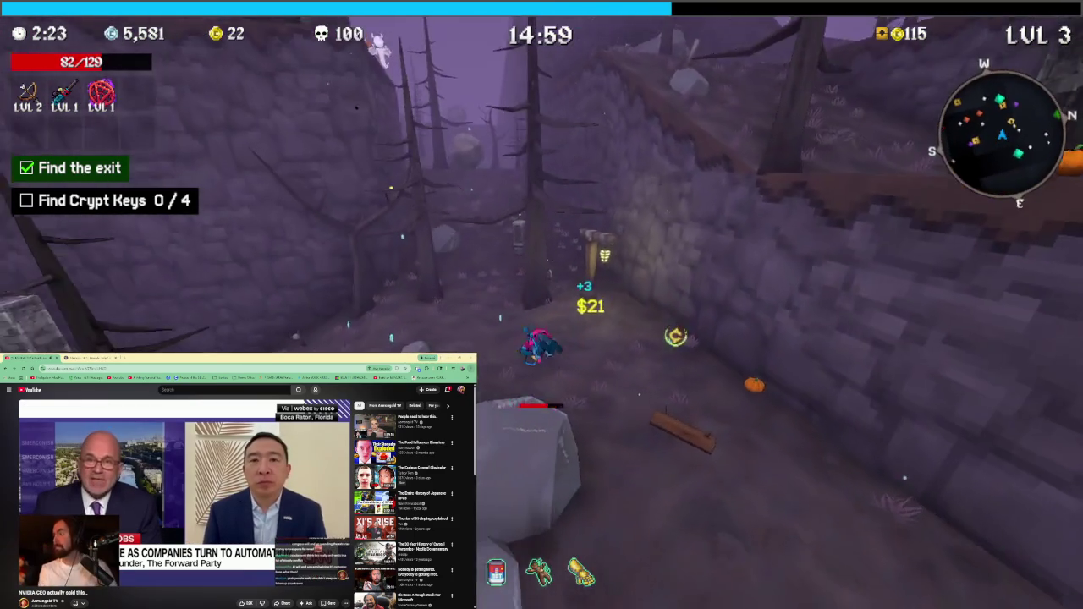
pyautogui.press('w')
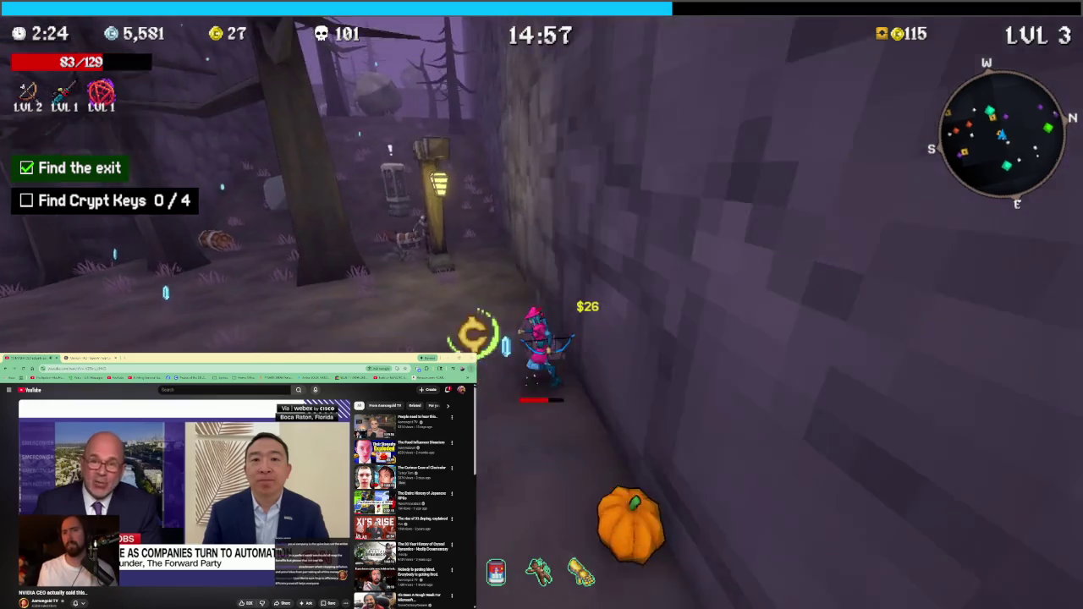
pyautogui.press('w')
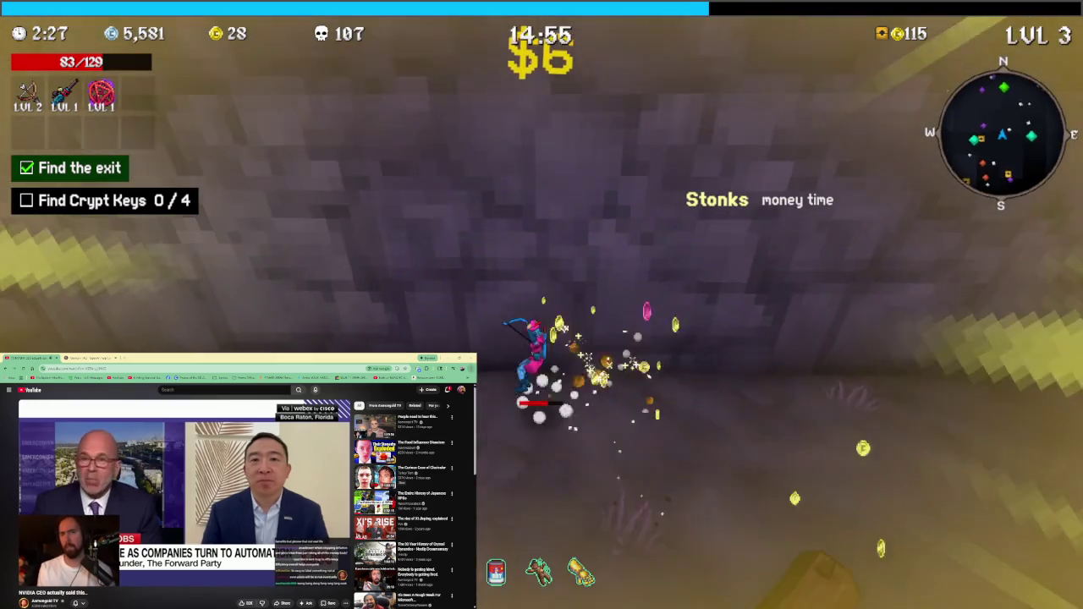
# Charge the shrine, take the 8% Movement Speed reward, and collect XP to level 4
pyautogui.press('w')
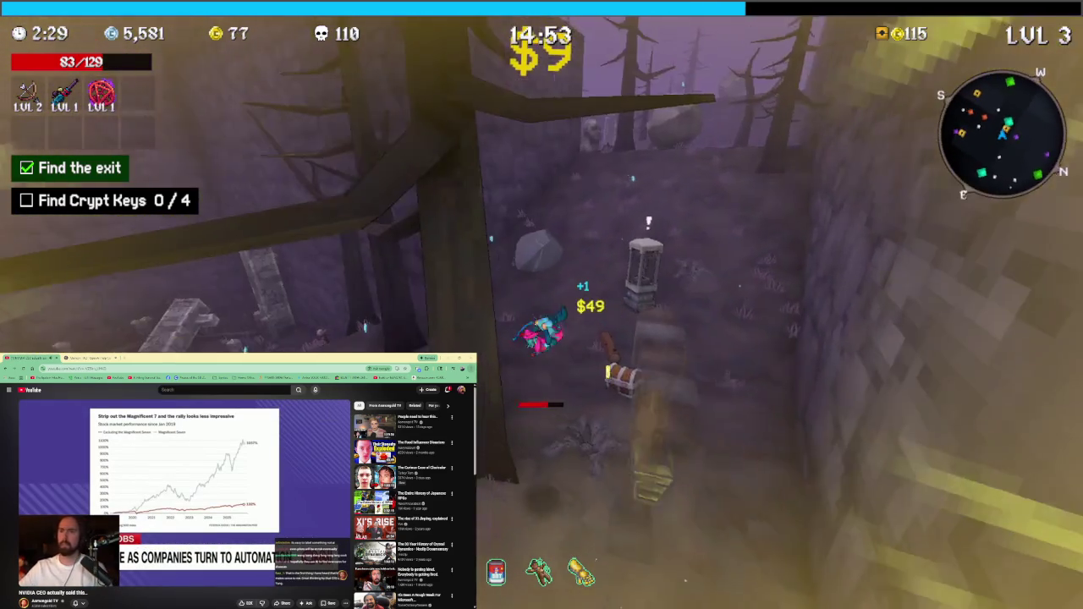
pyautogui.press('w')
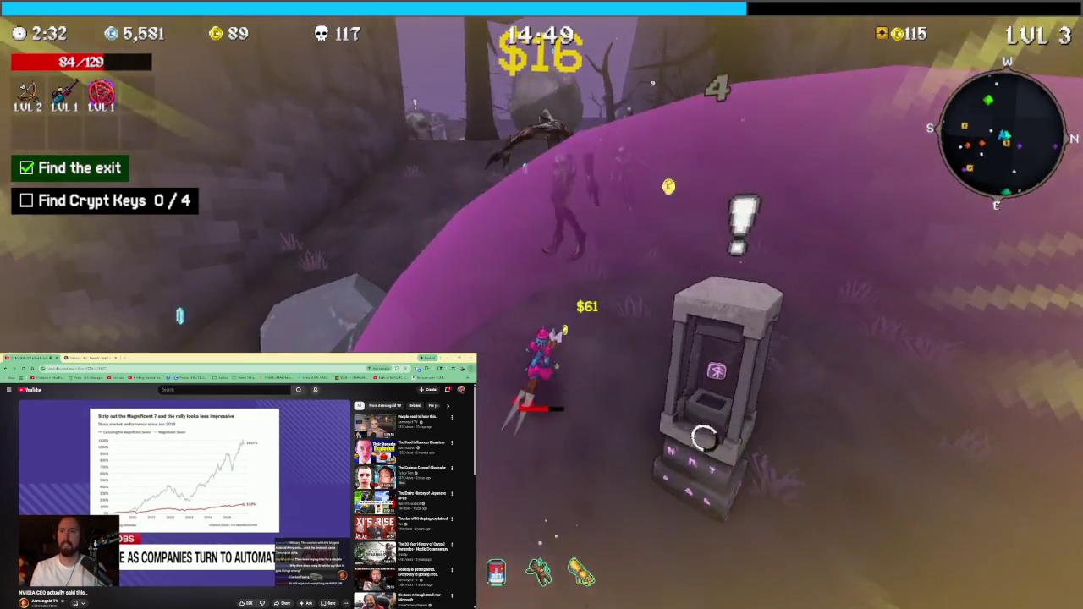
pyautogui.press('w')
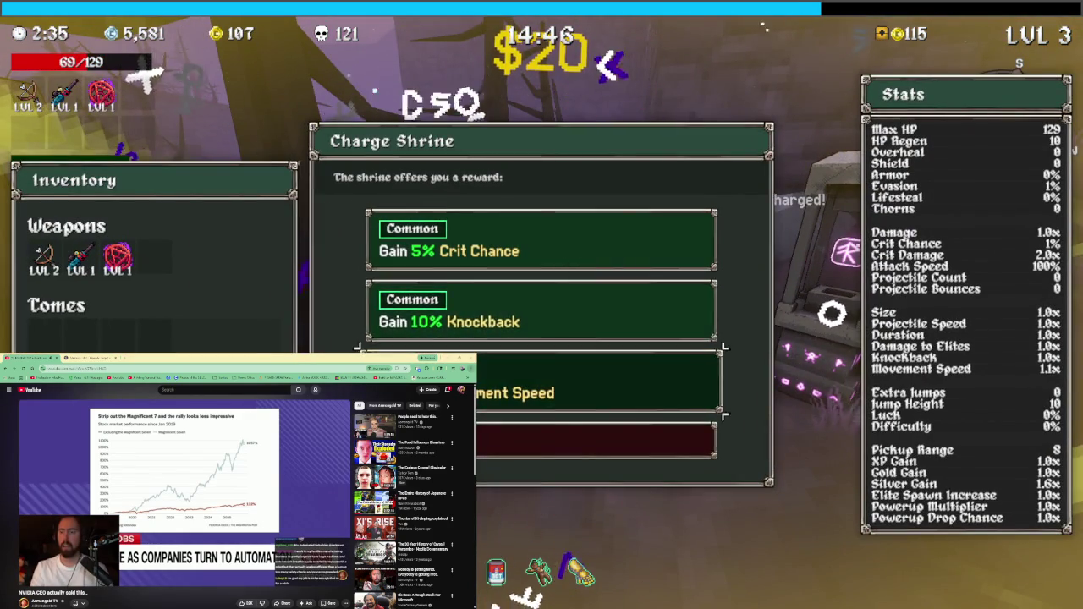
pyautogui.click(542, 385)
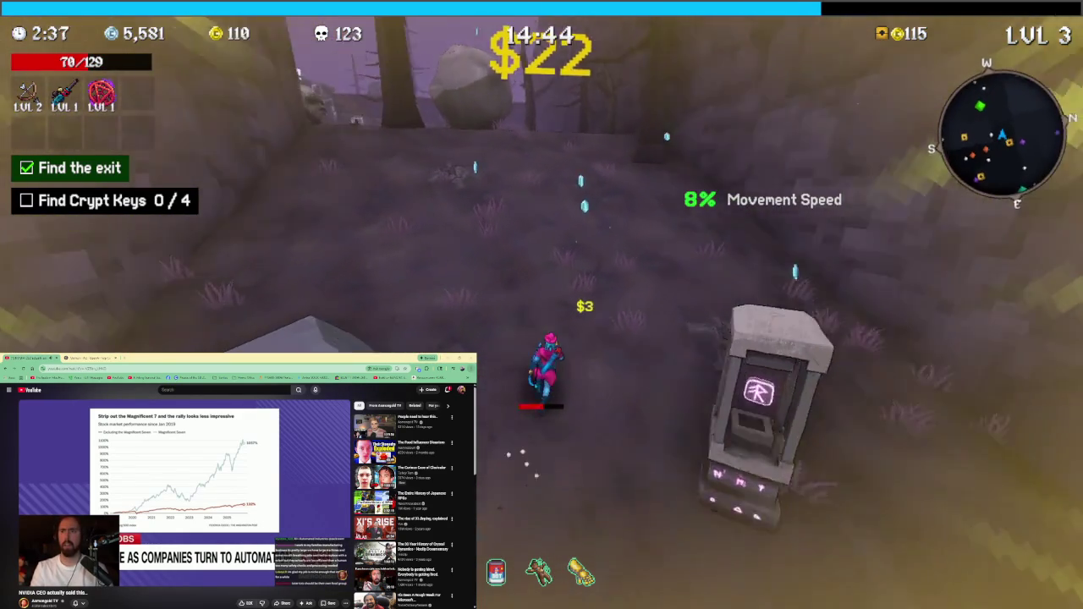
pyautogui.press('w')
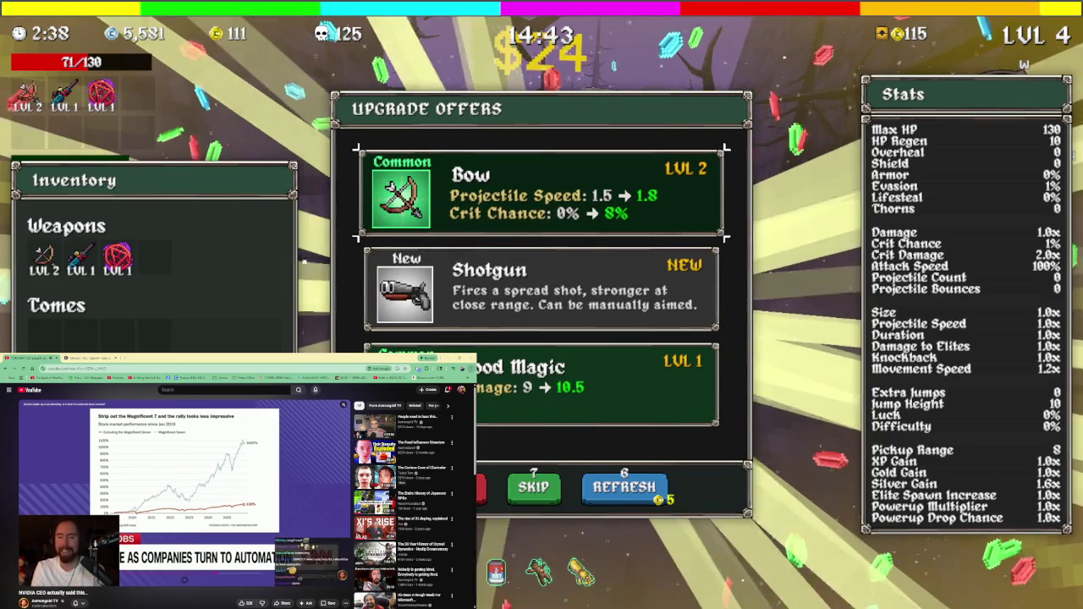
# Take the Shotgun as fourth weapon and accept the Shrine of Balance's Double Max HP
pyautogui.press('s')
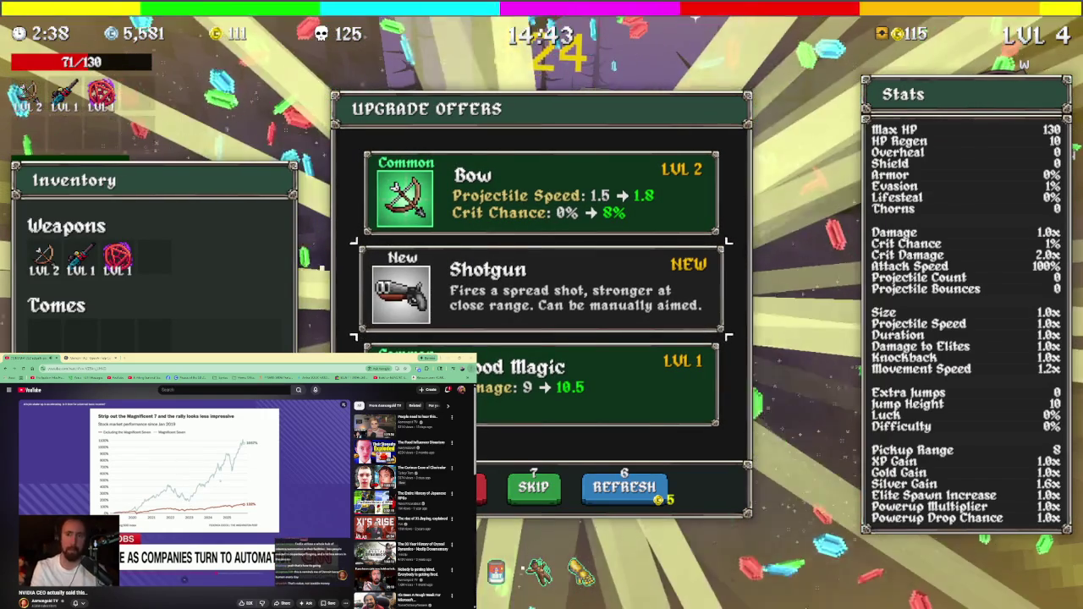
pyautogui.press('space')
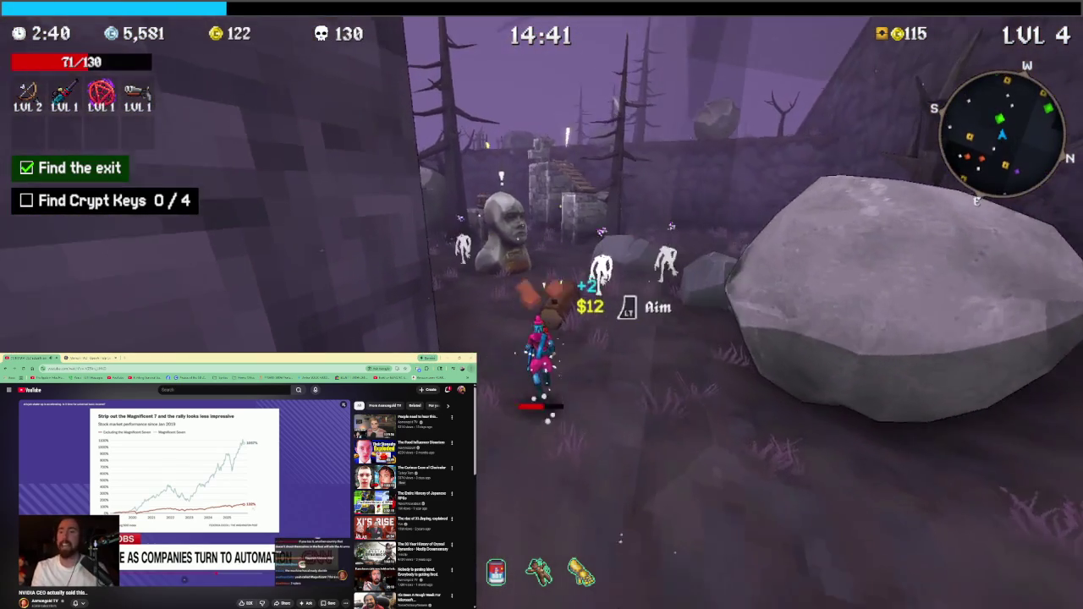
pyautogui.press('e')
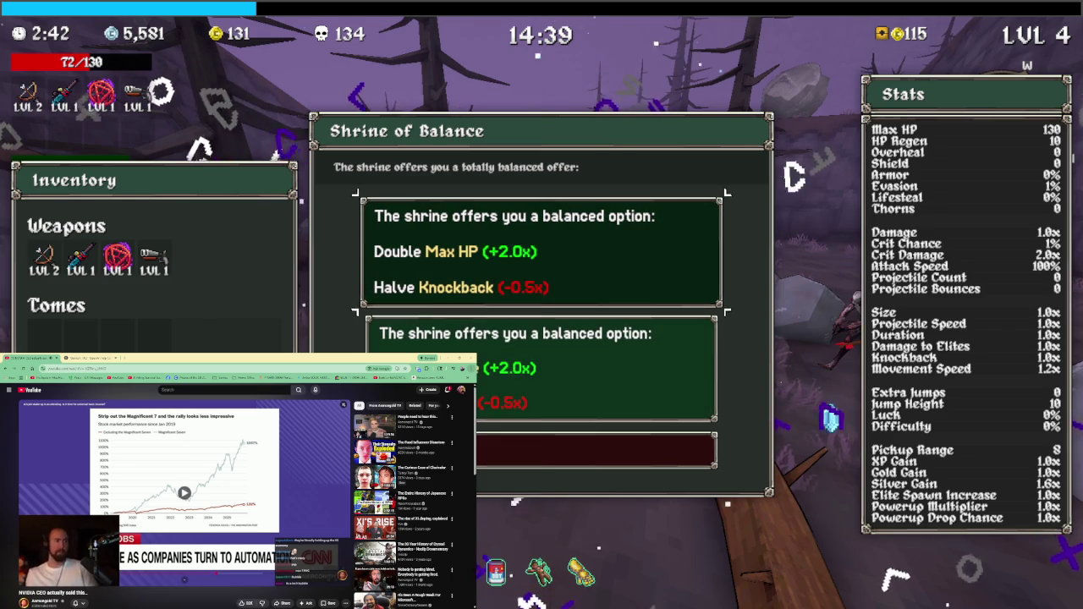
pyautogui.press('Return')
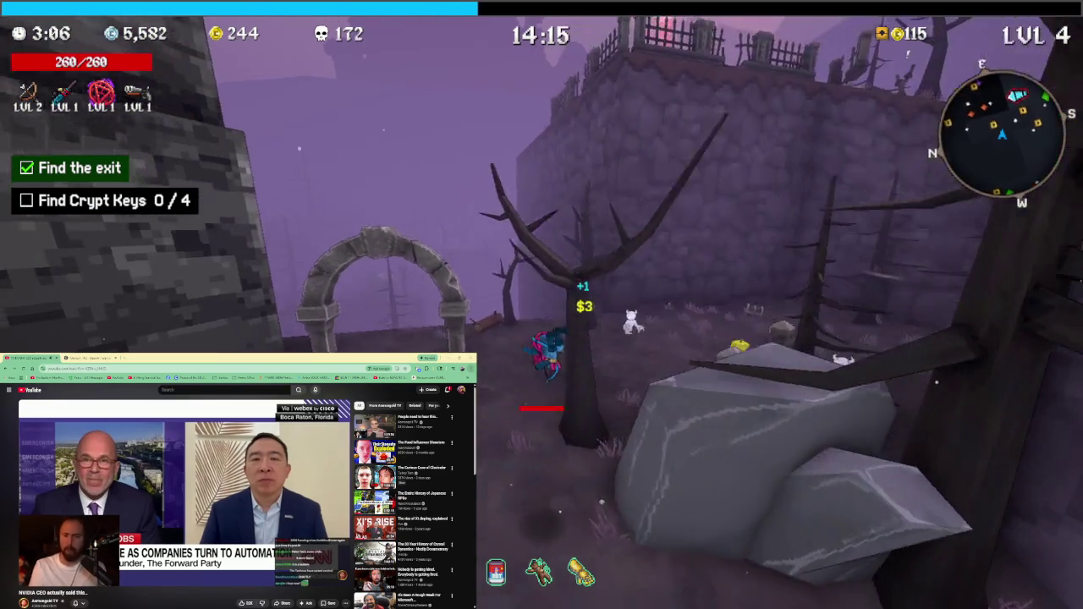
# Open the chests and claim the burger and syringe items
pyautogui.press('e')
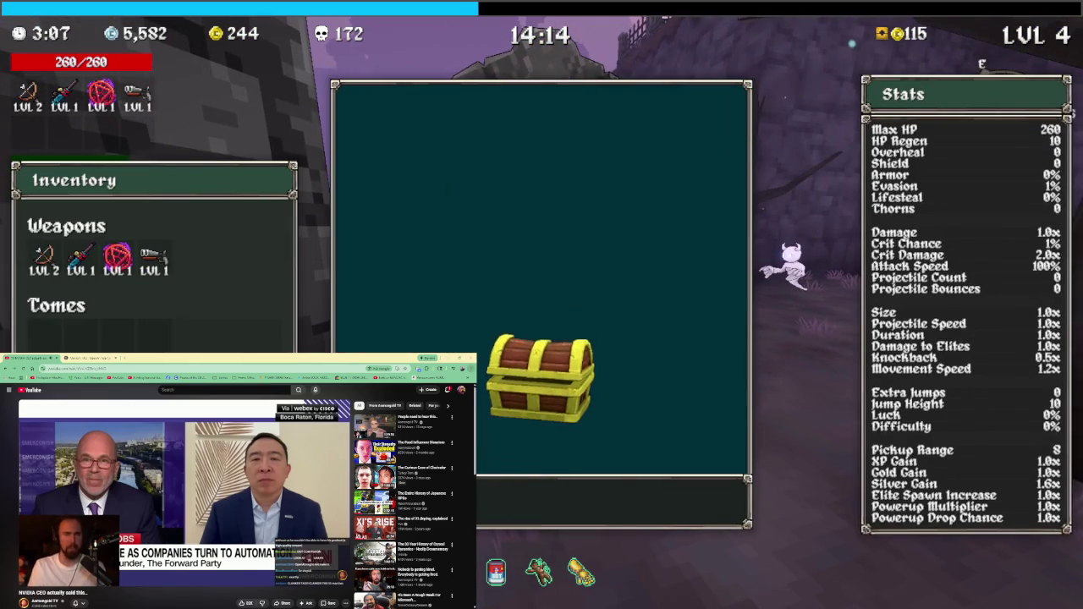
pyautogui.press('e')
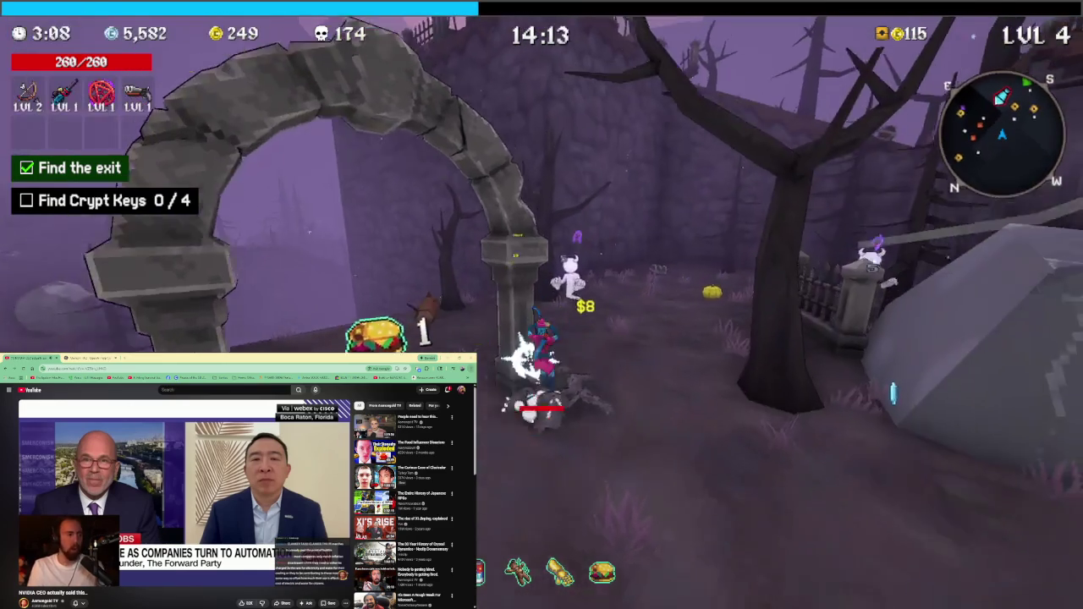
pyautogui.press('w')
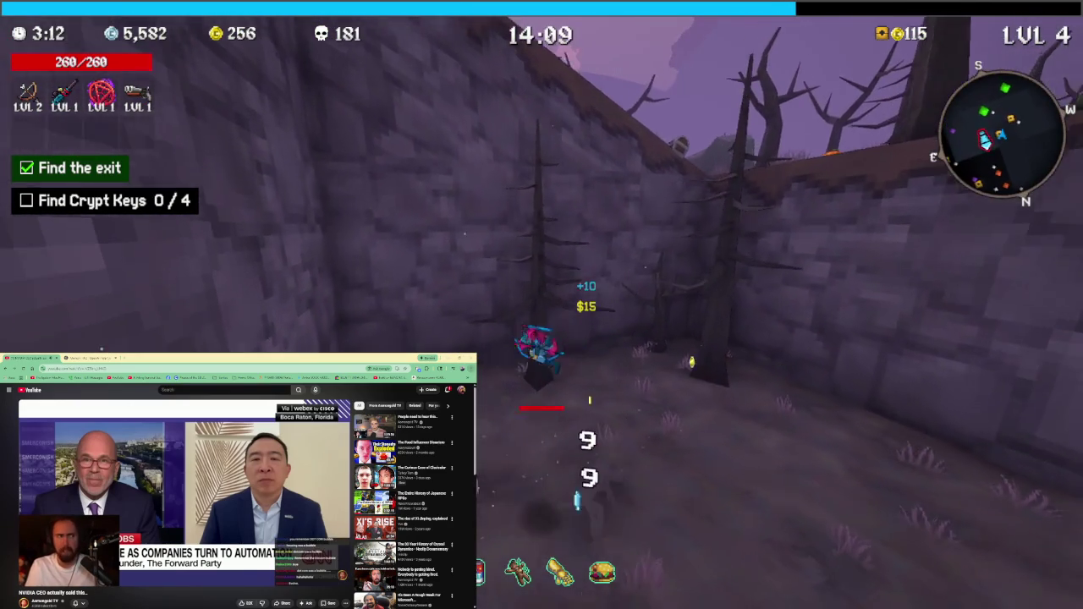
pyautogui.press('e')
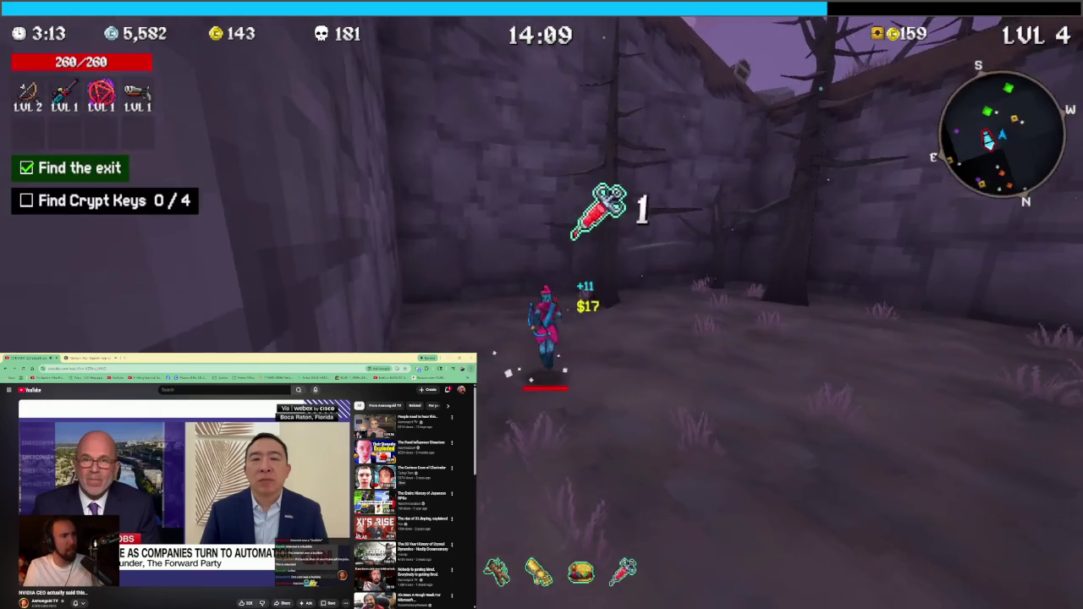
# Collect experience and take the Quantity Tome and Blood Magic level 2 upgrades
pyautogui.press('w')
pyautogui.press('w')
pyautogui.press('w')
pyautogui.press('w')
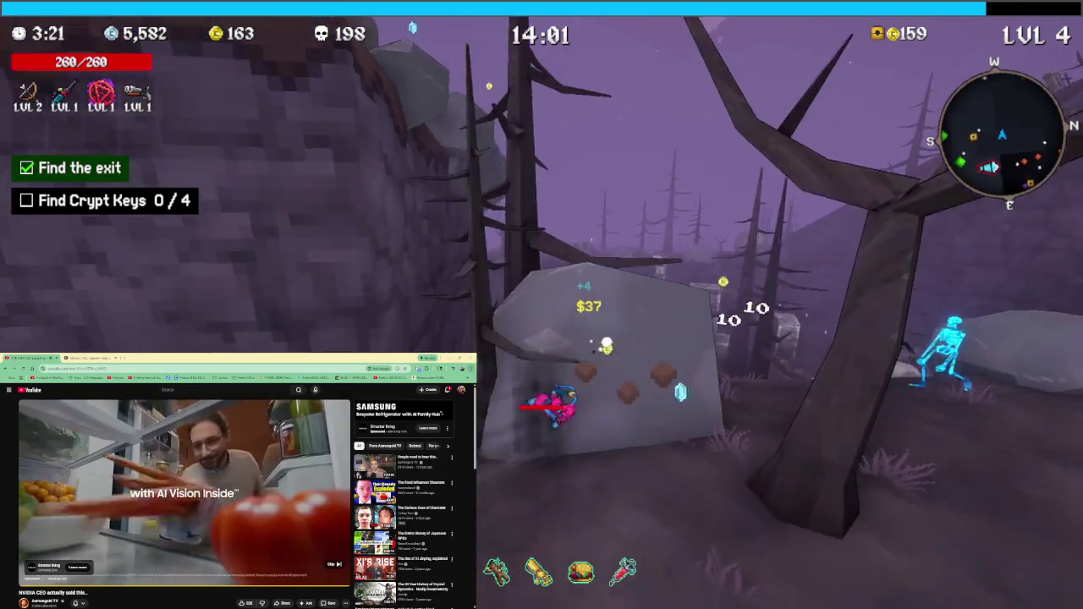
pyautogui.press('w')
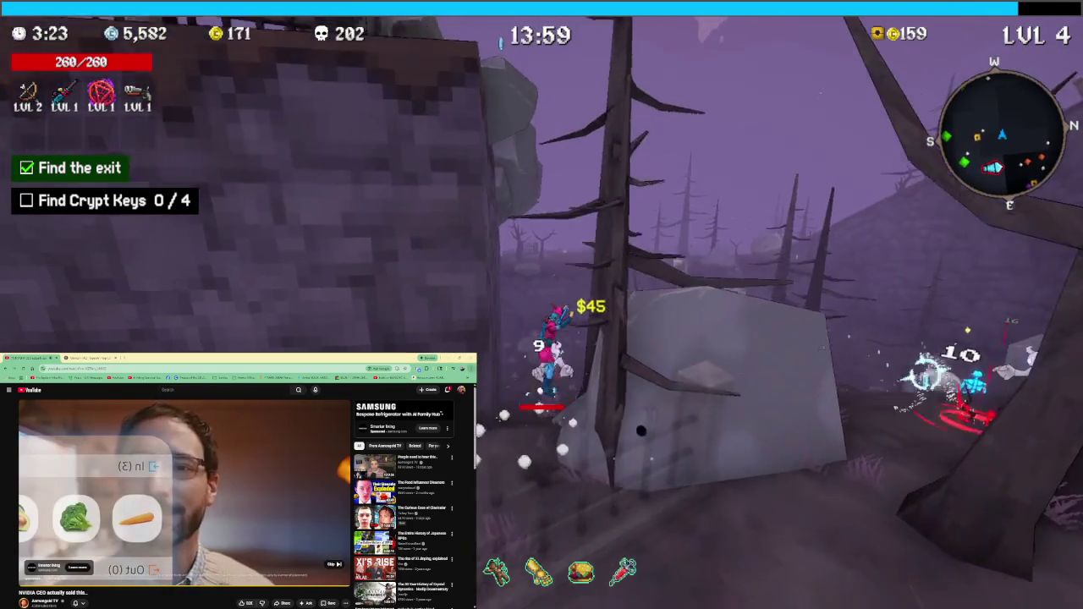
pyautogui.press('w')
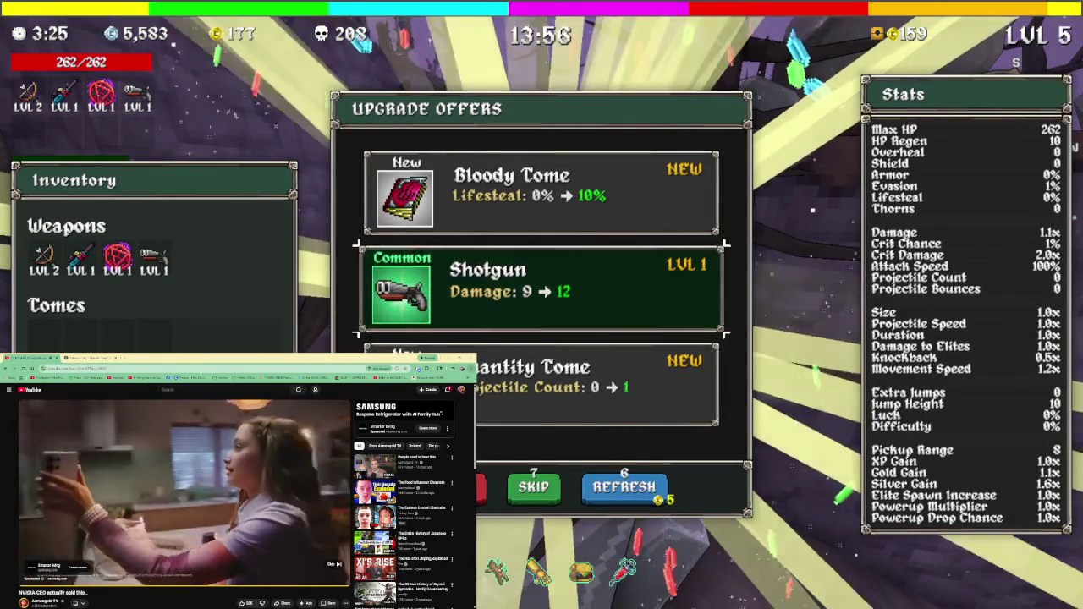
pyautogui.press('s')
pyautogui.press('s')
pyautogui.press('space')
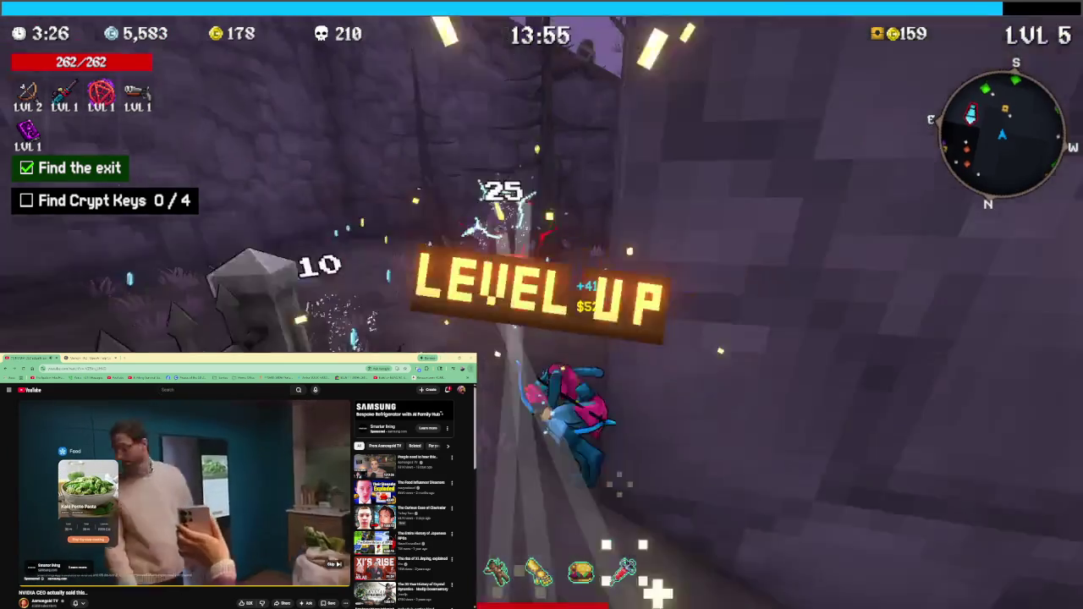
pyautogui.press('s')
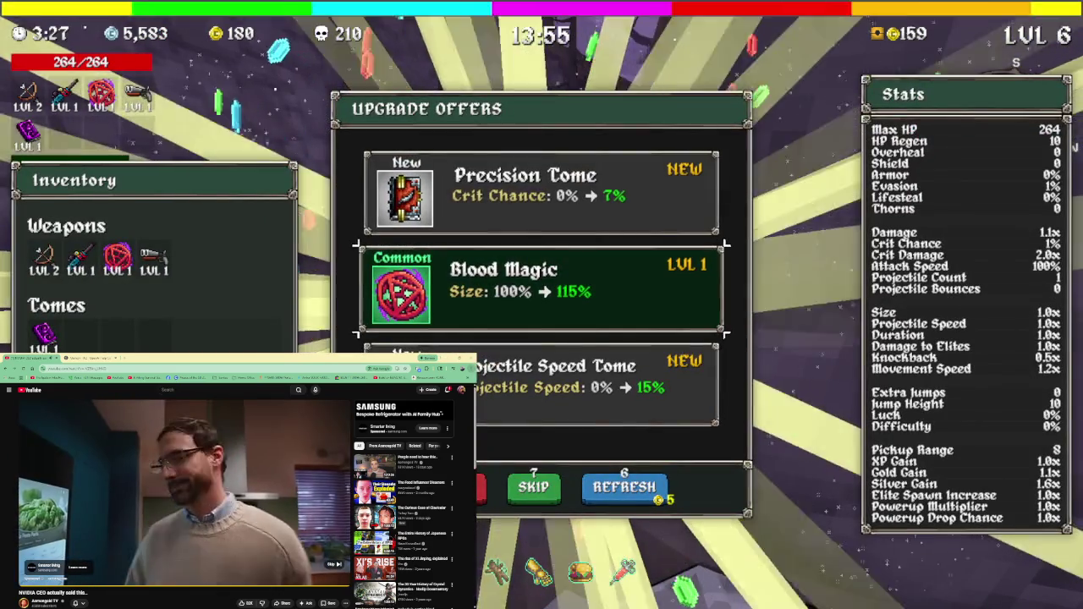
pyautogui.press('space')
# Run along the cliff edge and stone wall, collecting gold, to another Charge Shrine
pyautogui.press('w')
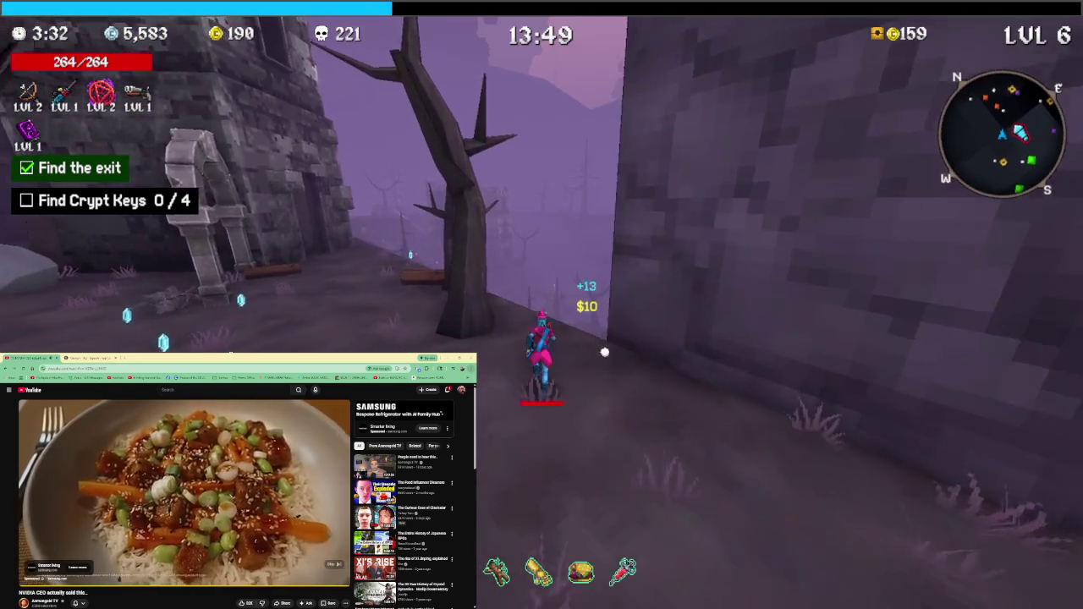
pyautogui.press('space')
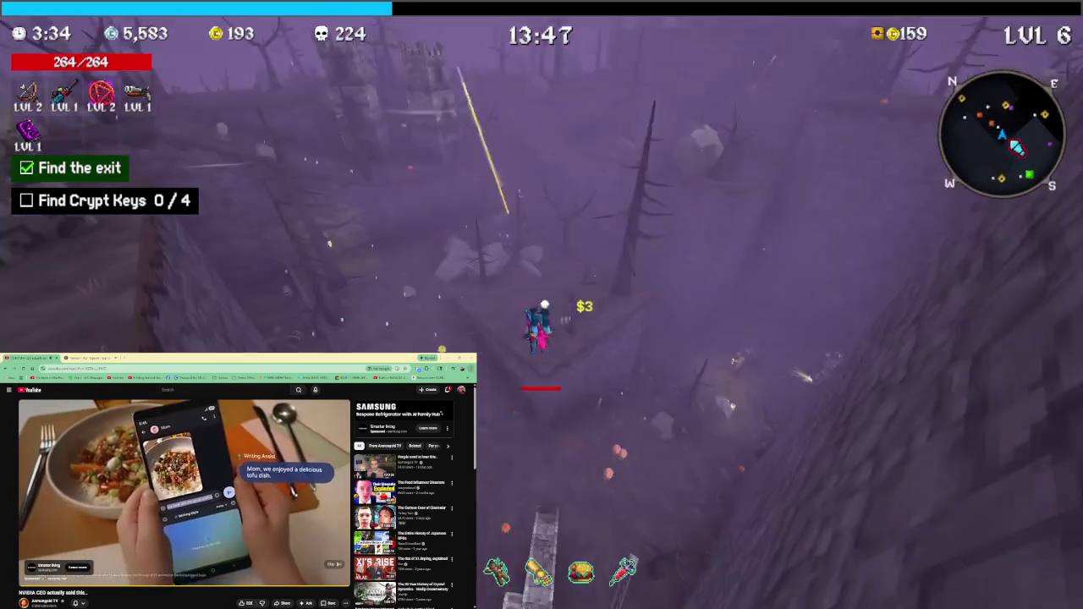
pyautogui.press('w')
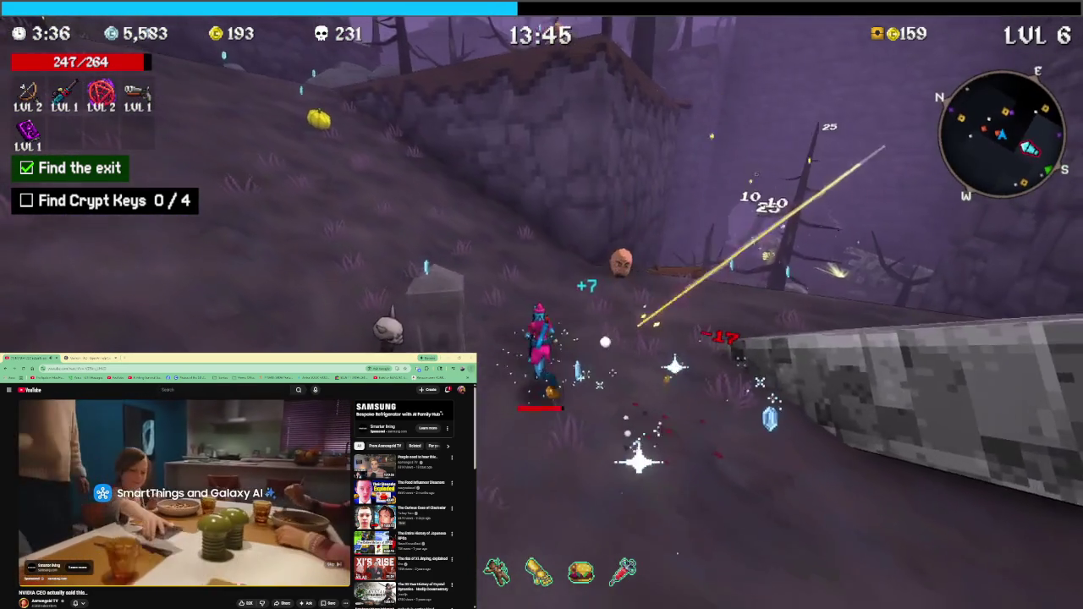
pyautogui.press('w')
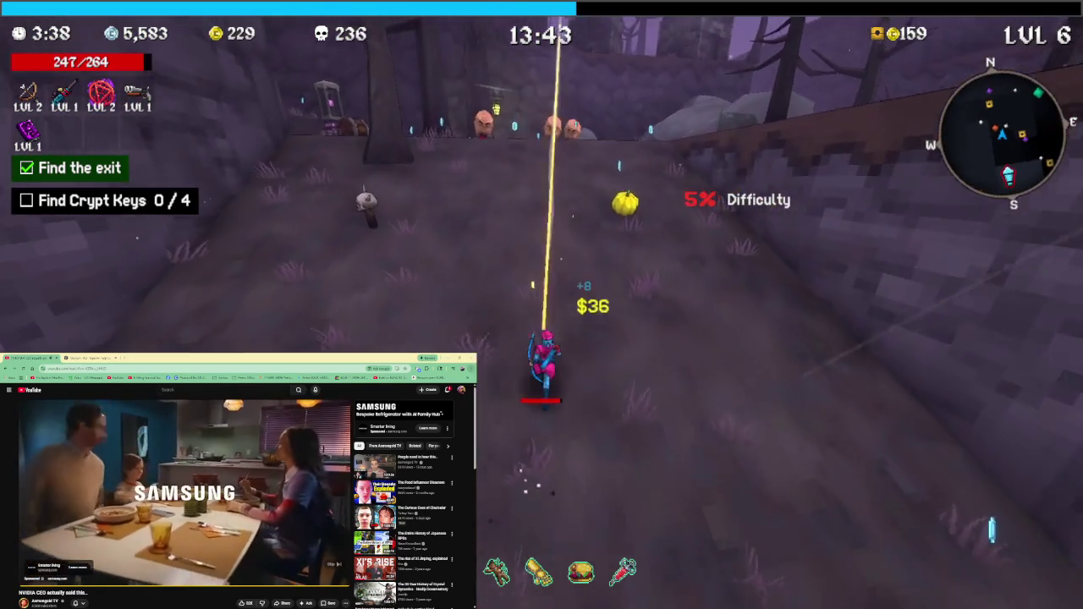
pyautogui.press('w')
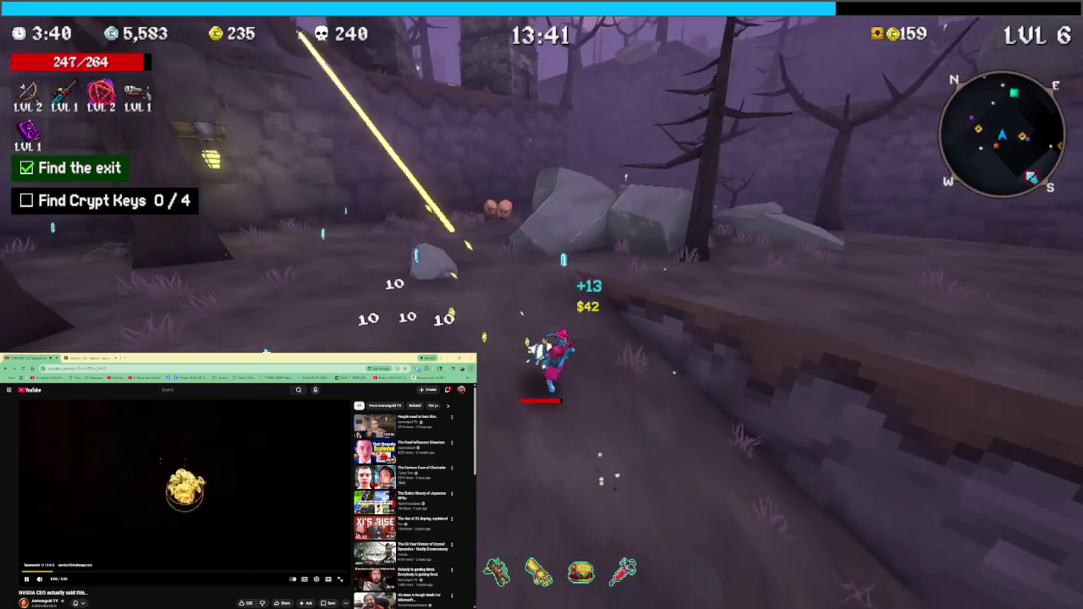
pyautogui.press('w')
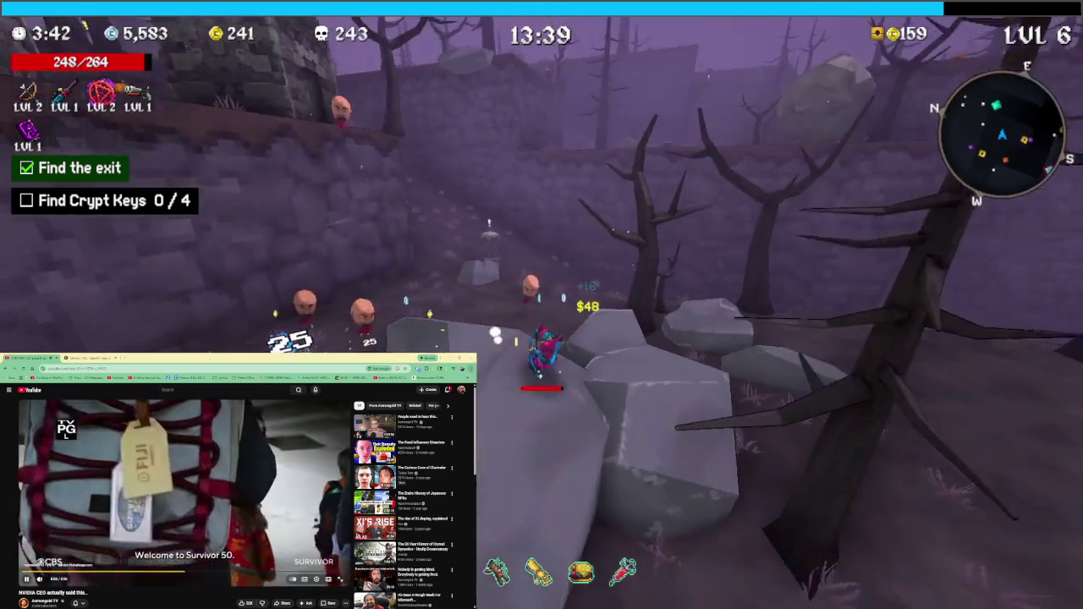
pyautogui.press('w')
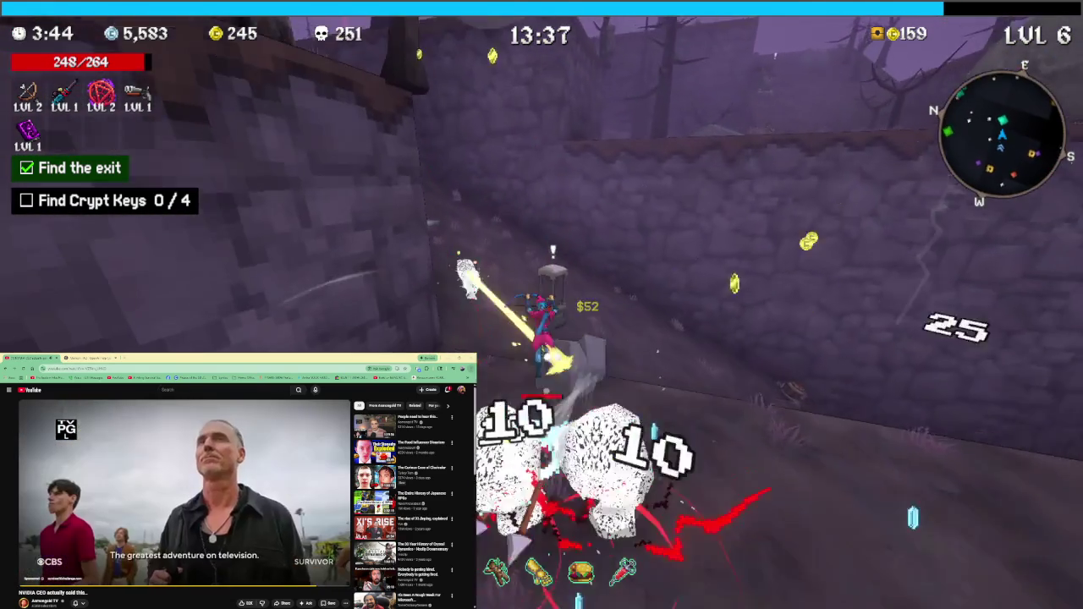
pyautogui.press('w')
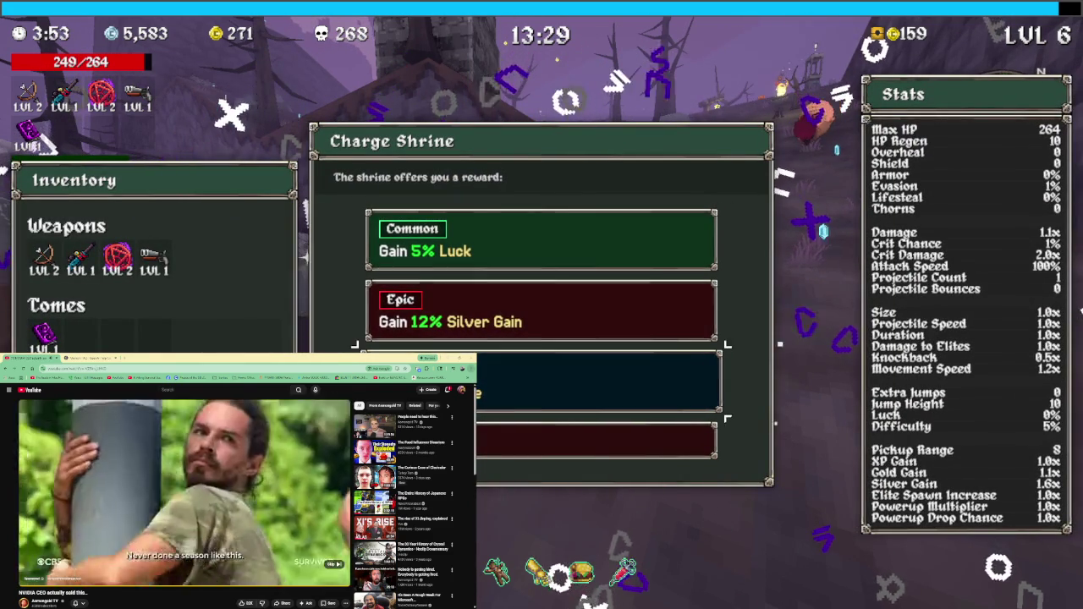
# Accept the Charge Shrine reward, upgrade the Sniper Rifle, and run toward the castle tower
pyautogui.press('Return')
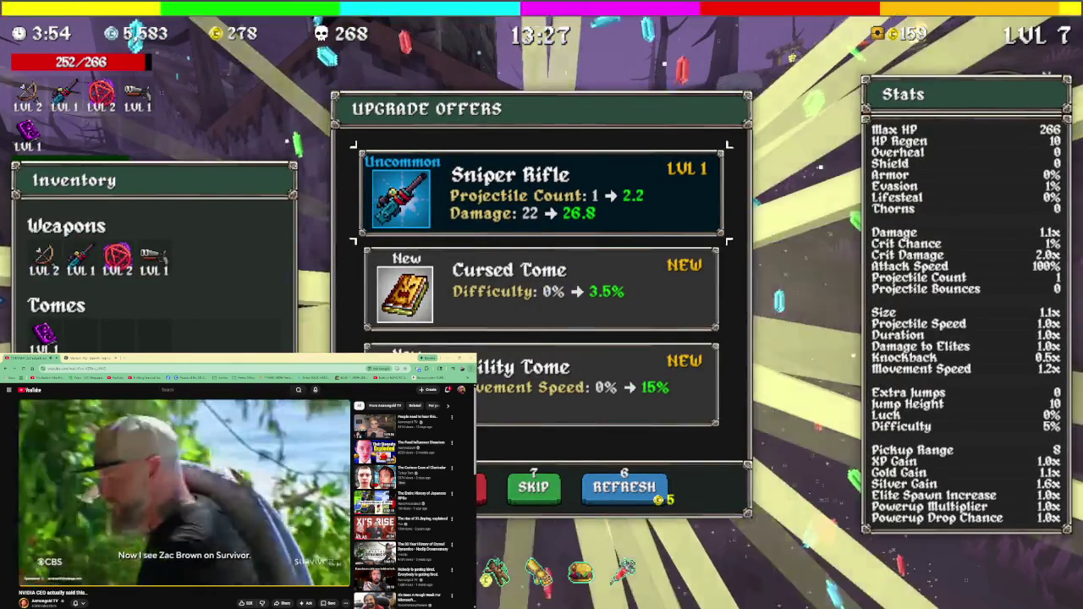
pyautogui.press('Return')
pyautogui.press('w')
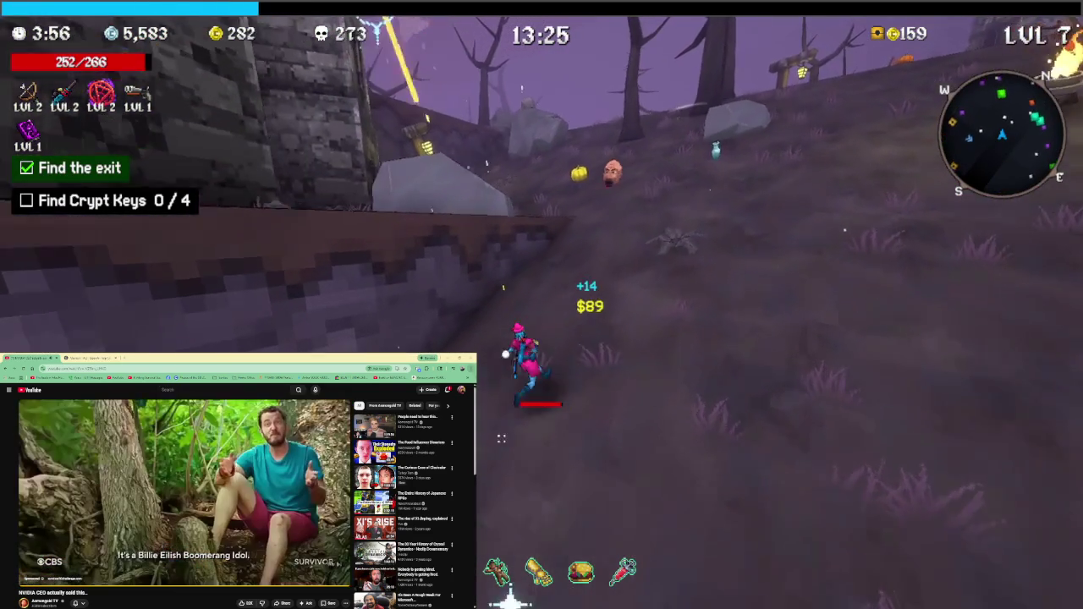
pyautogui.press('w')
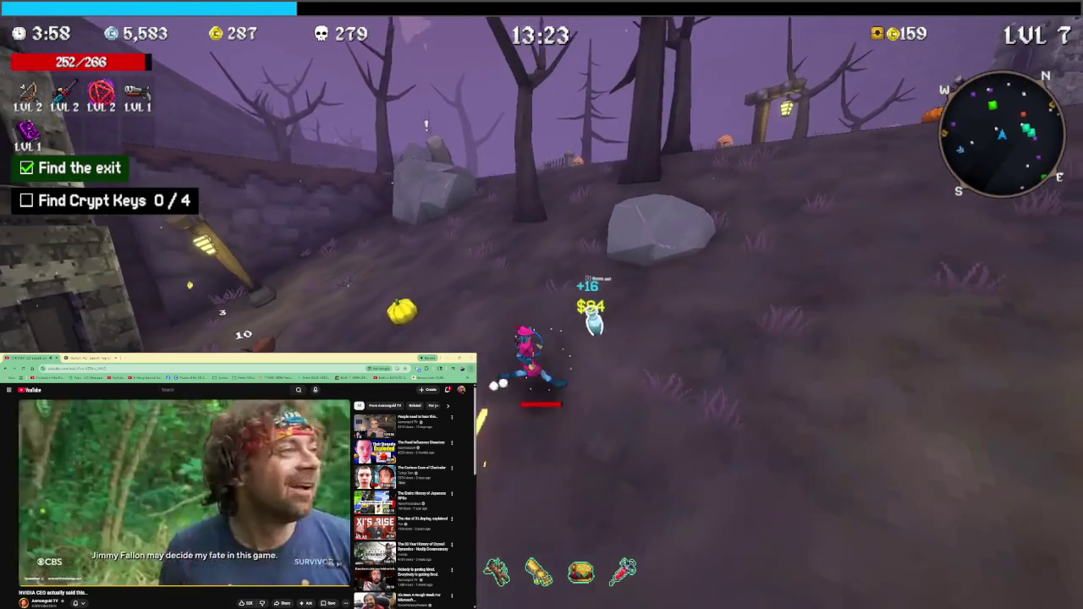
pyautogui.press('w')
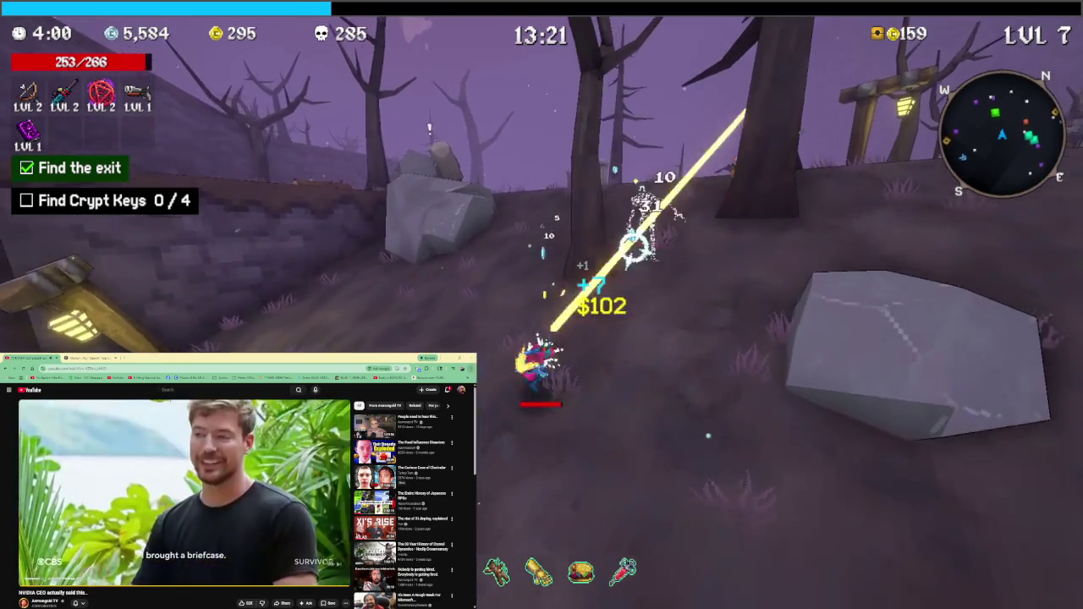
pyautogui.press('w')
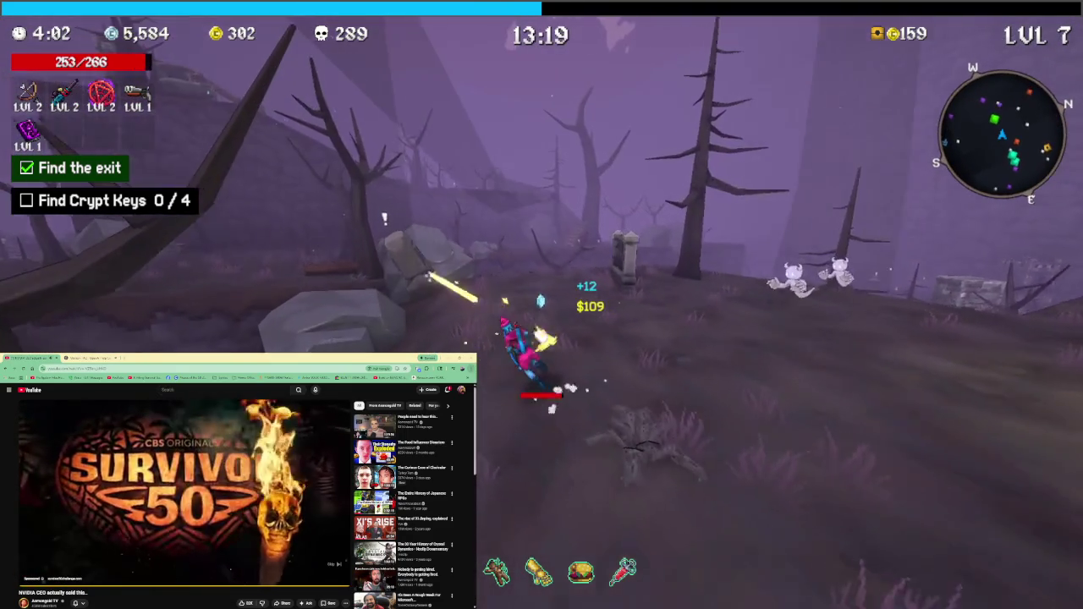
# Take Brass Knuckles from the Moai's item offers and head back into the graveyard
pyautogui.press('e')
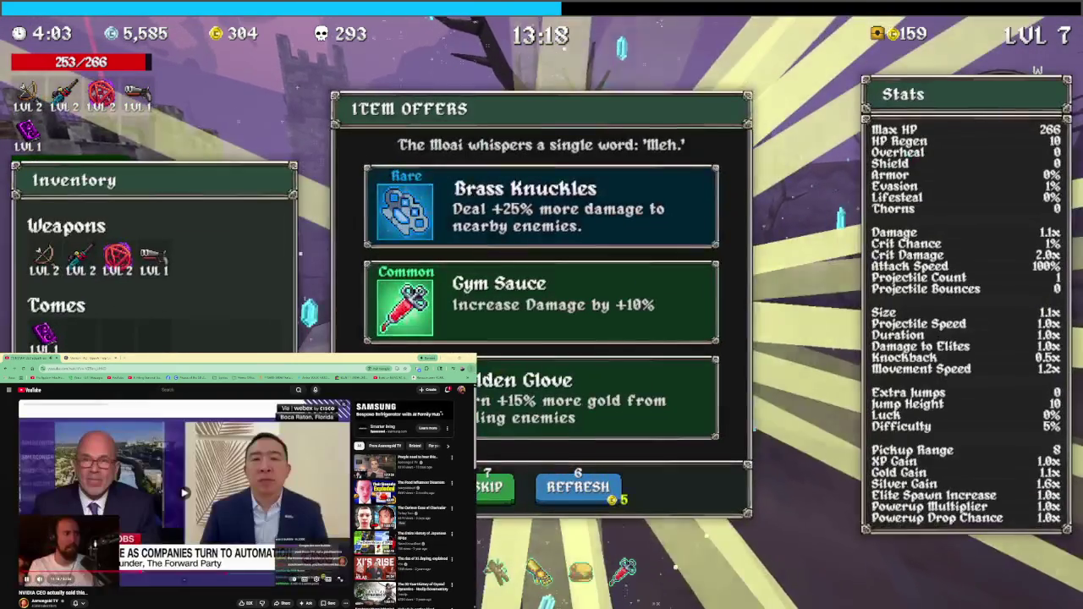
pyautogui.press('Return')
pyautogui.press('w')
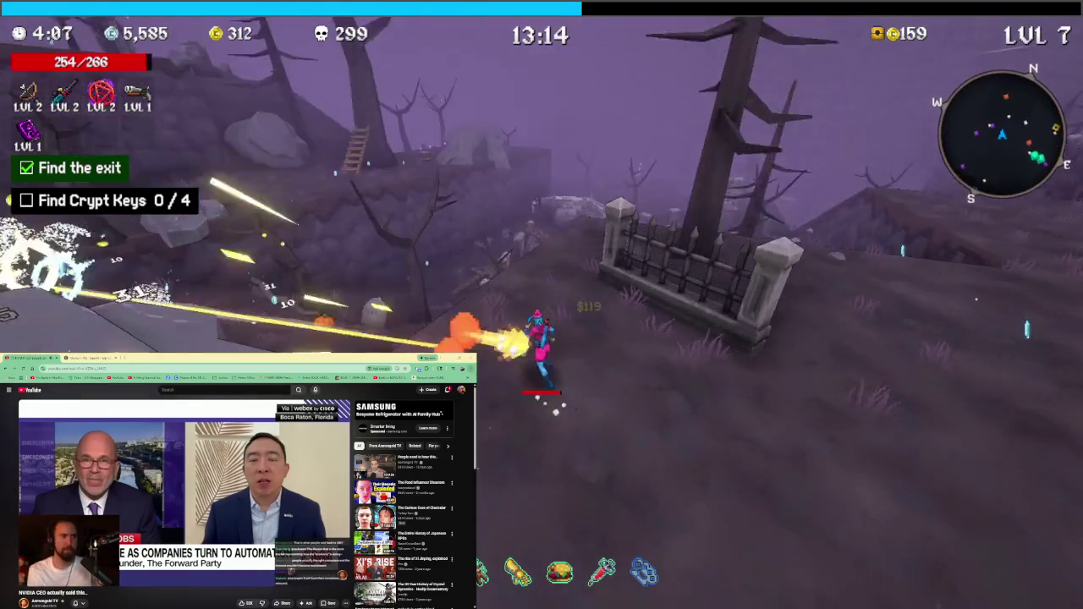
pyautogui.press('w')
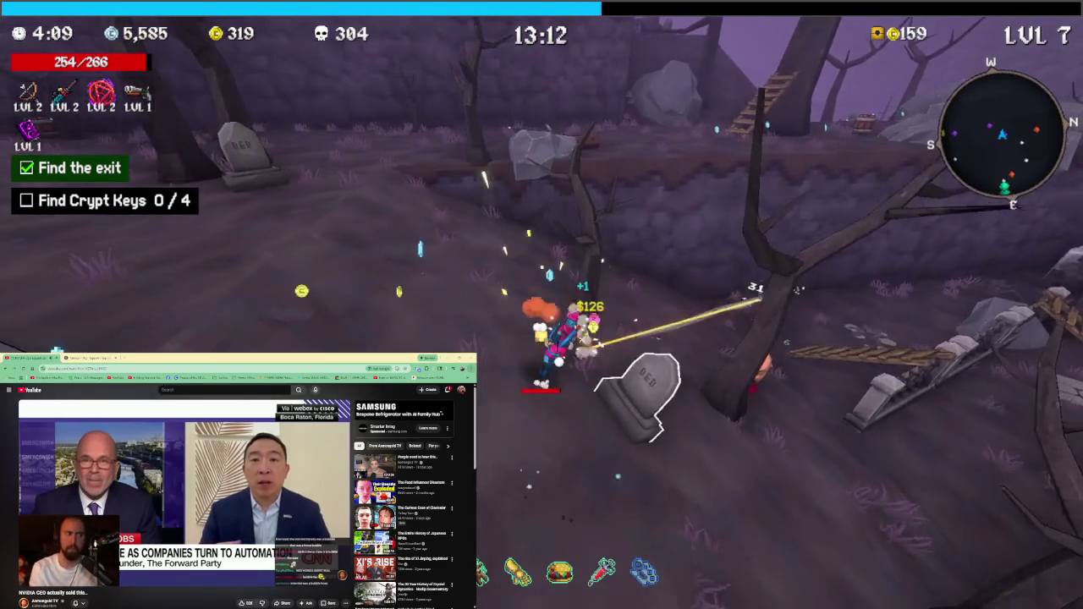
pyautogui.press('w')
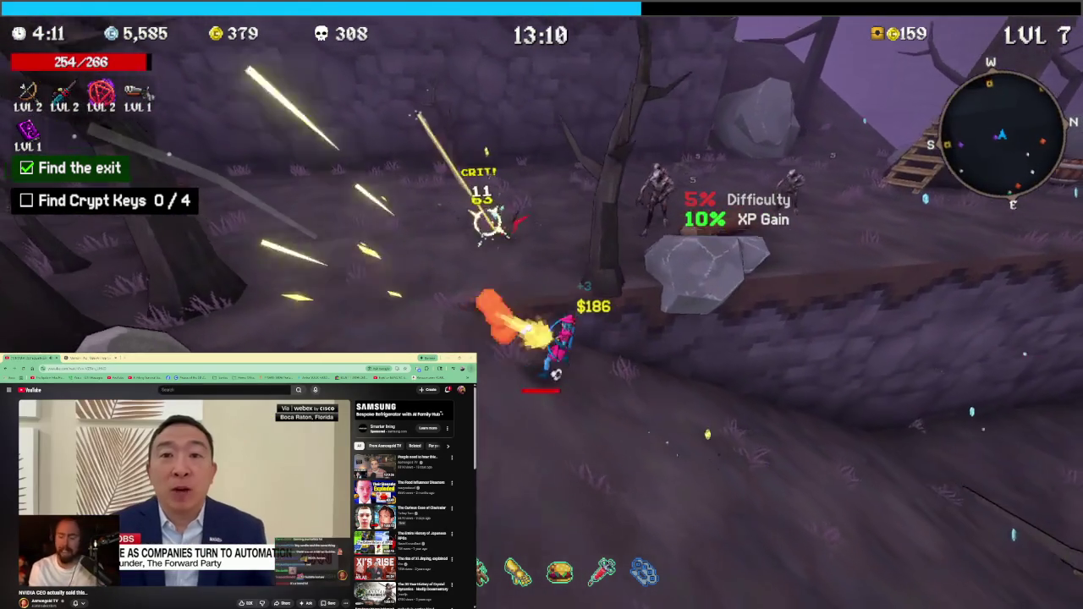
# Run up the path until the boss Ghostham the Dead appears
pyautogui.press('w')
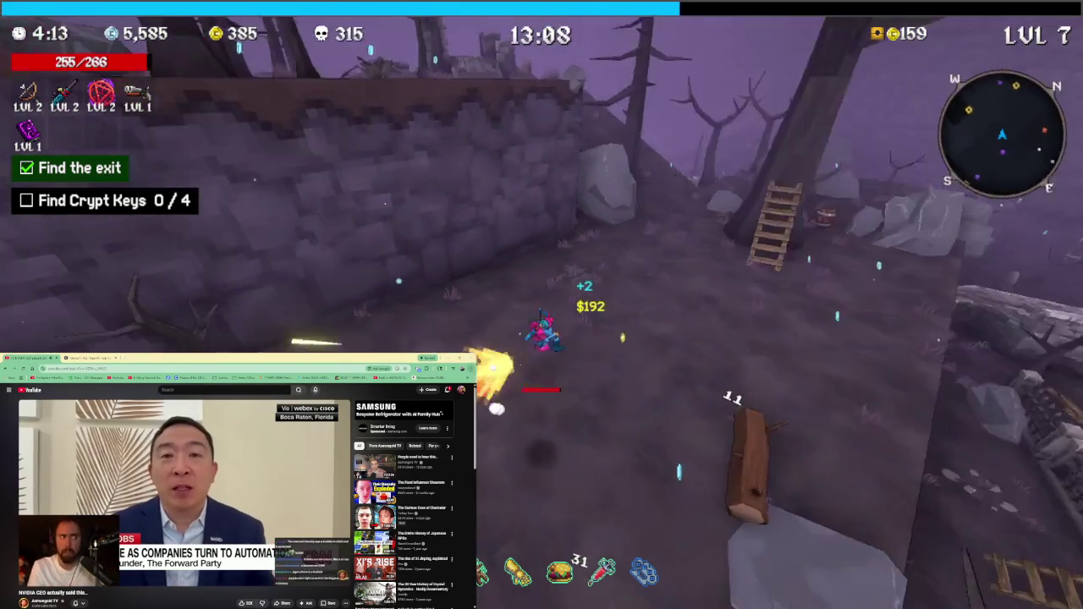
pyautogui.press('w')
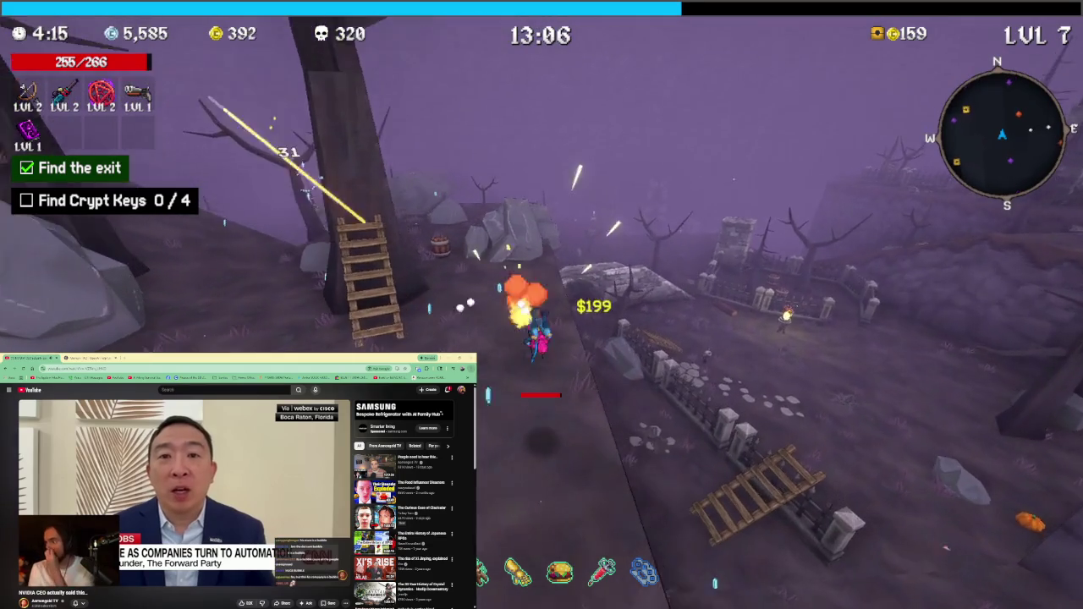
pyautogui.press('w')
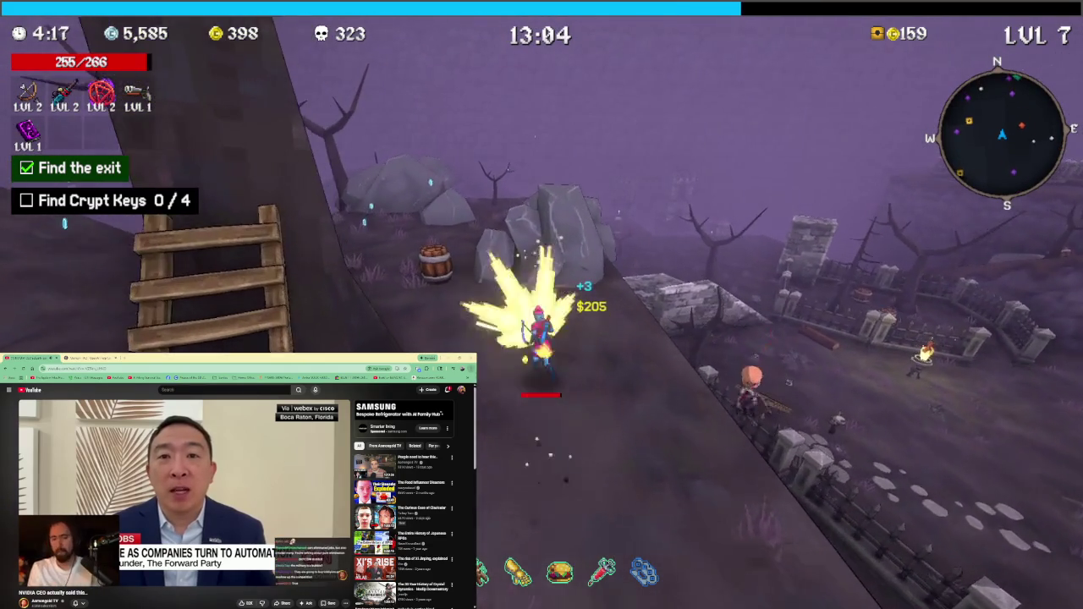
pyautogui.press('w')
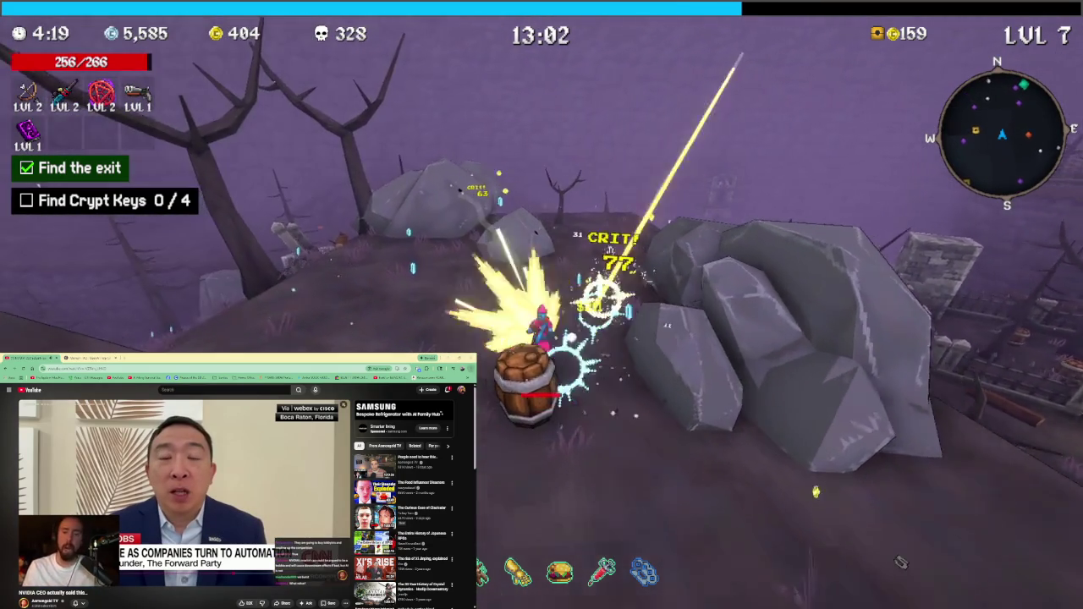
pyautogui.press('w')
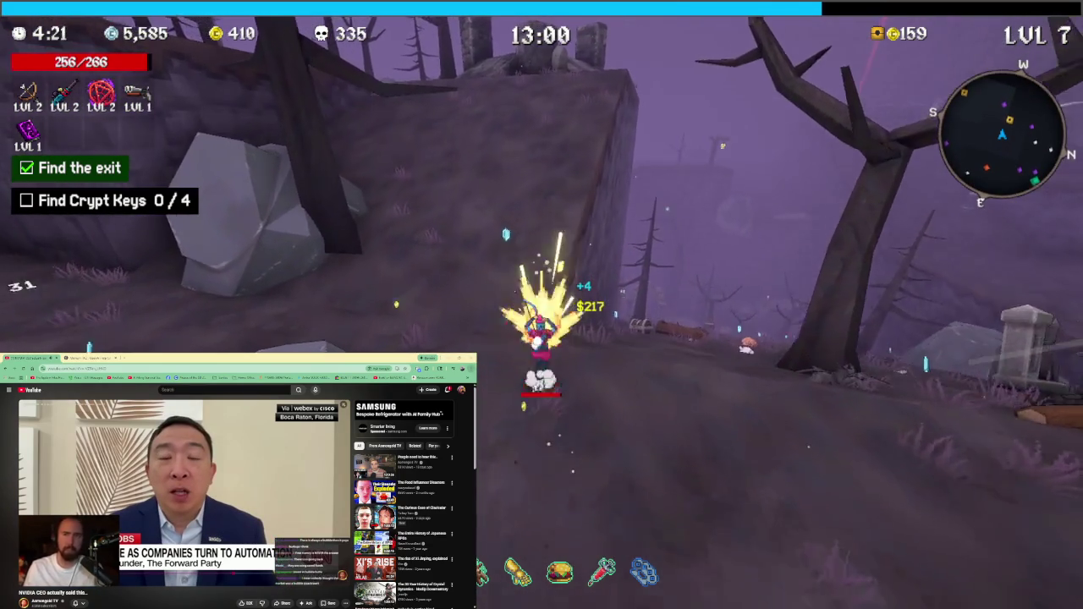
# Advance toward the boss Ghostham the Dead and open the chest for its reward
pyautogui.press('w')
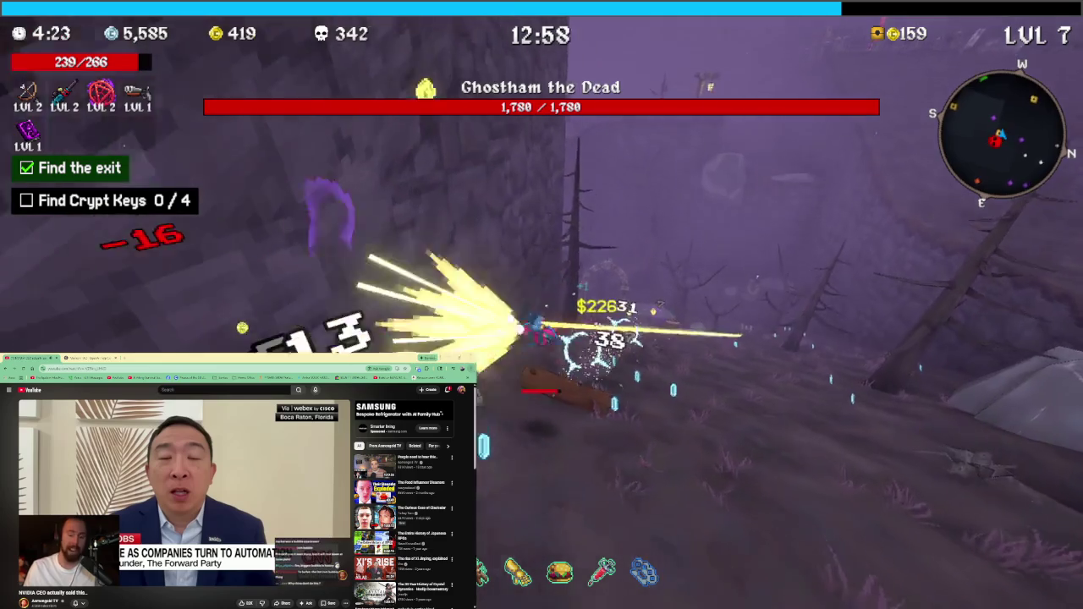
pyautogui.press('w')
pyautogui.press('e')
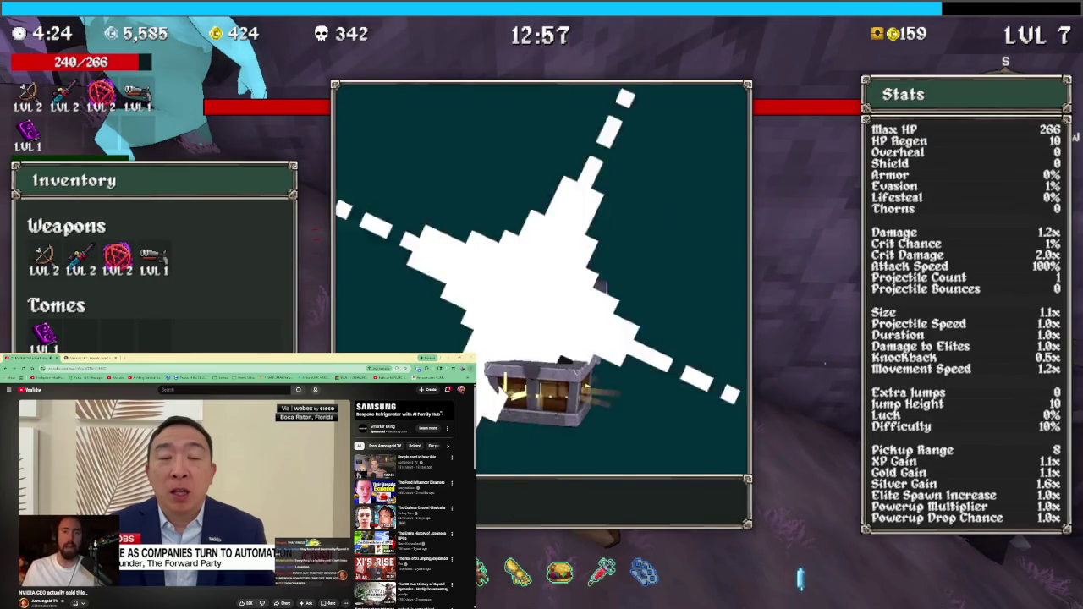
pyautogui.press('e')
# Strafe along the ridge attacking the boss, then take the Shotgun upgrade
pyautogui.press('a')
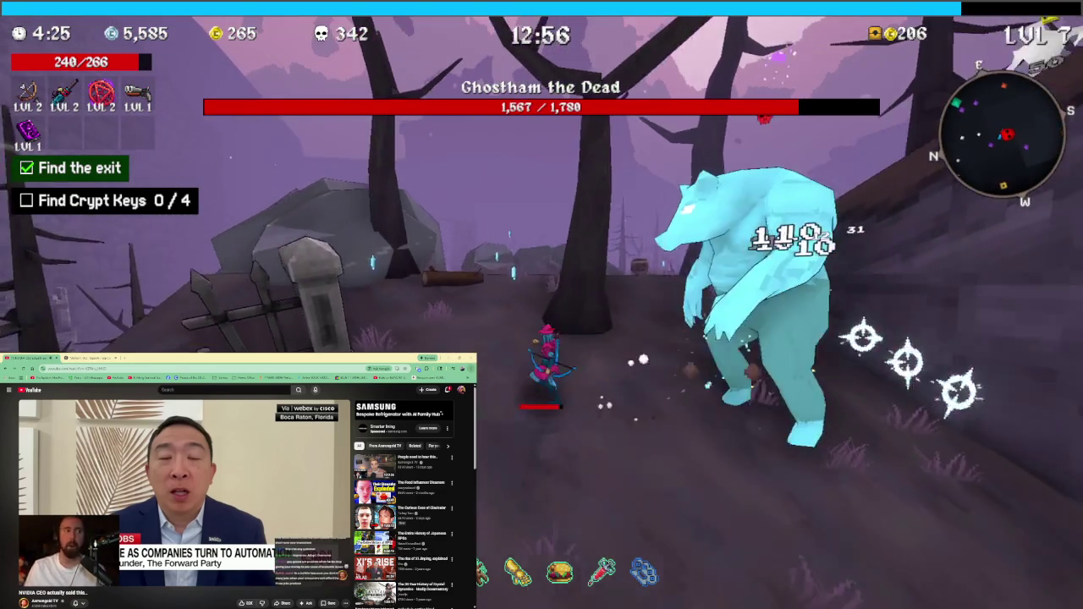
pyautogui.press('w')
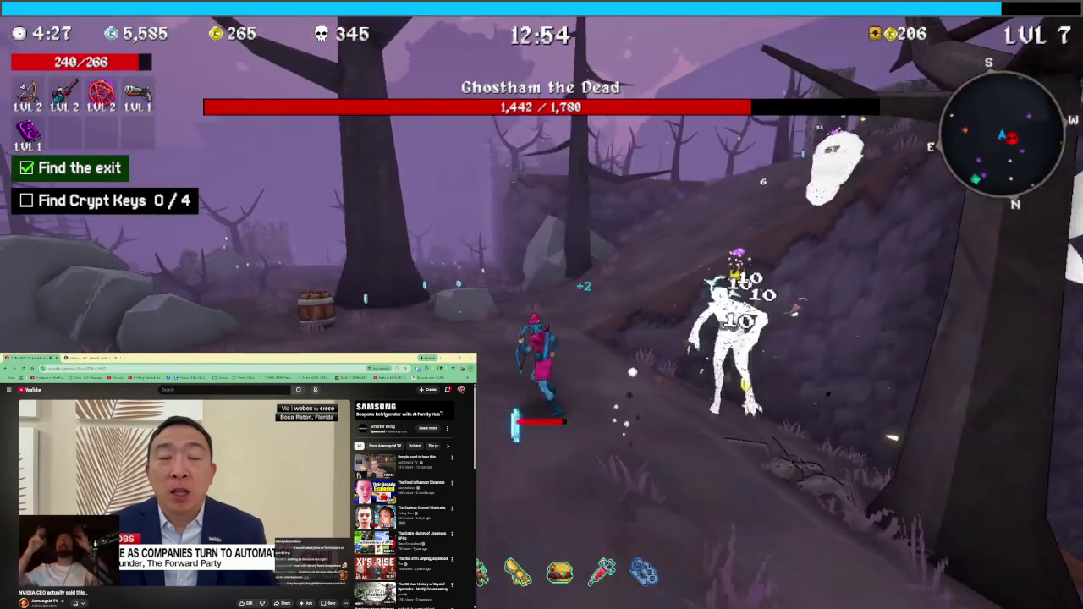
pyautogui.press('w')
pyautogui.press('w')
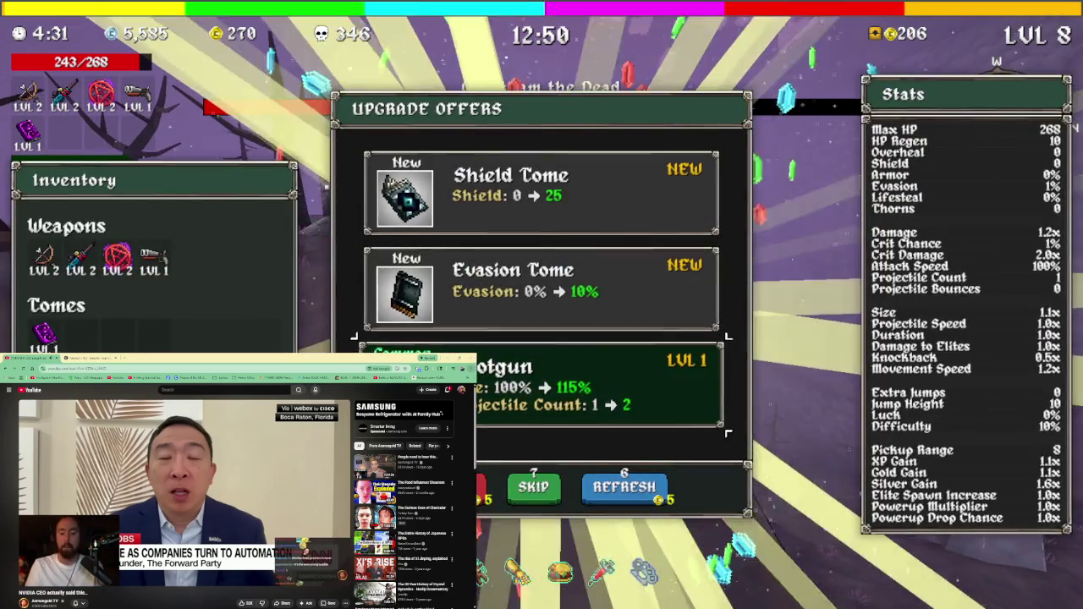
pyautogui.click(541, 541)
# Keep firing at Ghostham the Dead across the ledges and graveyard until it falls
pyautogui.press('w')
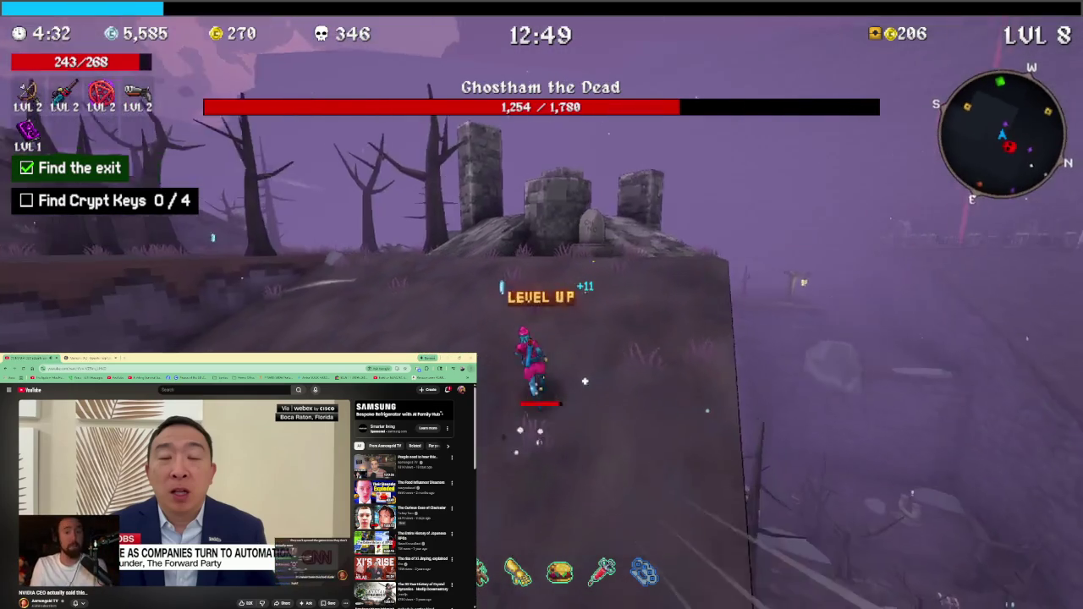
pyautogui.press('w')
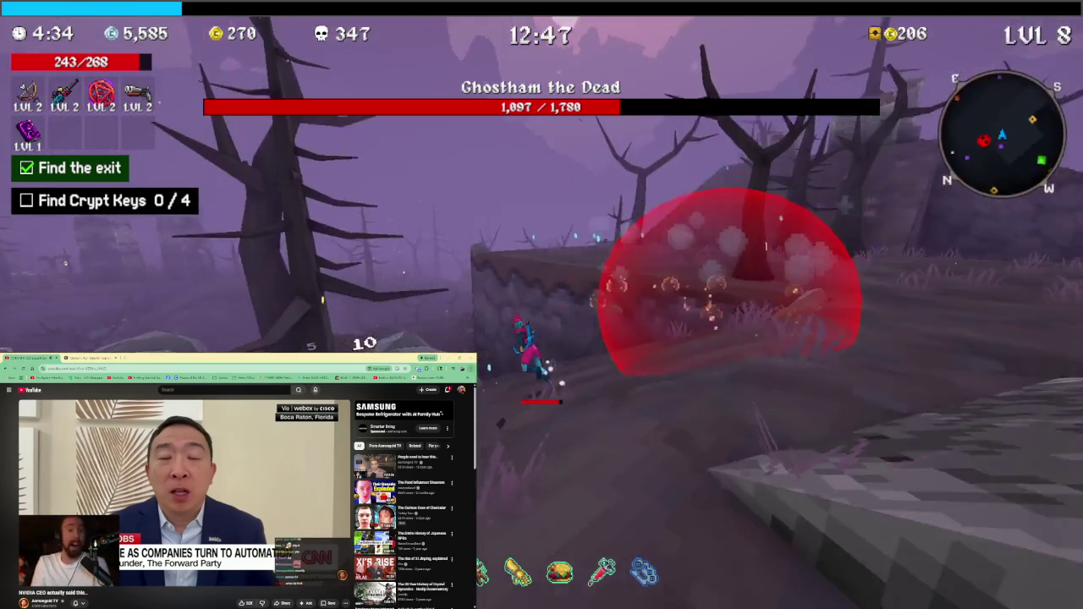
pyautogui.press('w')
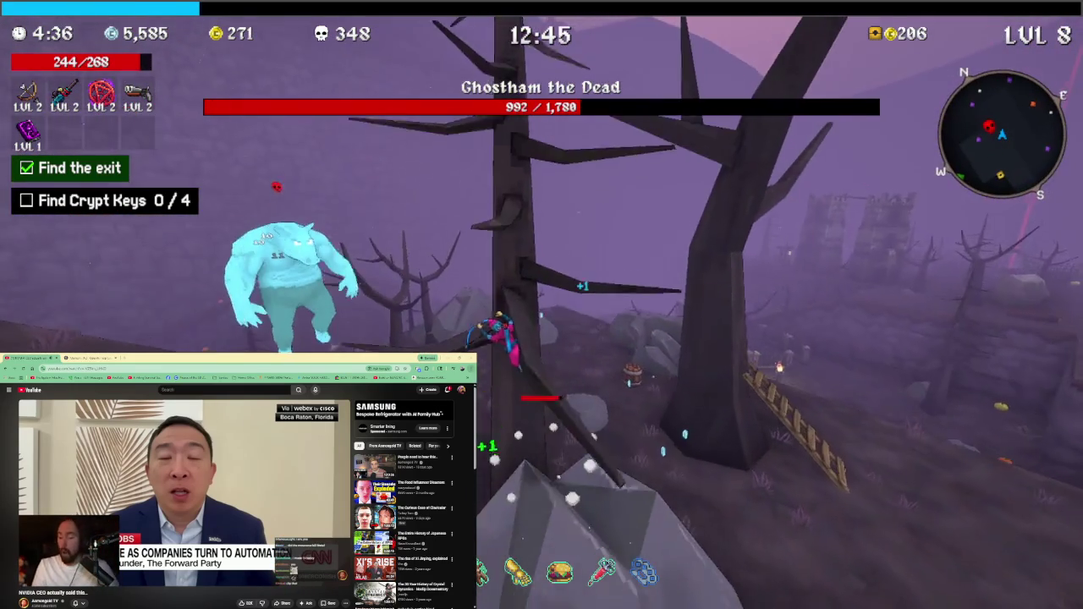
pyautogui.press('w')
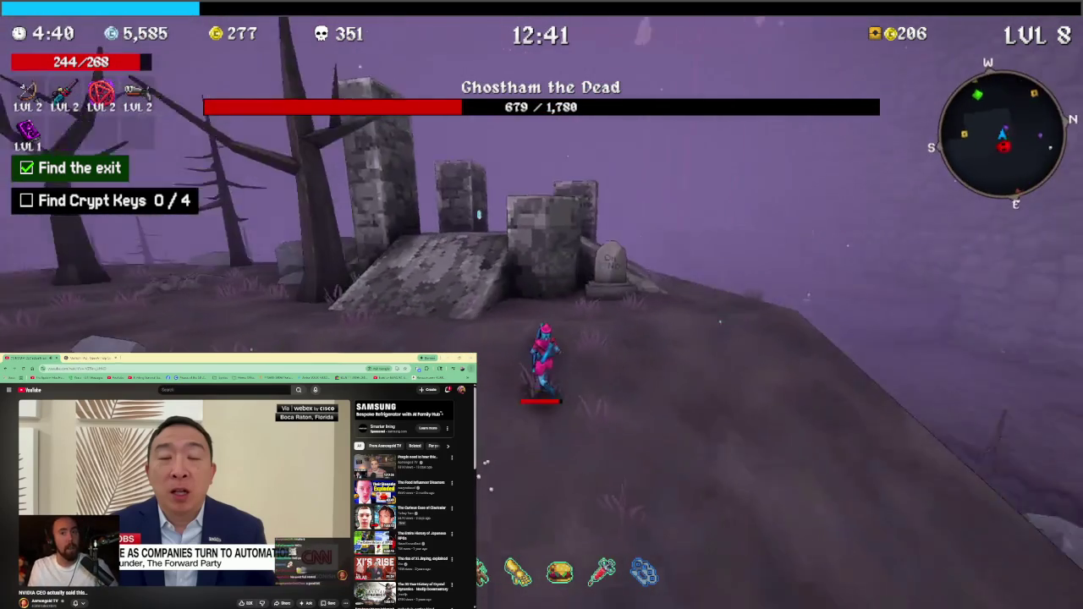
pyautogui.press('w')
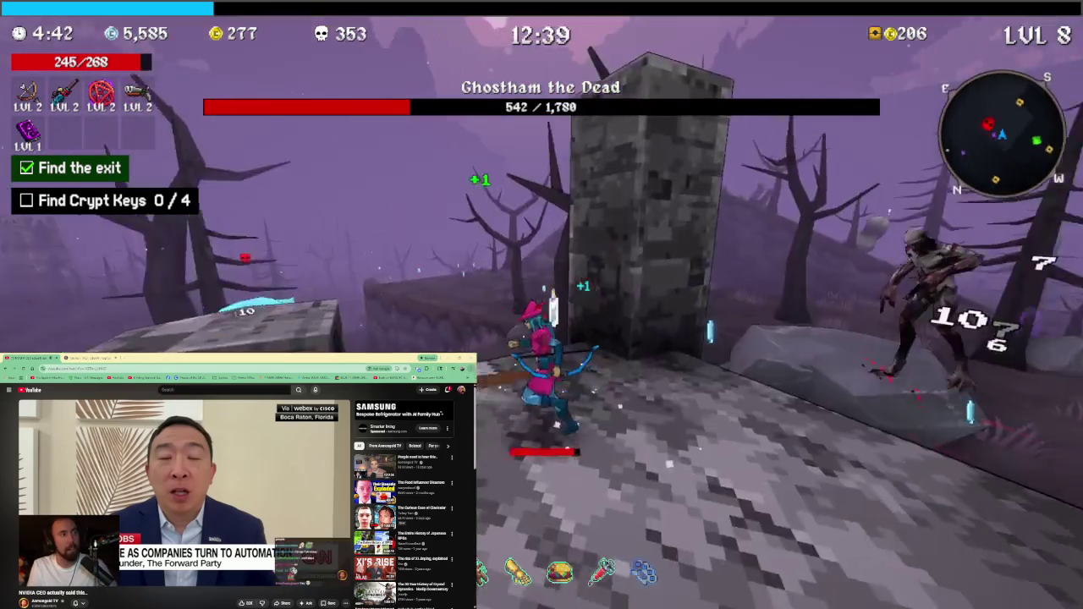
pyautogui.press('w')
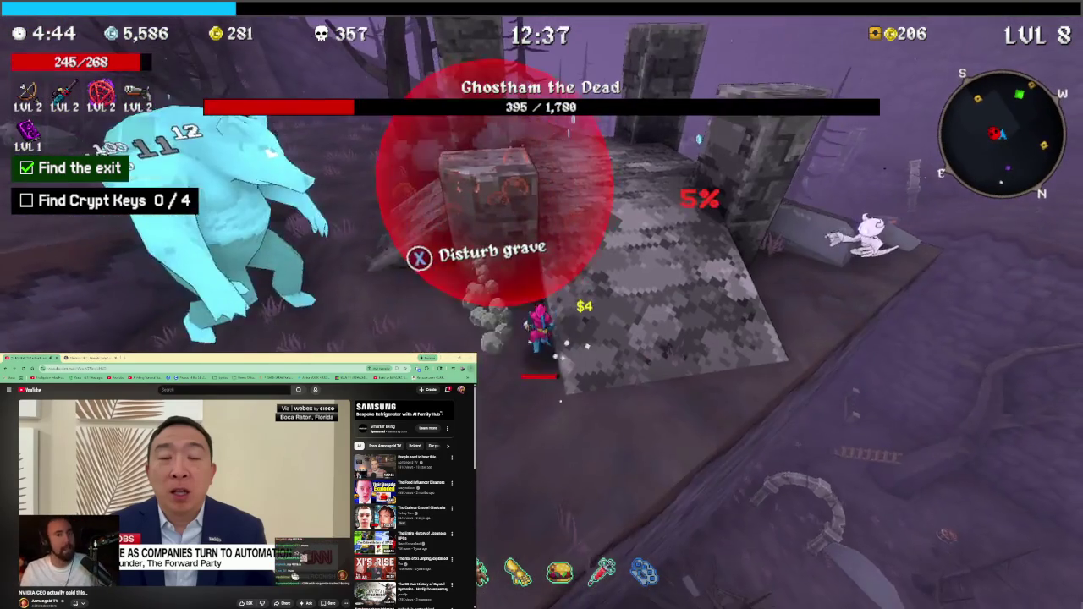
pyautogui.press('w')
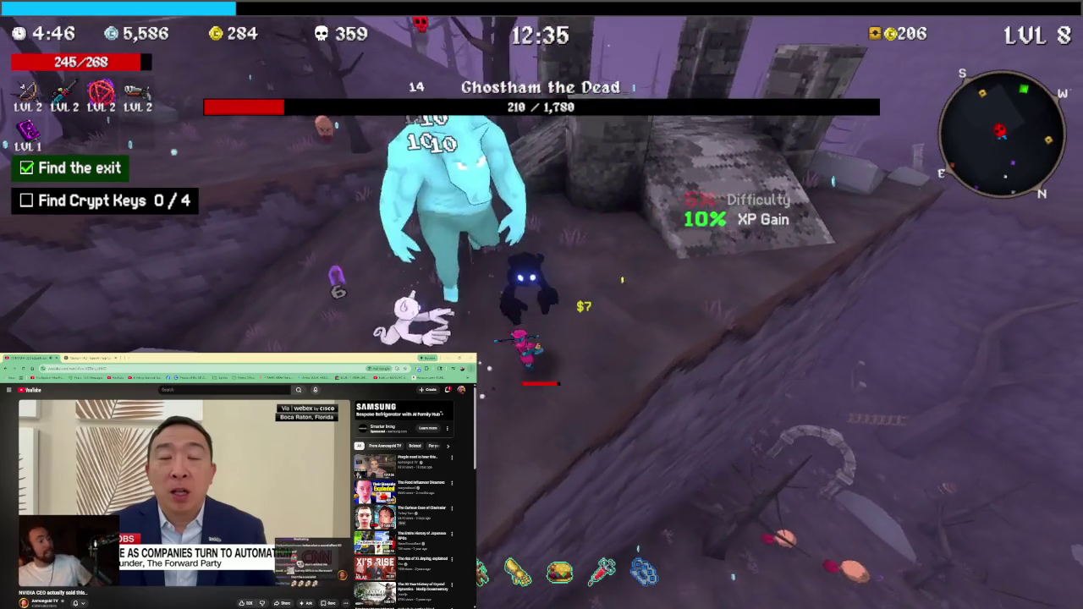
pyautogui.press('w')
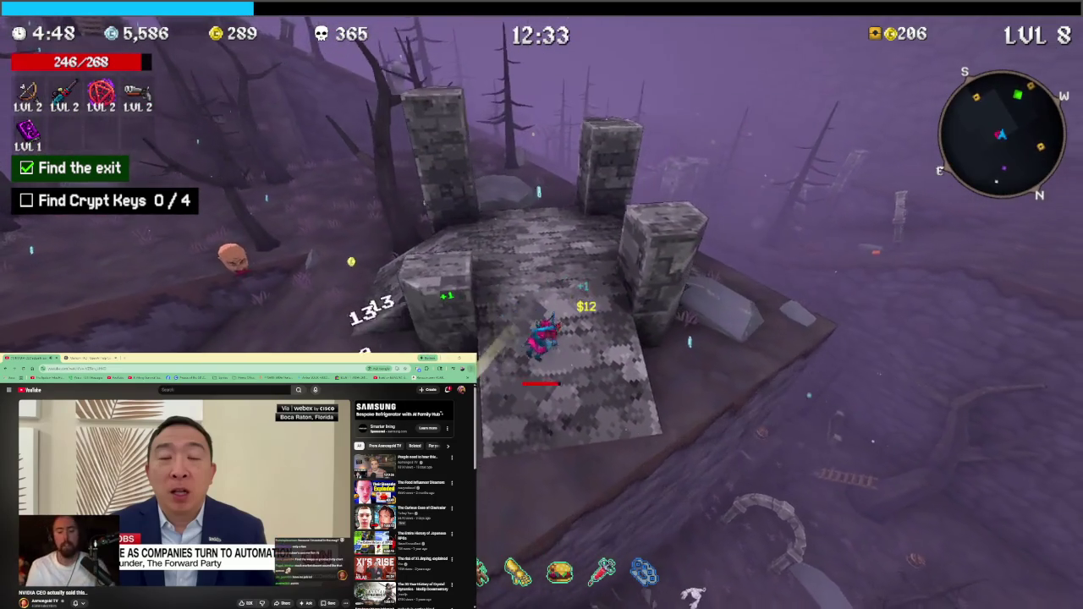
# Move to the chest and collect its reward
pyautogui.press('w')
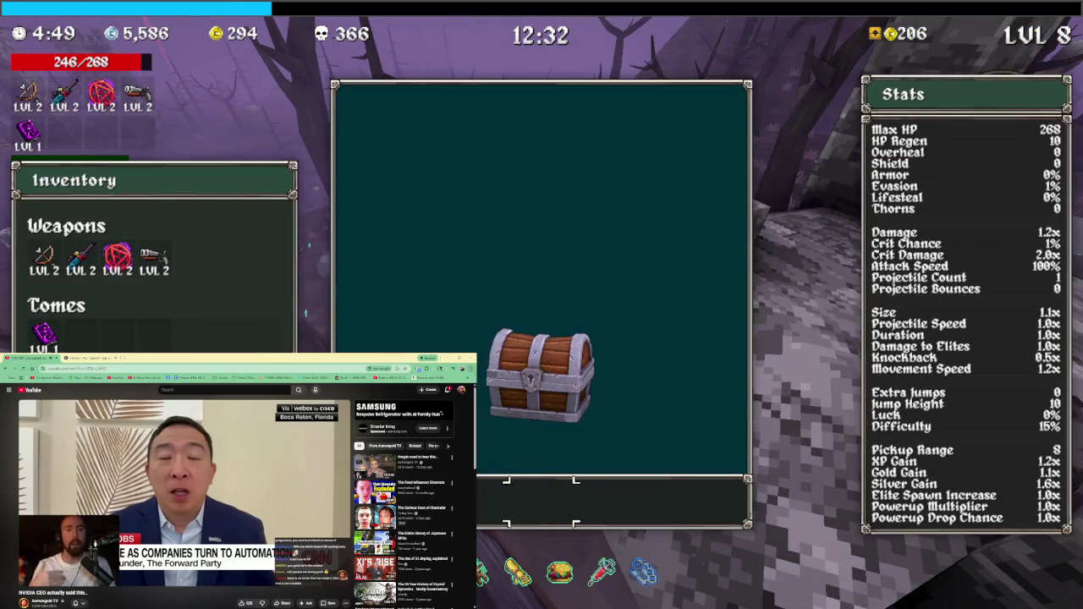
pyautogui.press('e')
pyautogui.press('w')
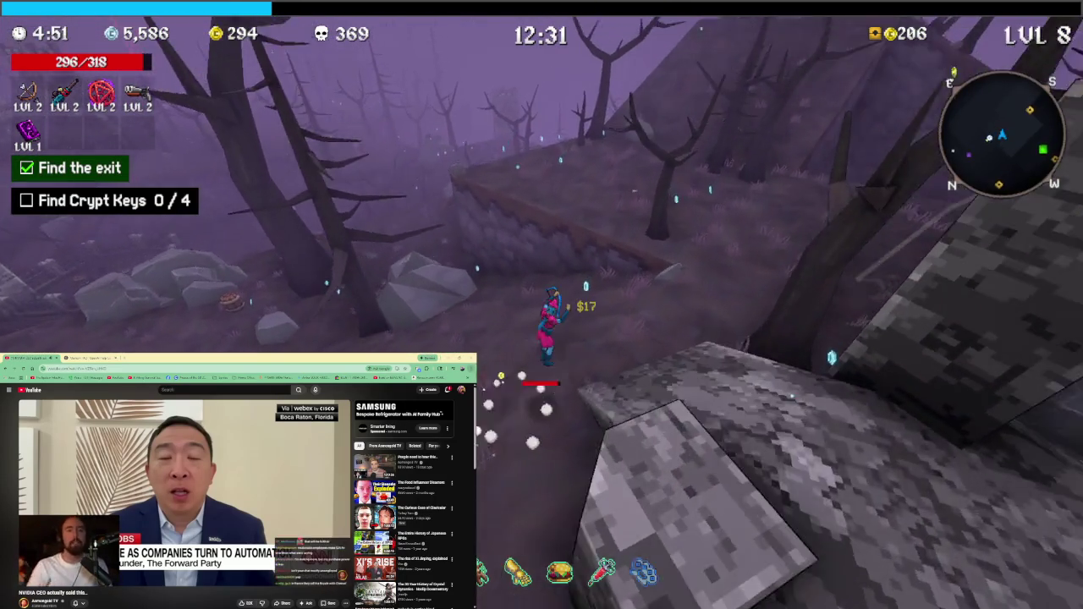
# Run up the slope and around the stone ruin toward enemies, collecting XP
pyautogui.press('w')
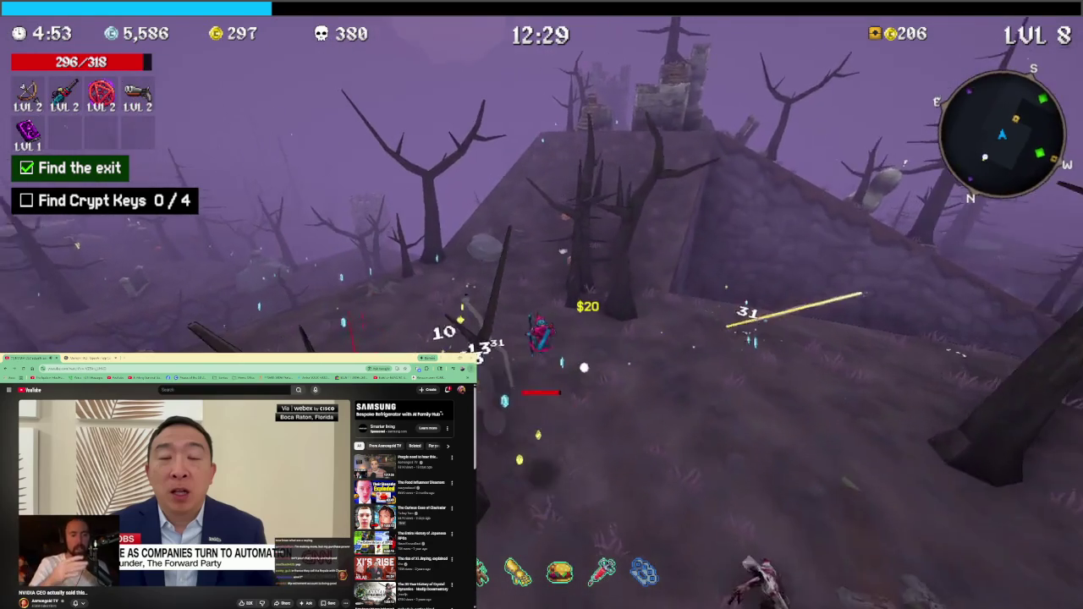
pyautogui.press('w')
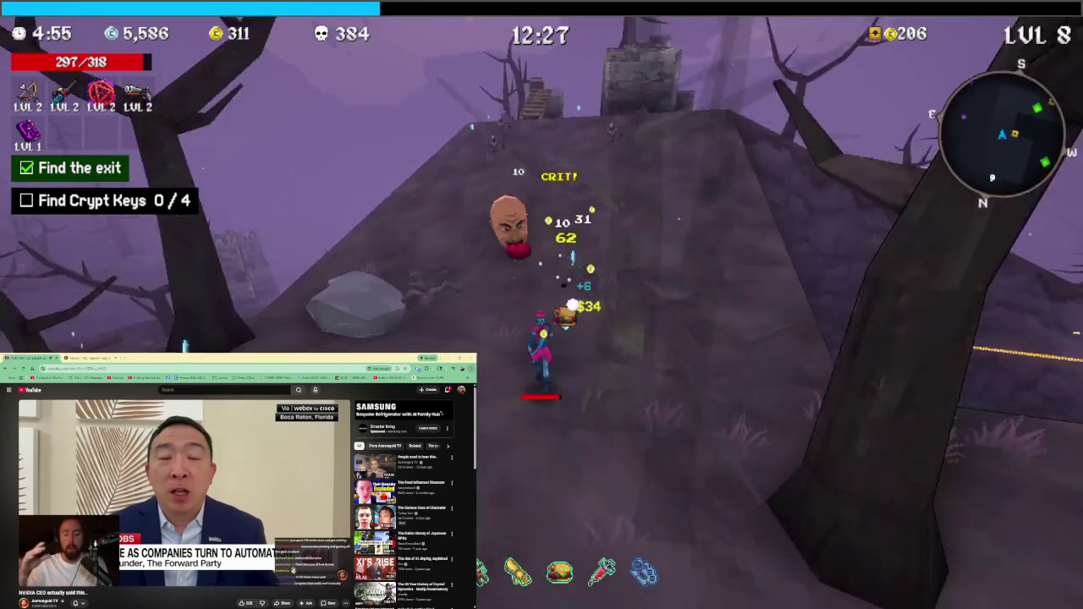
pyautogui.press('w')
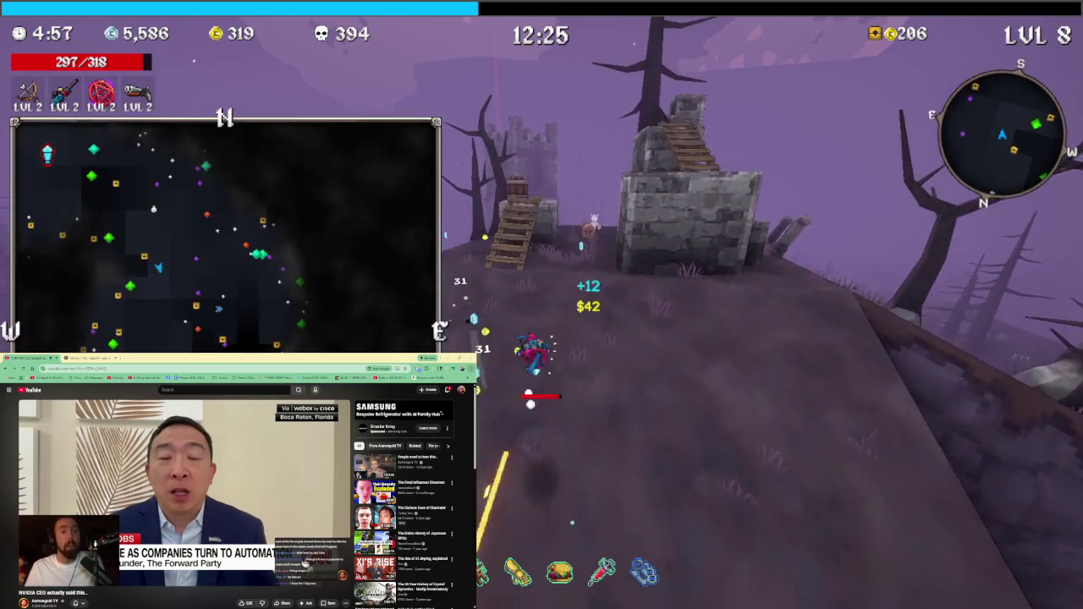
pyautogui.press('w')
pyautogui.press('w')
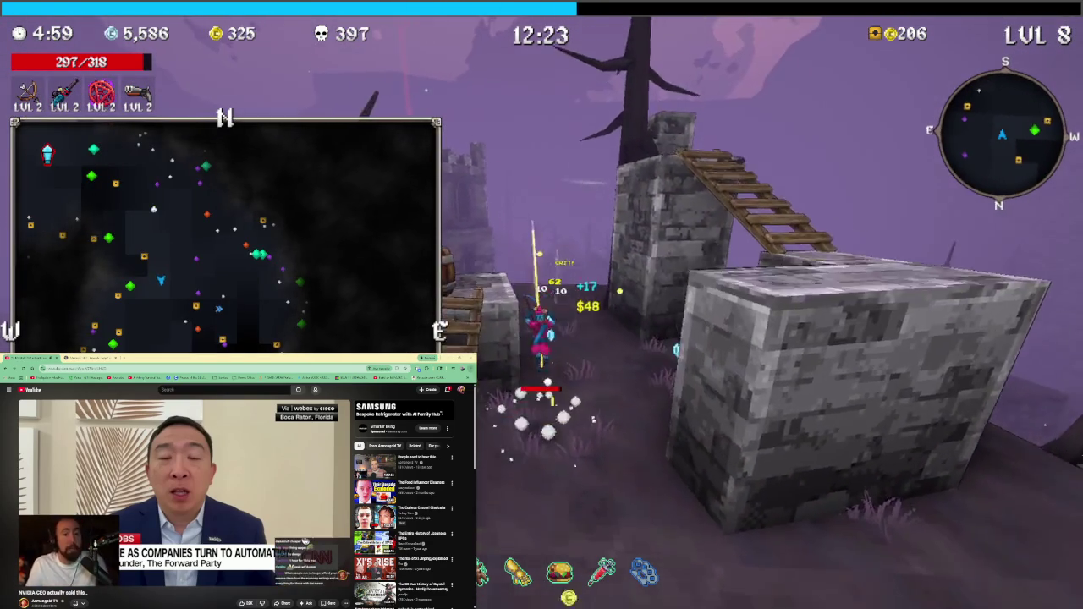
pyautogui.press('w')
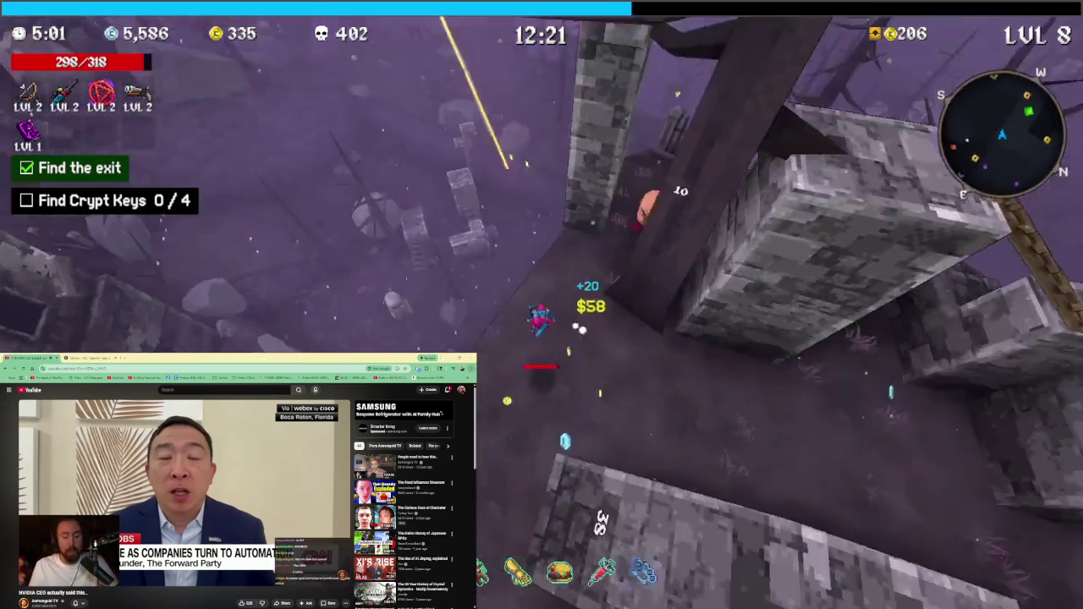
pyautogui.press('w')
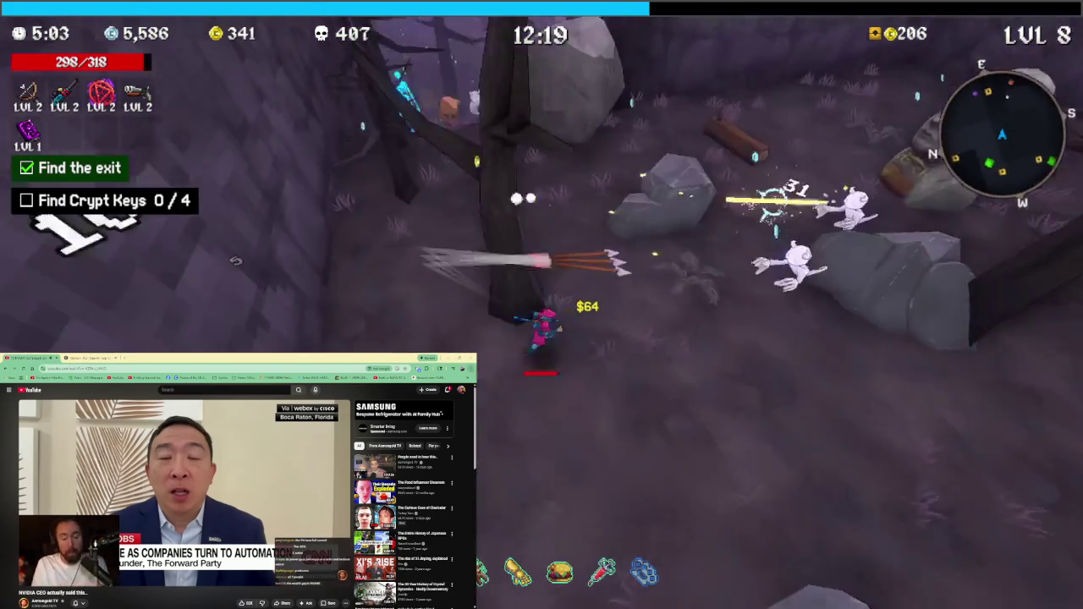
pyautogui.press('w')
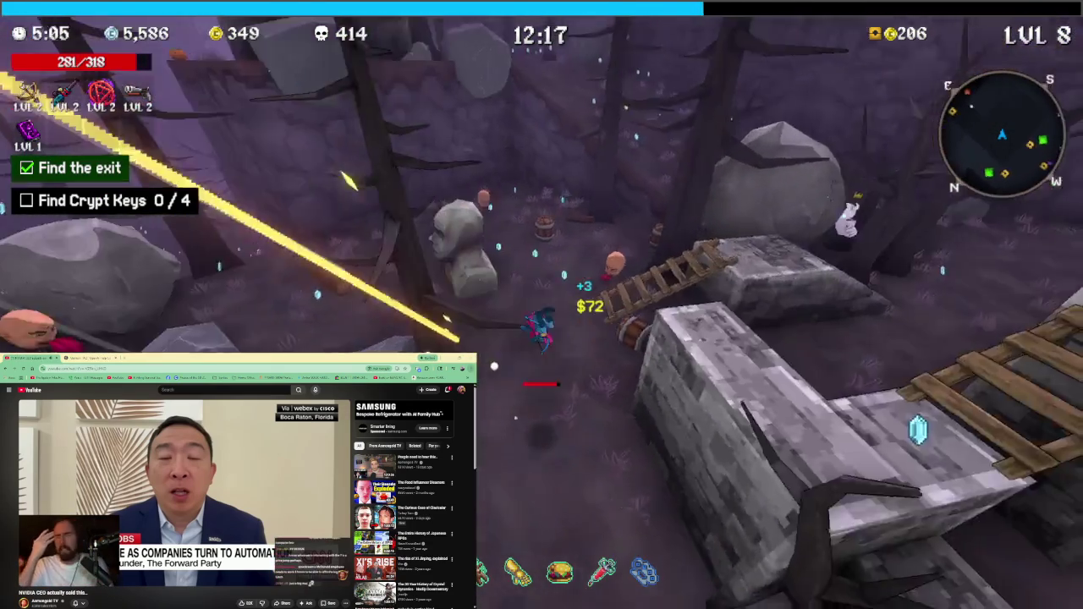
pyautogui.press('w')
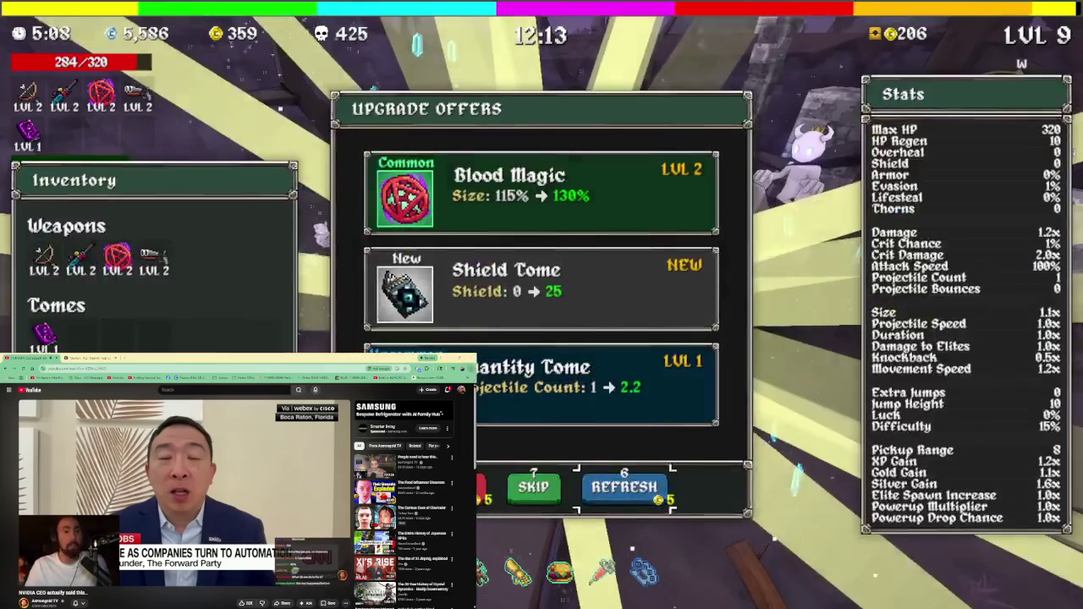
# Take the Quantity Tome, Shotgun and Blood Magic upgrades in turn
pyautogui.click(592, 384)
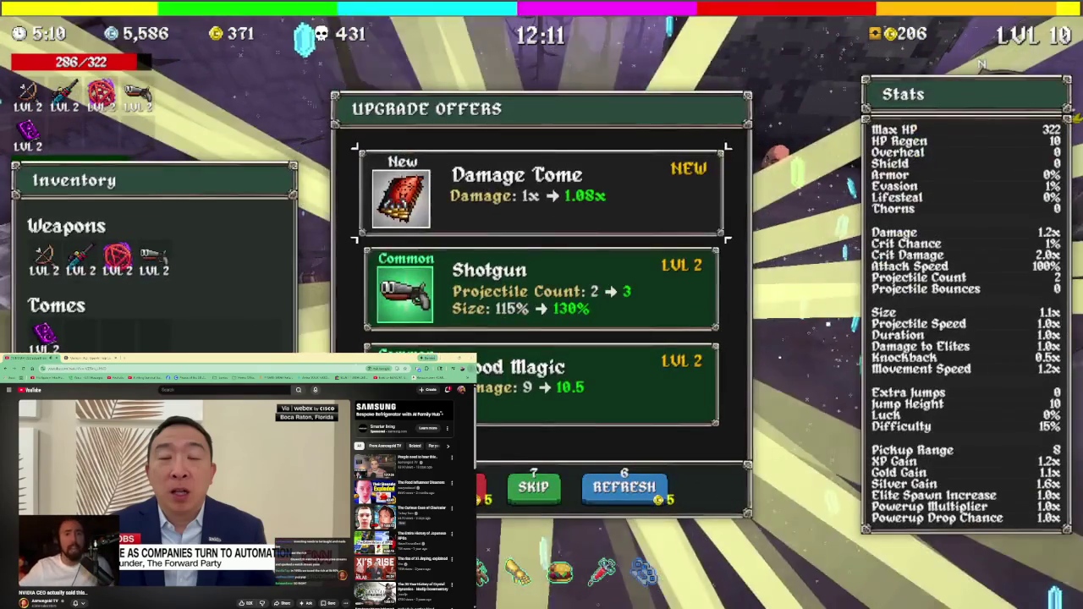
pyautogui.click(558, 266)
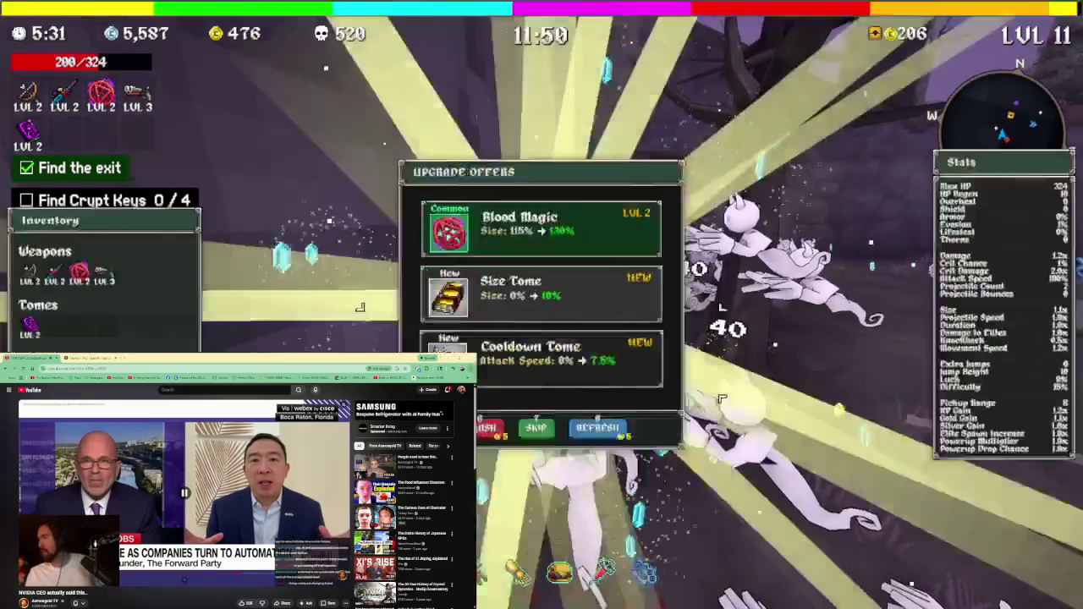
pyautogui.press('space')
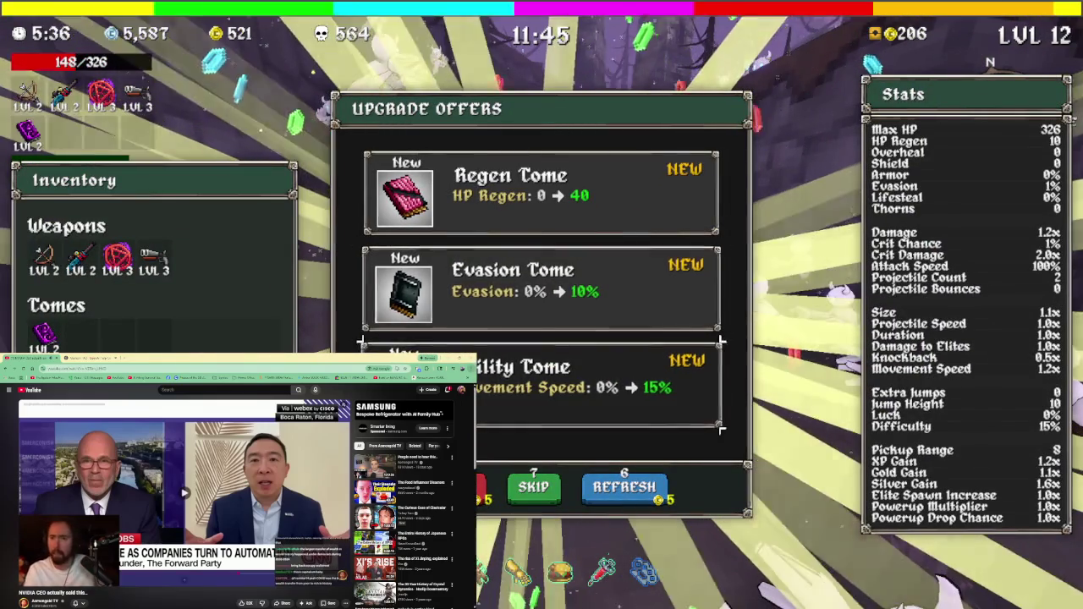
# Reroll the upgrade offers and take the Sniper Rifle
pyautogui.press('Down')
pyautogui.press('Down')
pyautogui.press('Return')
pyautogui.press('Up')
pyautogui.press('Return')
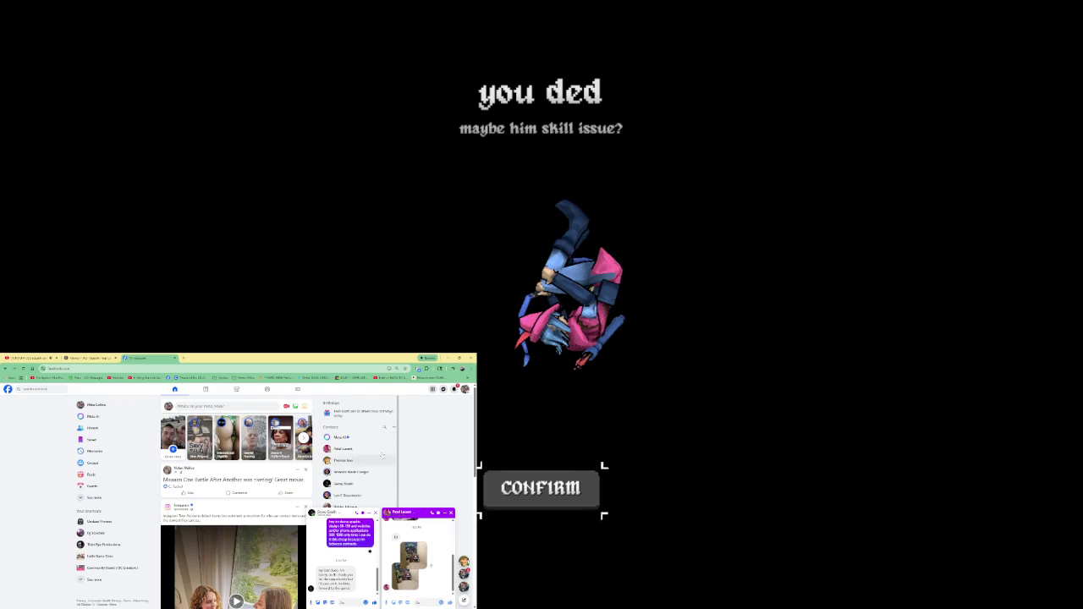
# Close the social media tab, confirm the death and results screens, and start a Graveyard run
pyautogui.hotkey('ctrl', 'w')
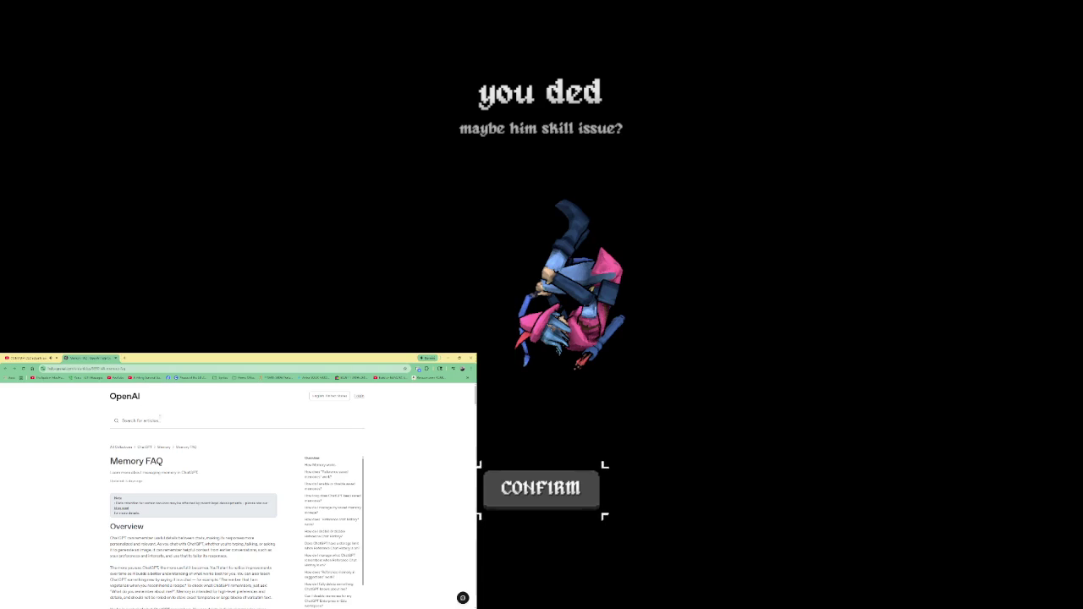
pyautogui.click(37, 358)
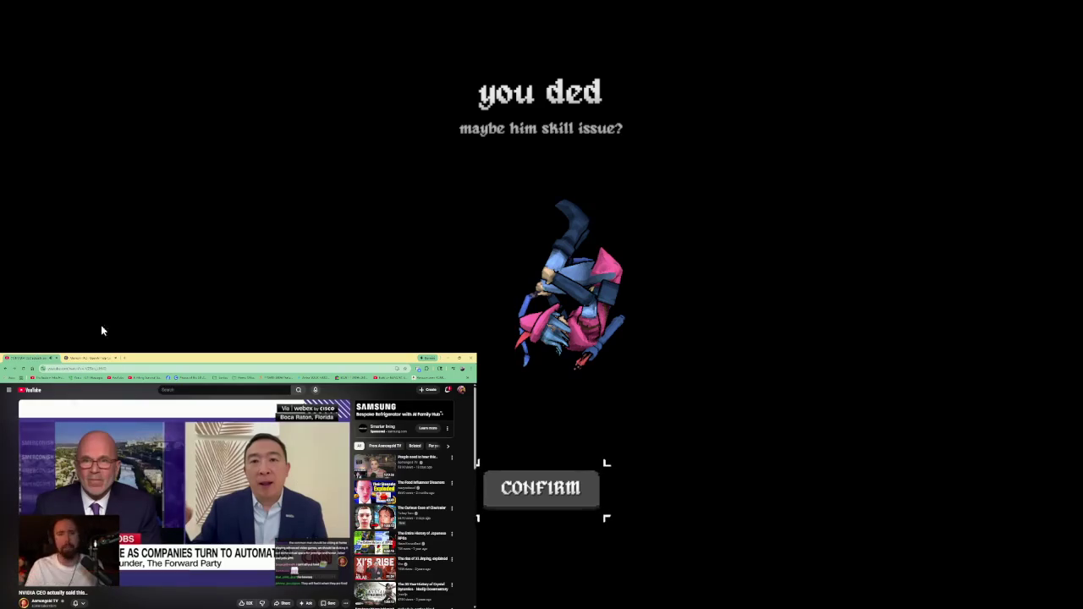
pyautogui.press('Return')
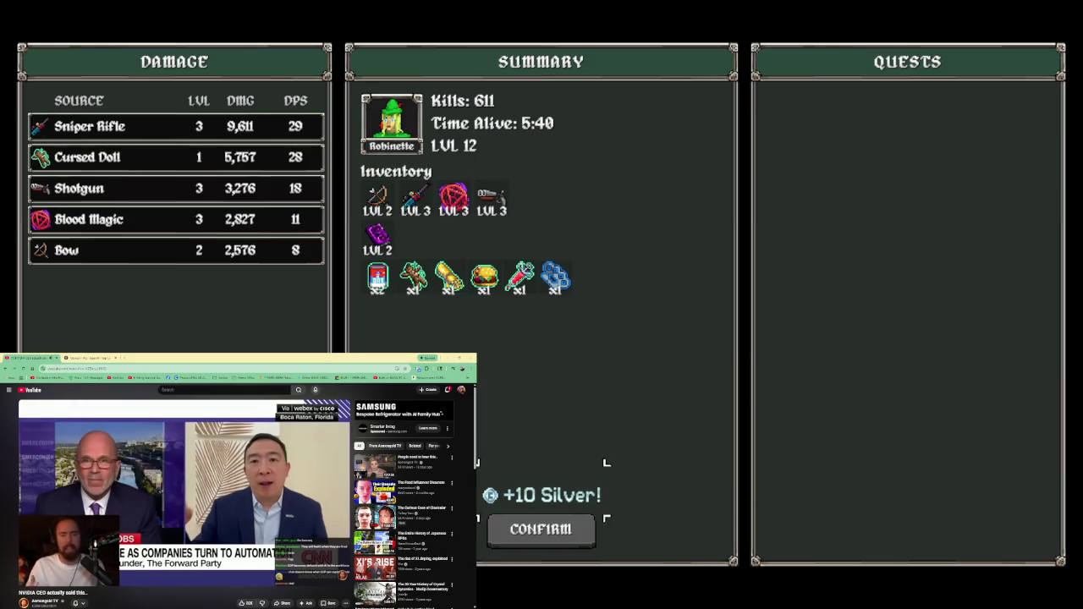
pyautogui.press('Return')
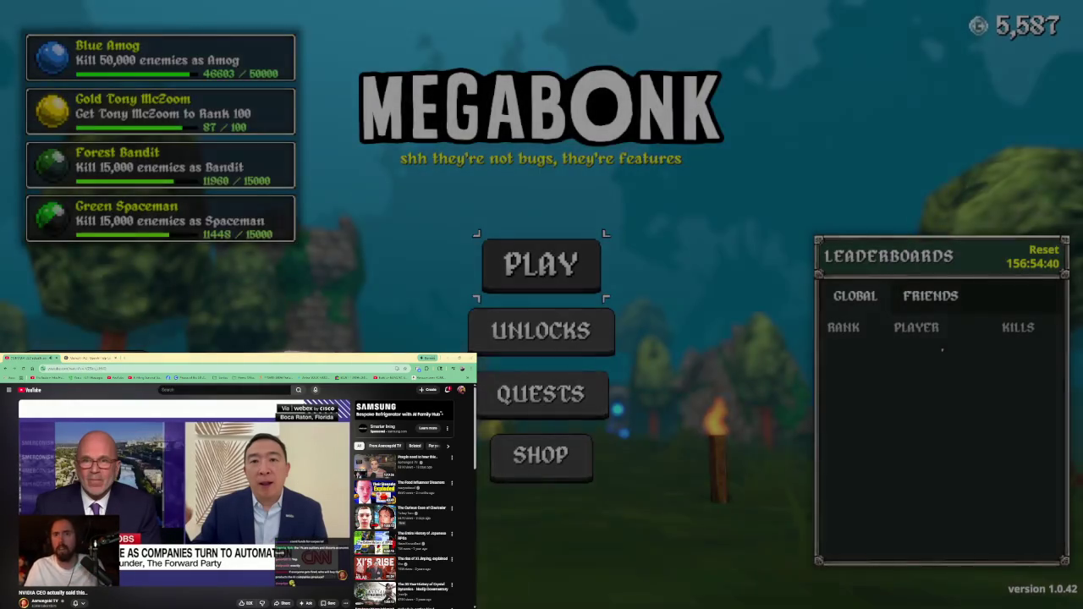
pyautogui.press('Return')
pyautogui.press('Return')
pyautogui.press('Return')
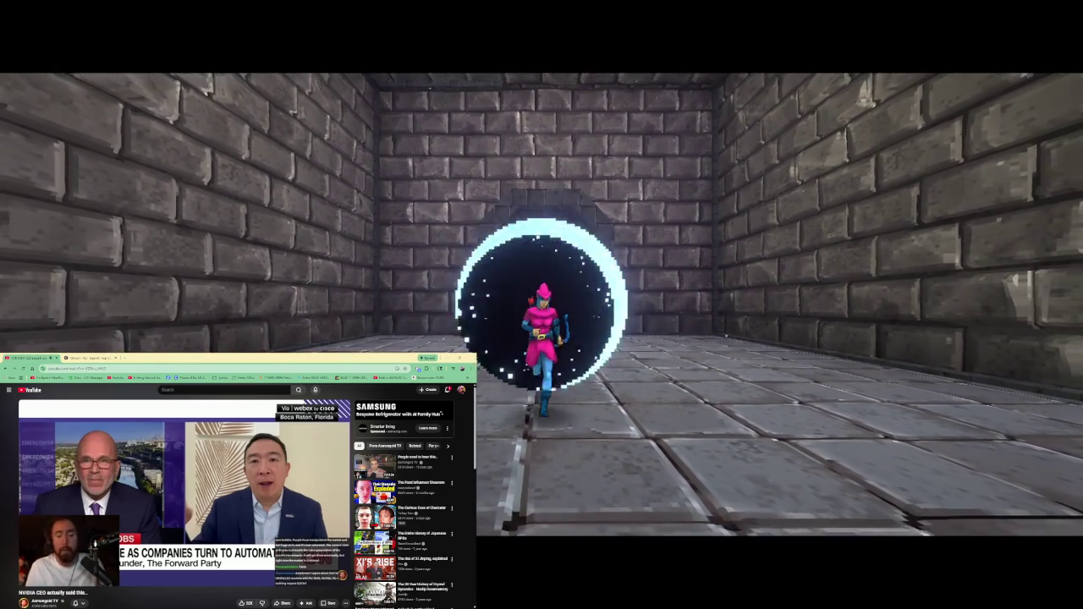
# Walk through the archway into the crypt tunnel and climb the wooden stairs to the coin
pyautogui.press('w')
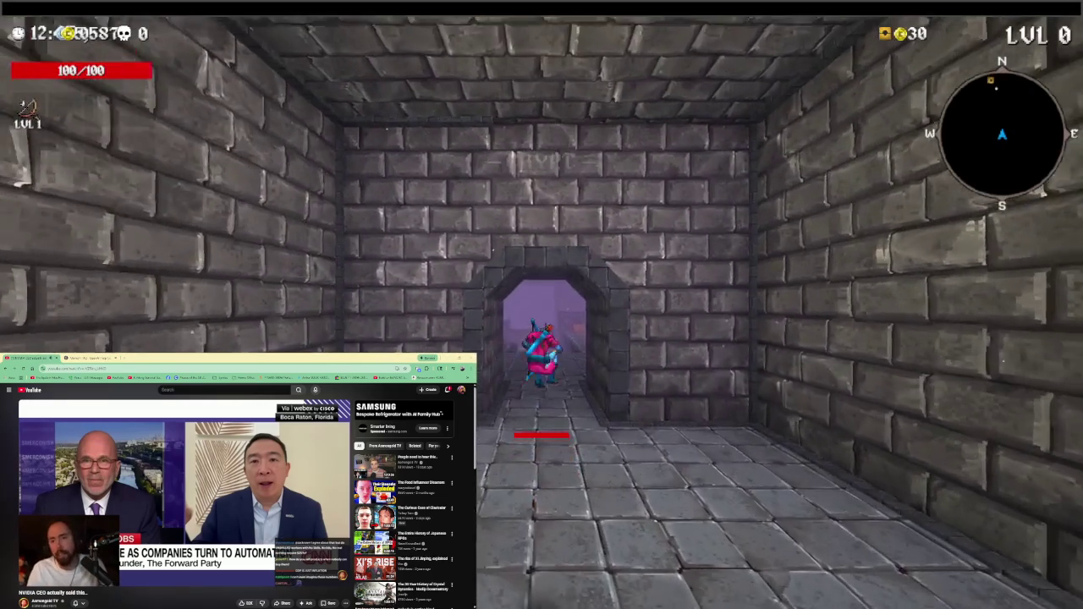
pyautogui.press('d')
pyautogui.press('w')
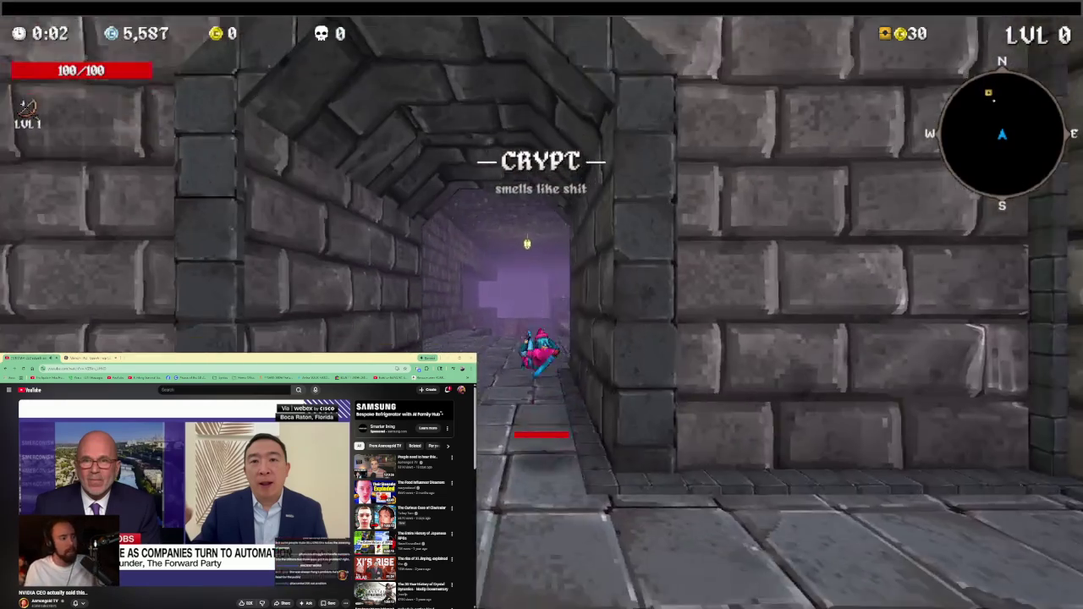
pyautogui.press('w')
pyautogui.press('w')
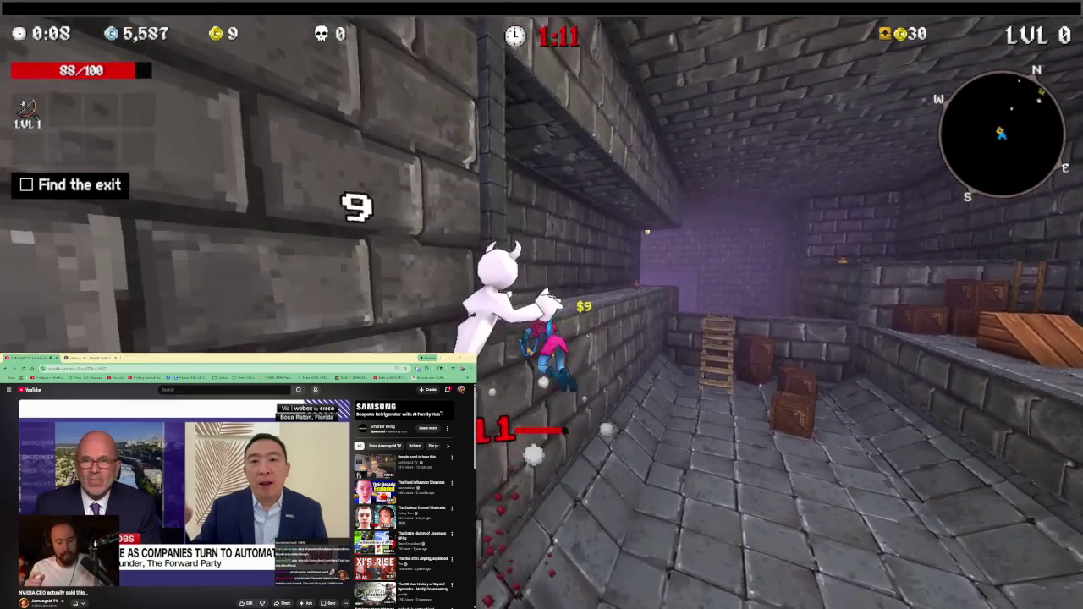
pyautogui.press('w')
pyautogui.press('w')
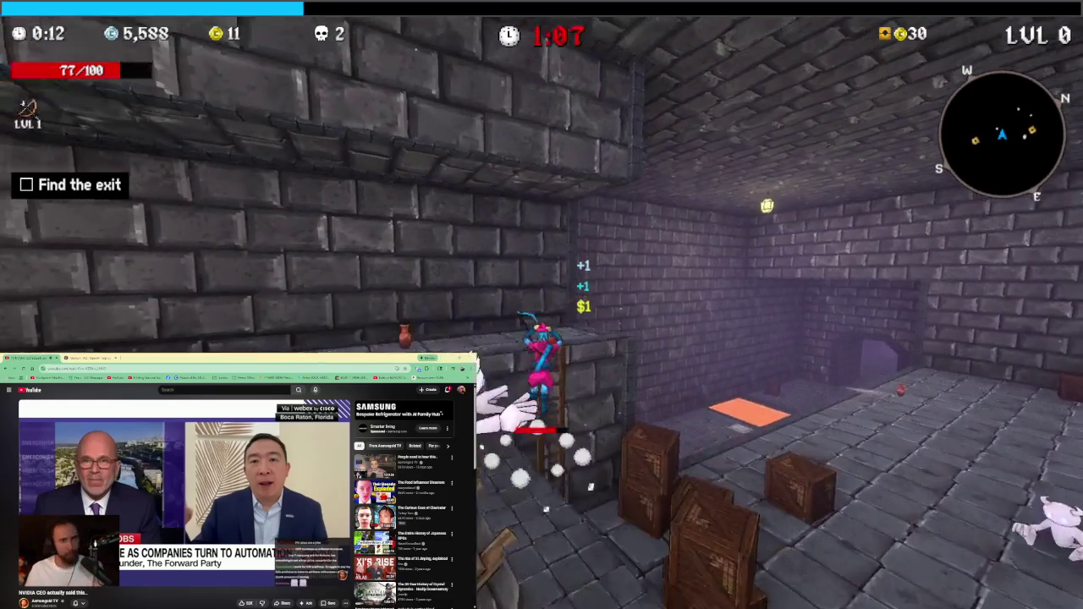
pyautogui.press('w')
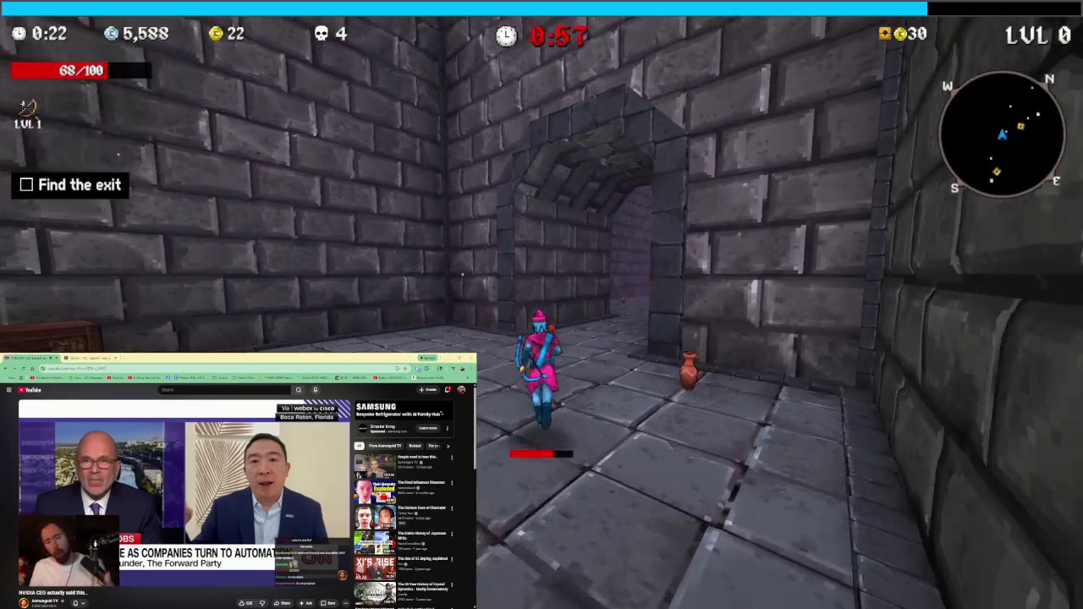
# Run to the next archway, jump the lava and climb the ladder until level 2
pyautogui.press('w')
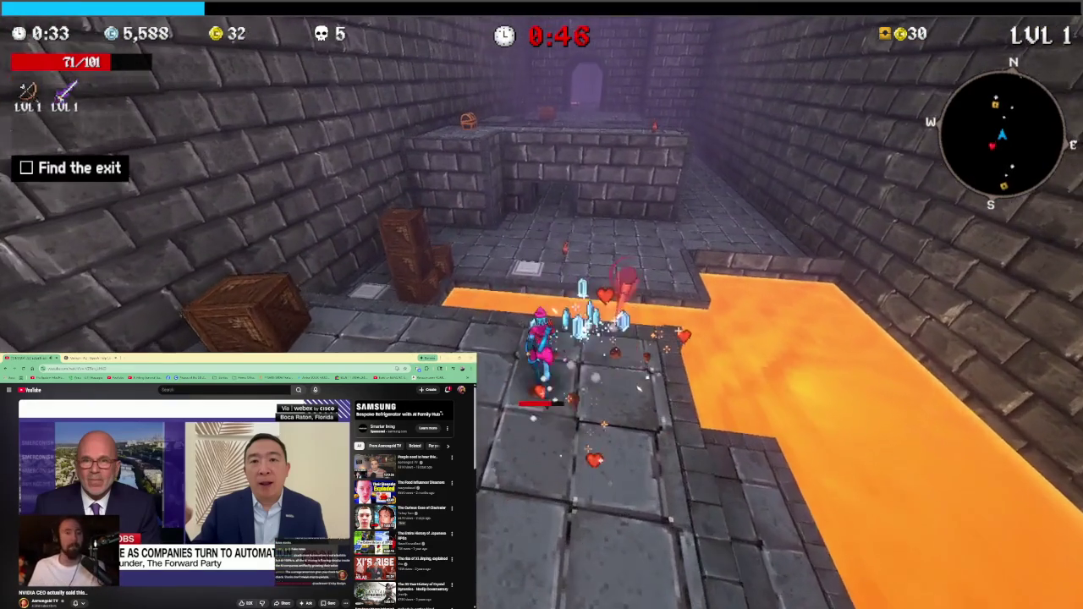
pyautogui.press('space')
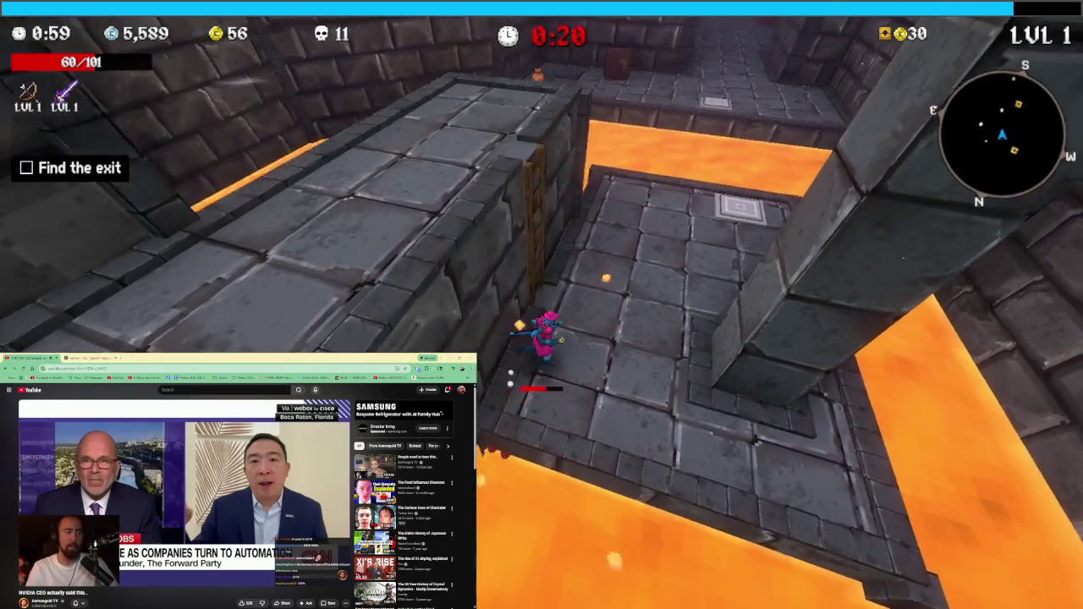
pyautogui.press('w')
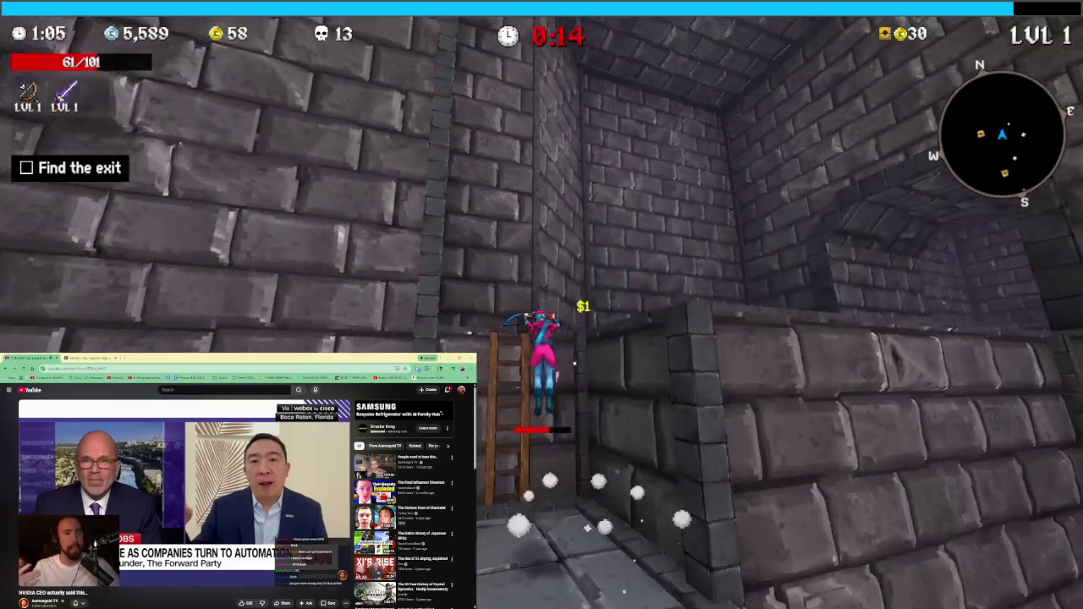
pyautogui.press('space')
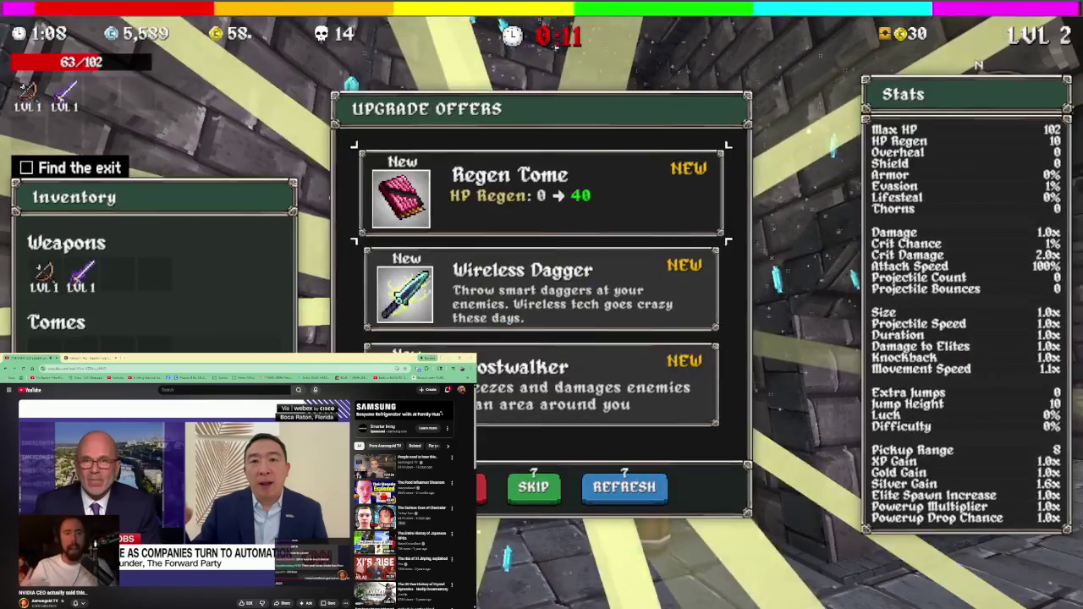
# Reroll the offers, take Poison Flask as the third weapon, and run to the lit exit door
pyautogui.press('Up')
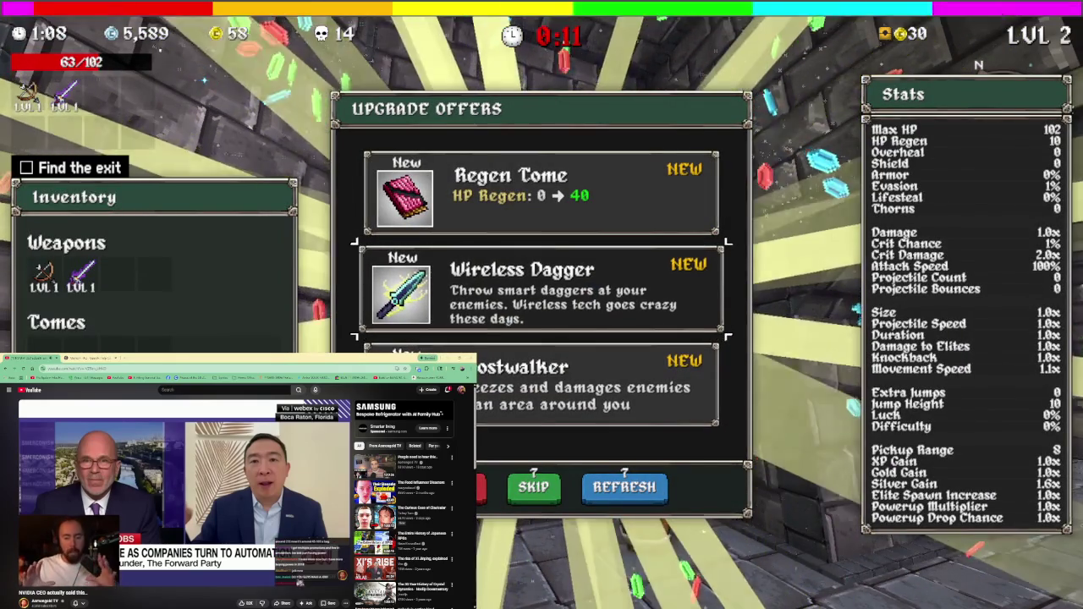
pyautogui.click(624, 487)
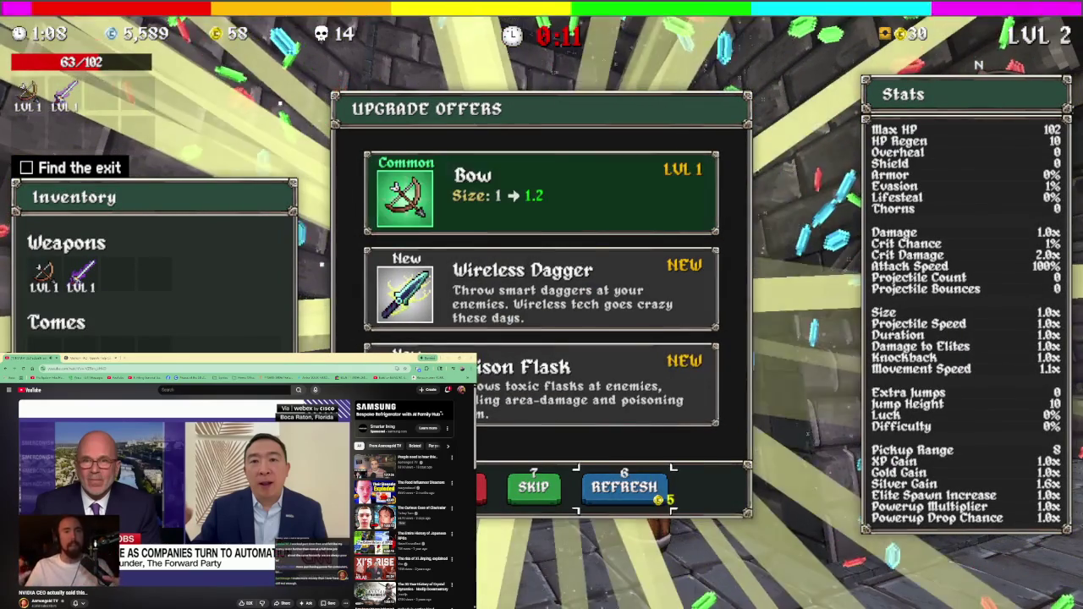
pyautogui.press('Up')
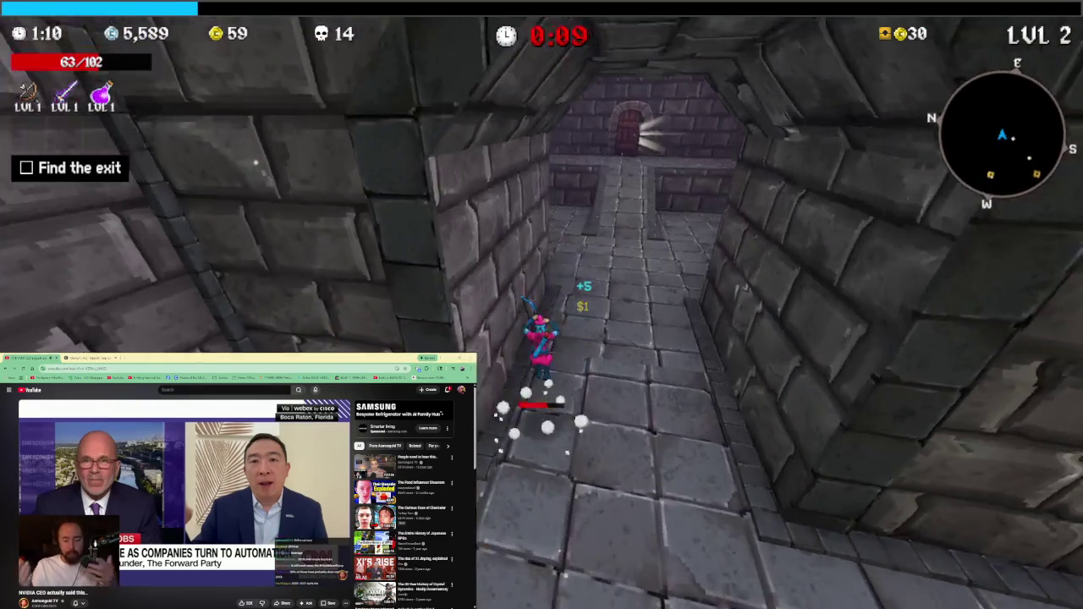
pyautogui.press('w')
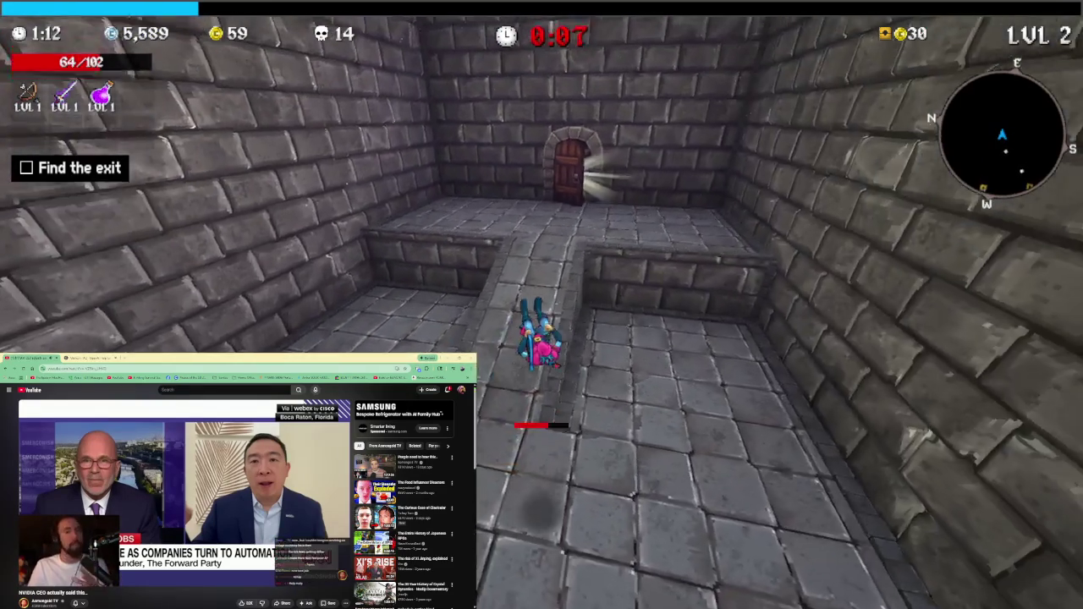
pyautogui.press('w')
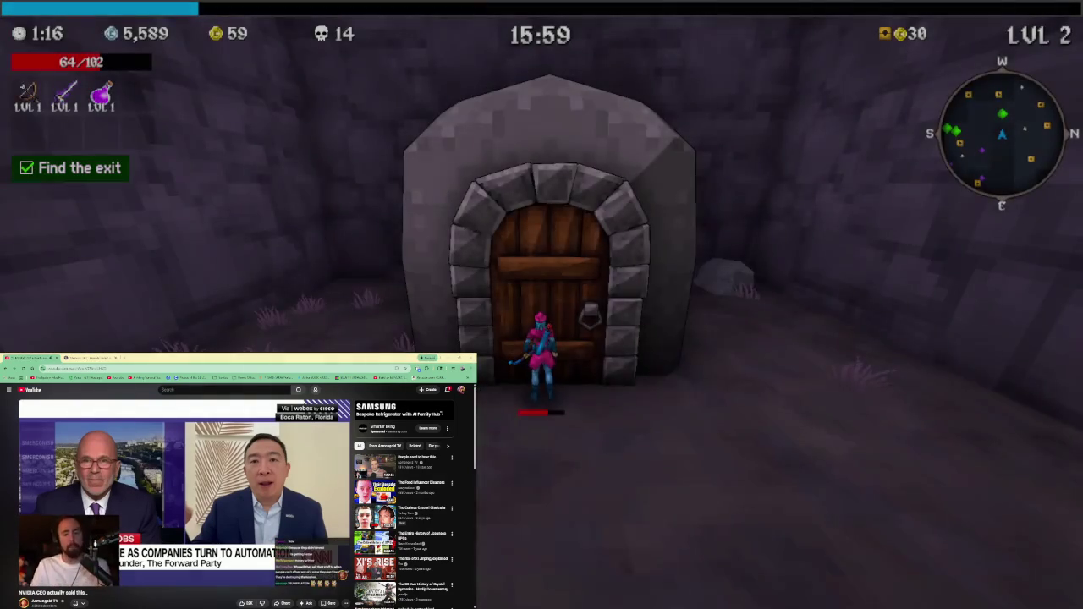
# Run past the tree through the Graveyard and activate the stone-head Shrine of Balance
pyautogui.press('w')
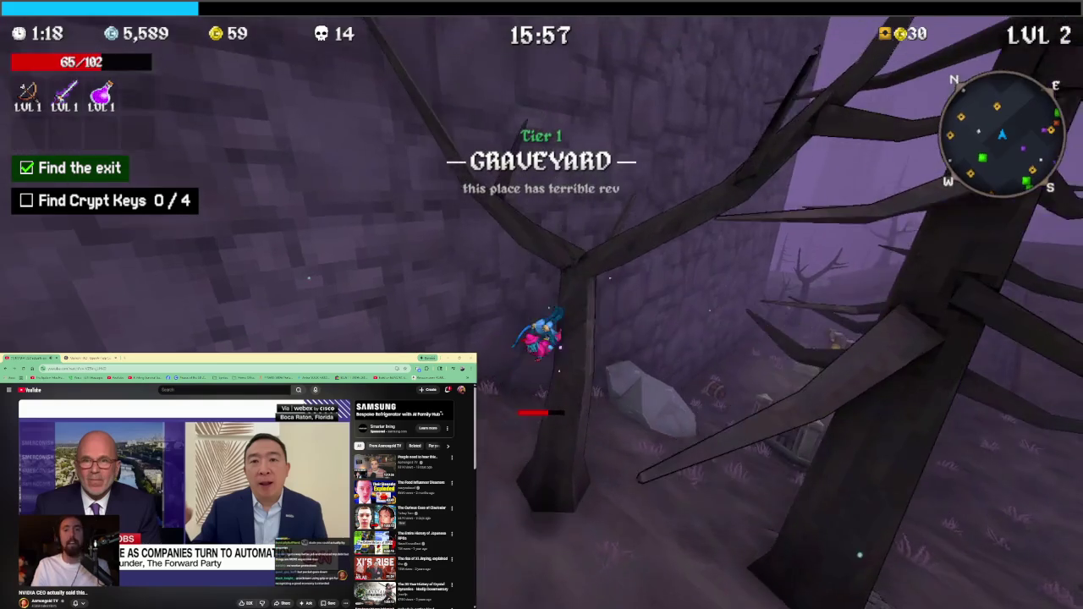
pyautogui.press('w')
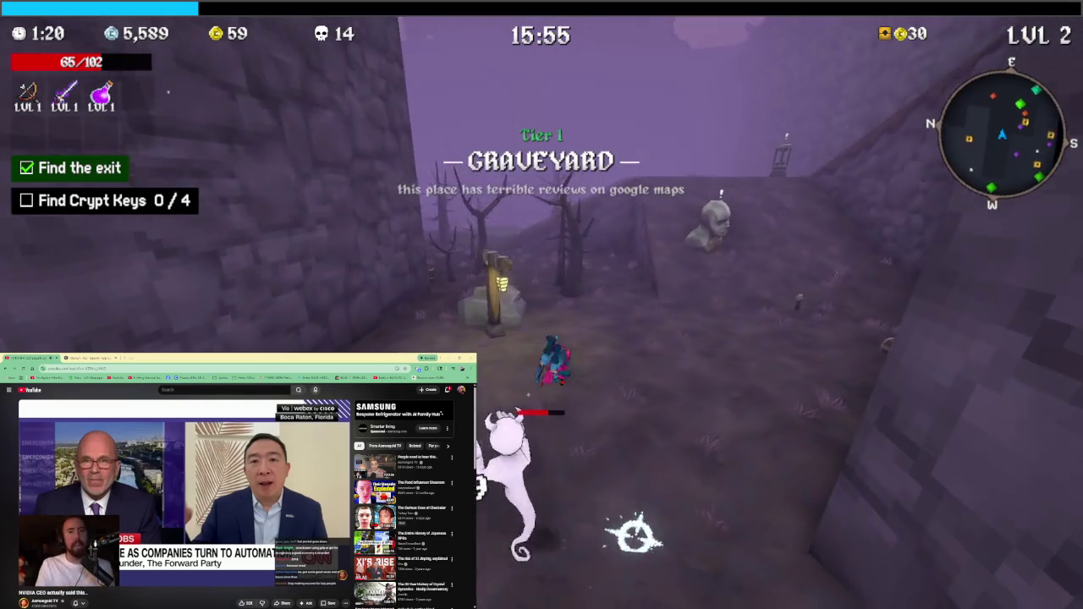
pyautogui.press('w')
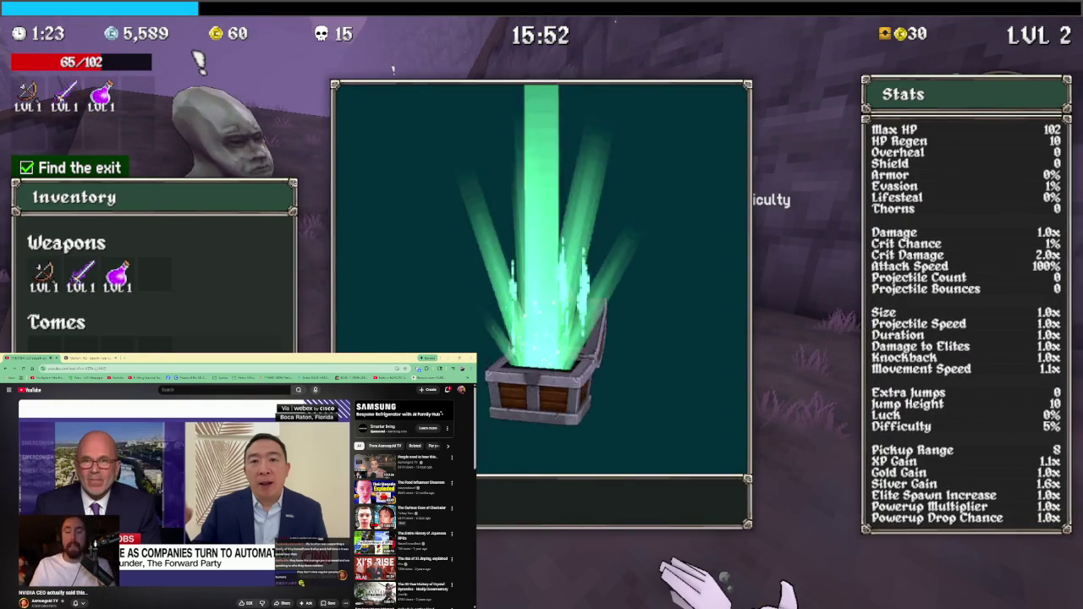
pyautogui.press('w')
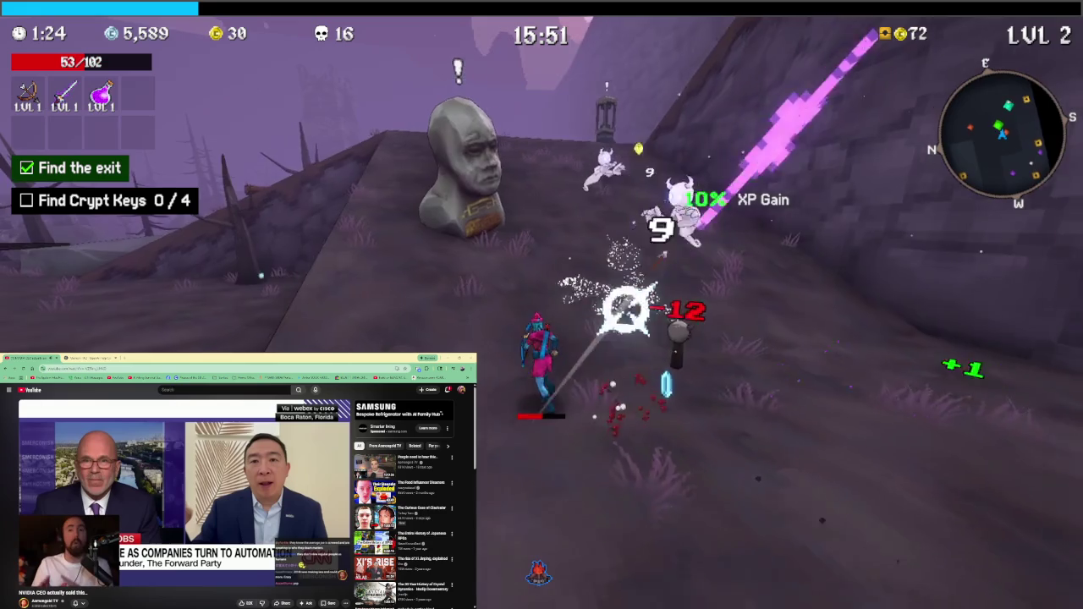
pyautogui.press('w')
pyautogui.press('e')
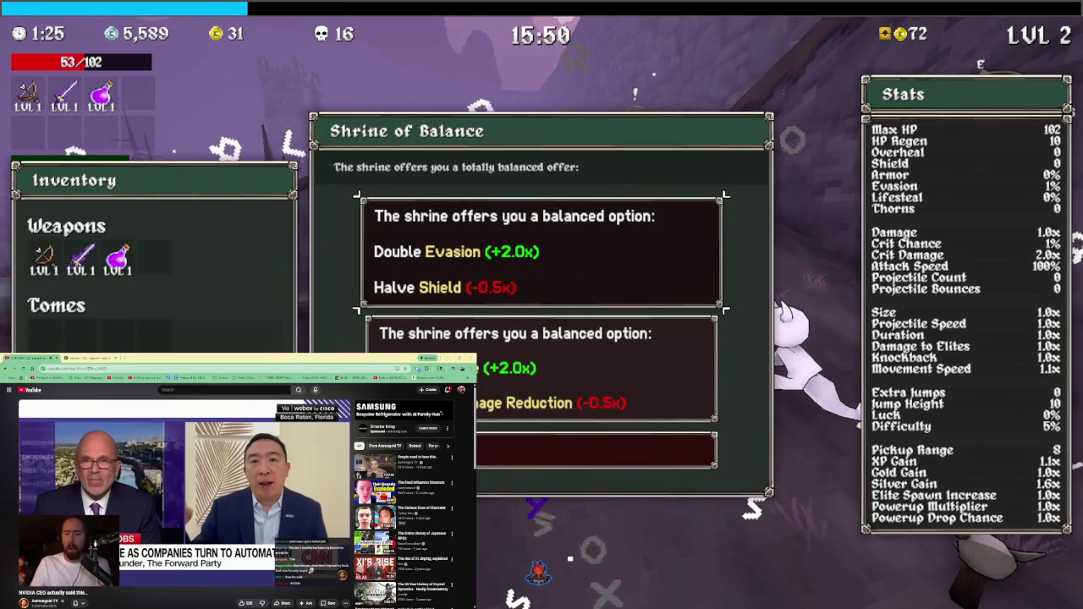
# Compare the Double Evasion offer against the second balanced offer, then accept the second
pyautogui.press('s')
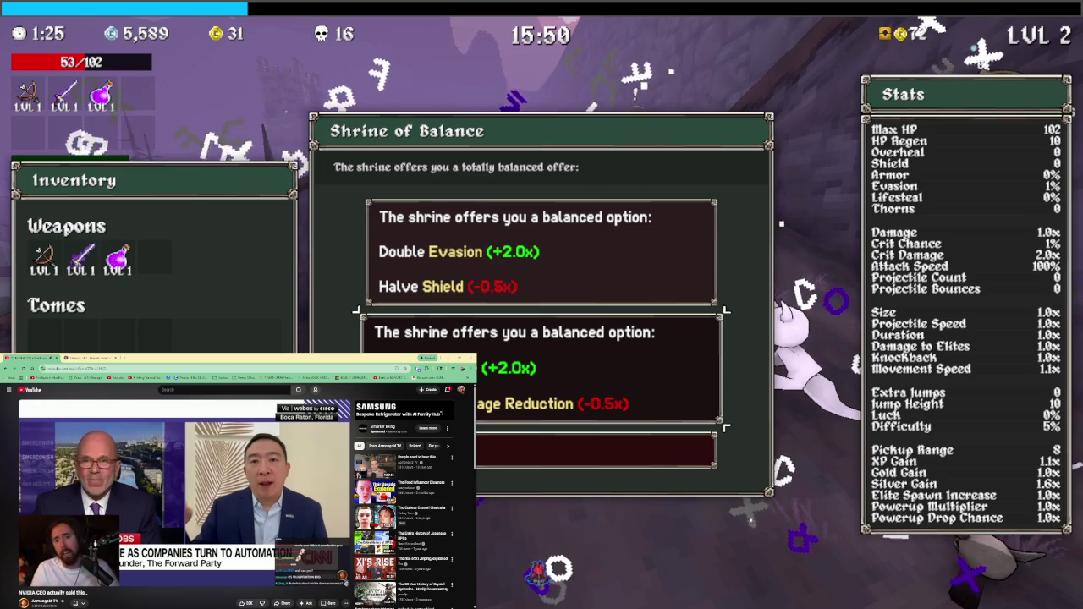
pyautogui.press('w')
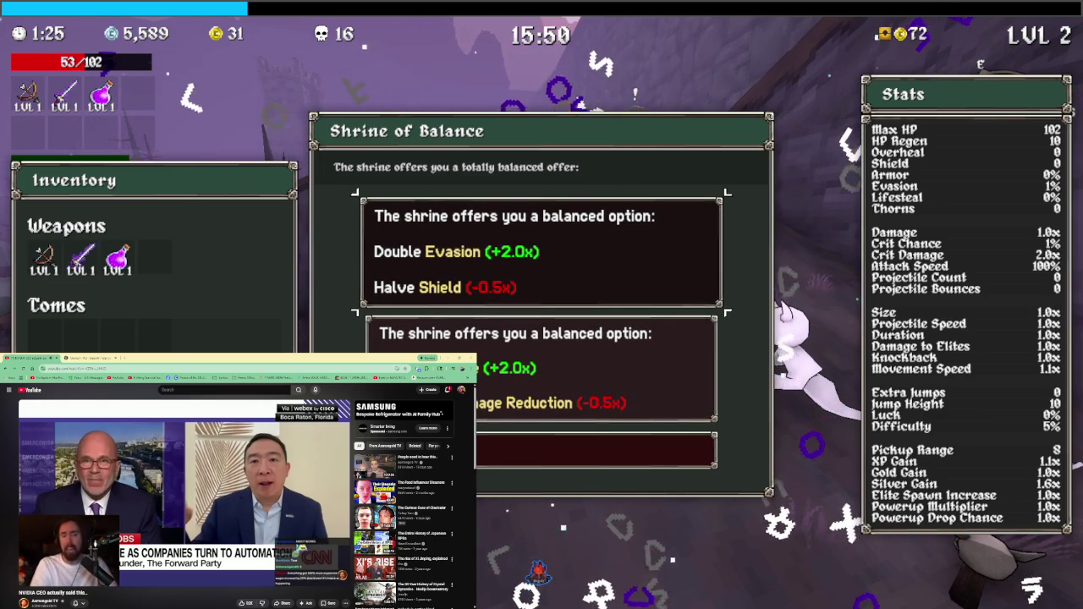
pyautogui.press('s')
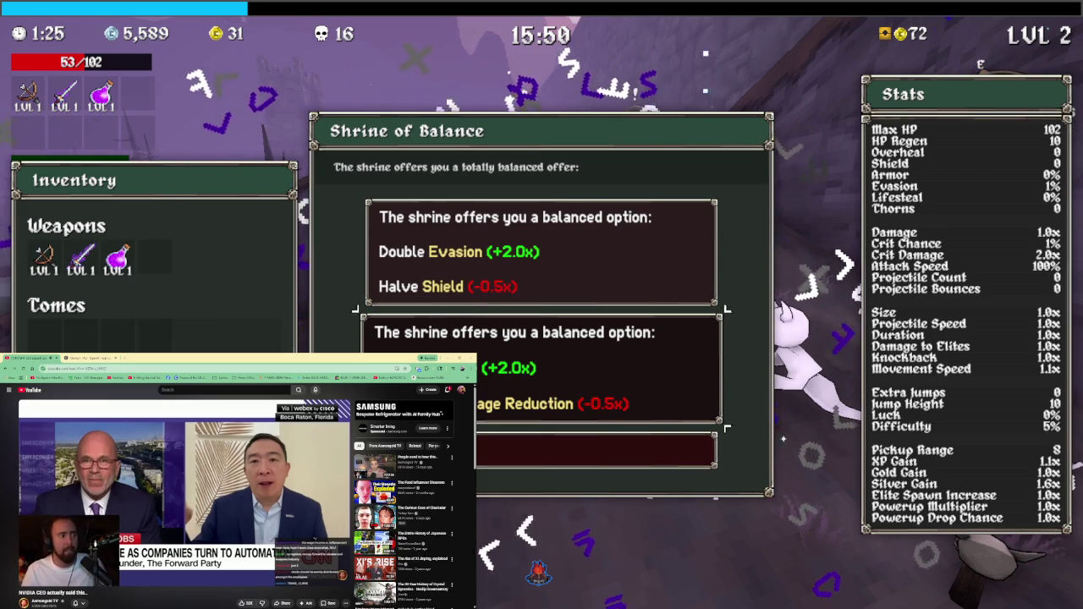
pyautogui.press('w')
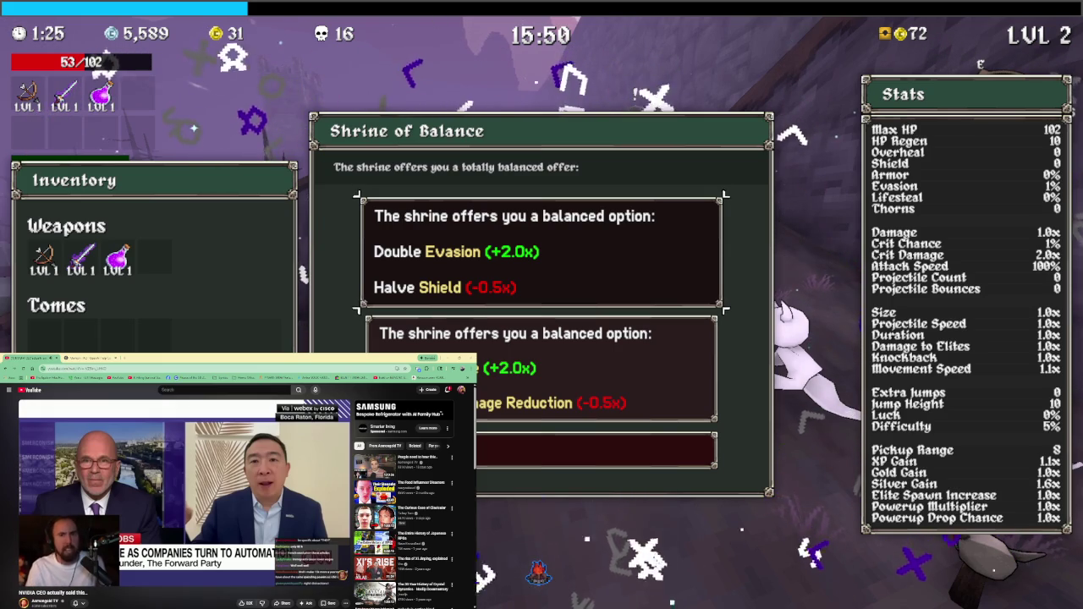
pyautogui.press('Down')
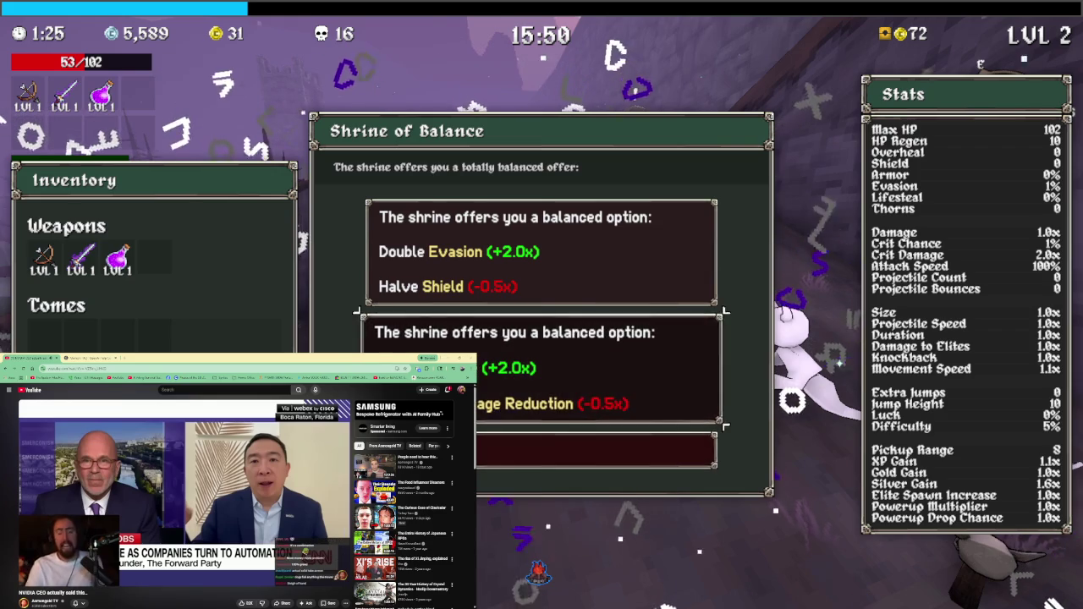
pyautogui.press('Up')
pyautogui.press('Down')
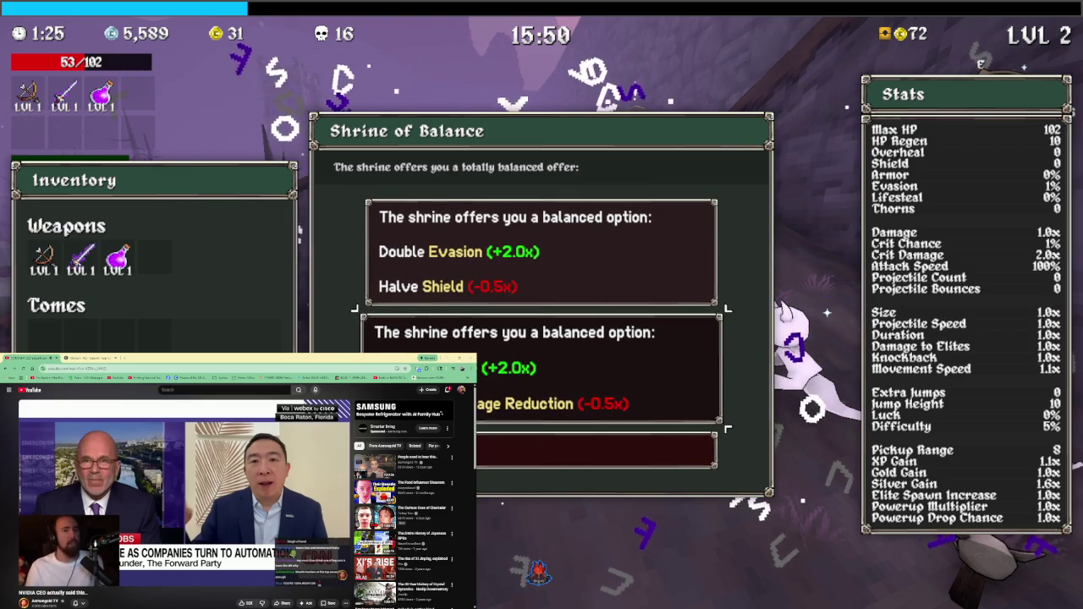
pyautogui.press('Up')
pyautogui.press('Down')
pyautogui.press('Up')
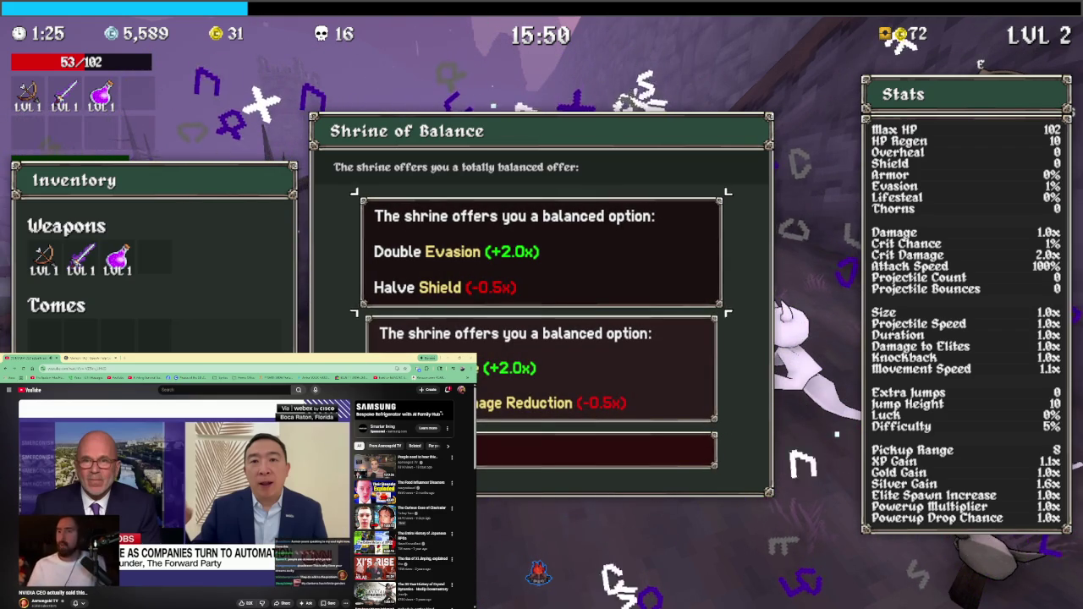
pyautogui.press('Down')
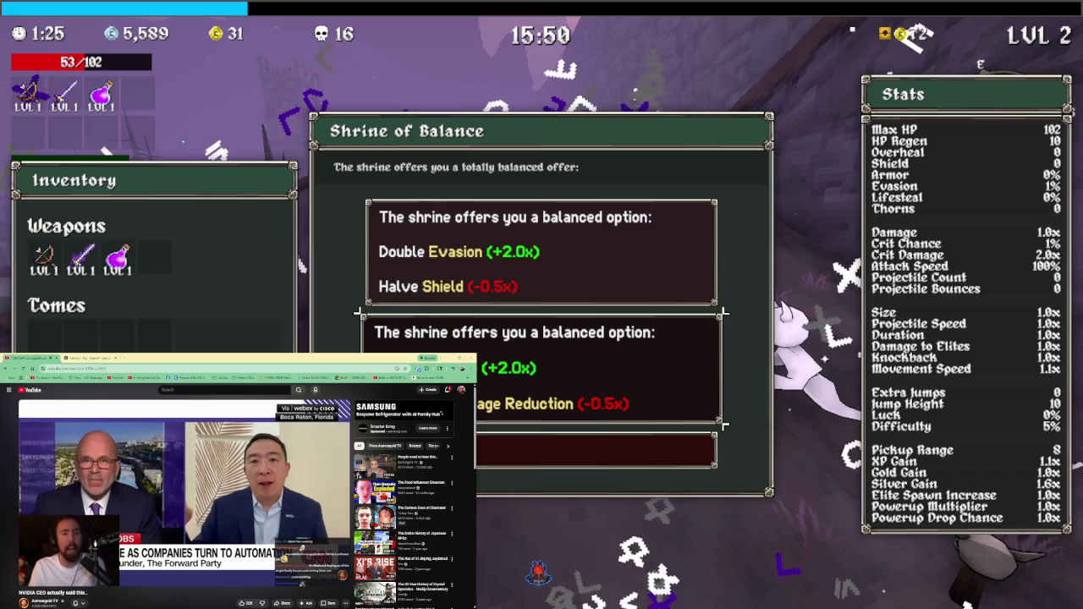
pyautogui.press('space')
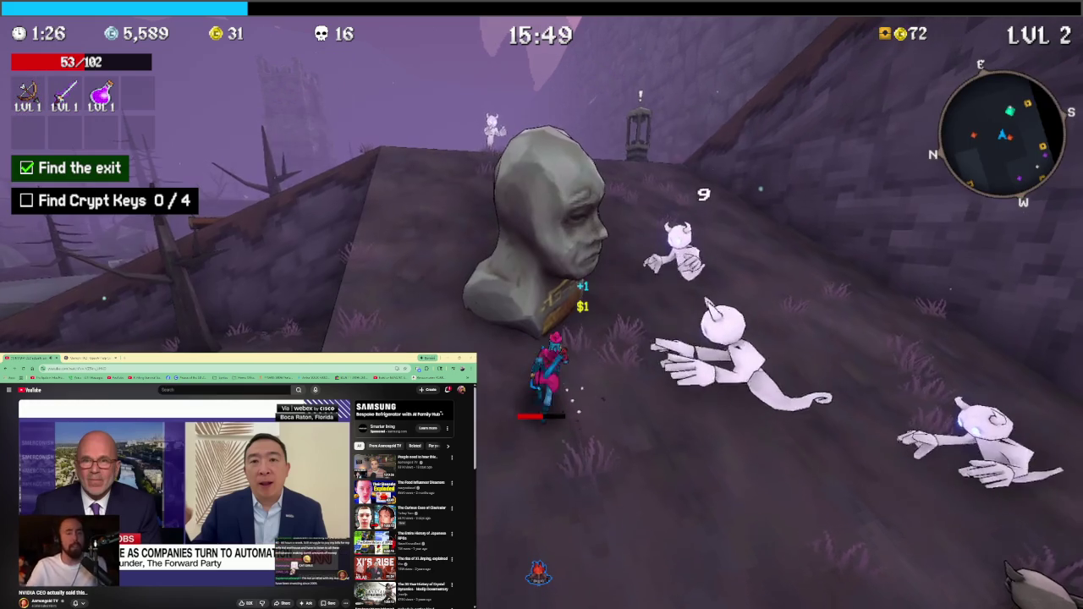
# Charge the shrine by the lantern pillar and claim +1 Extra Jumps
pyautogui.press('w')
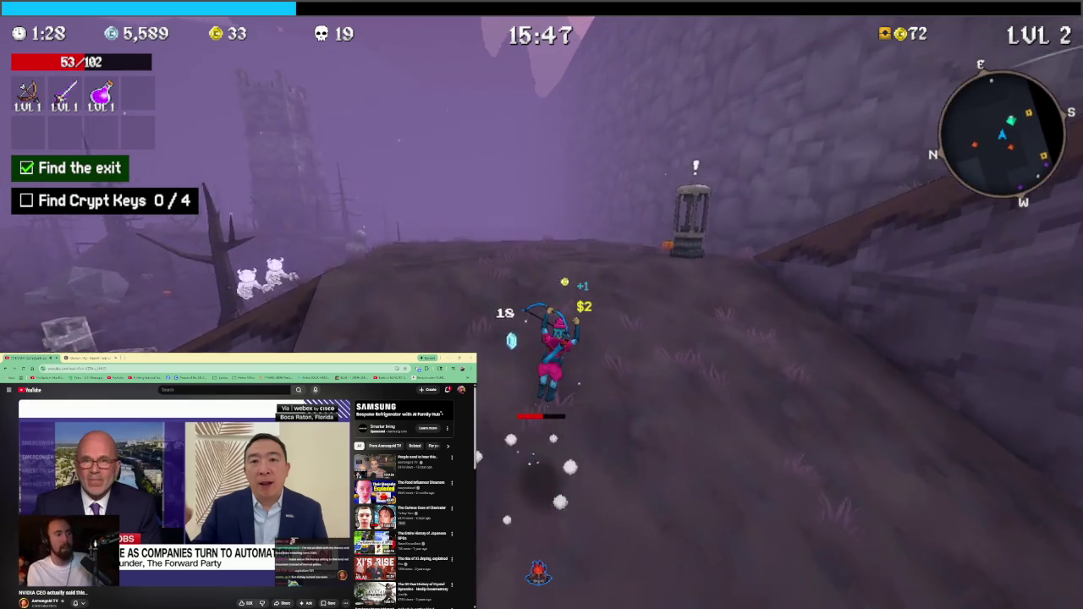
pyautogui.press('w')
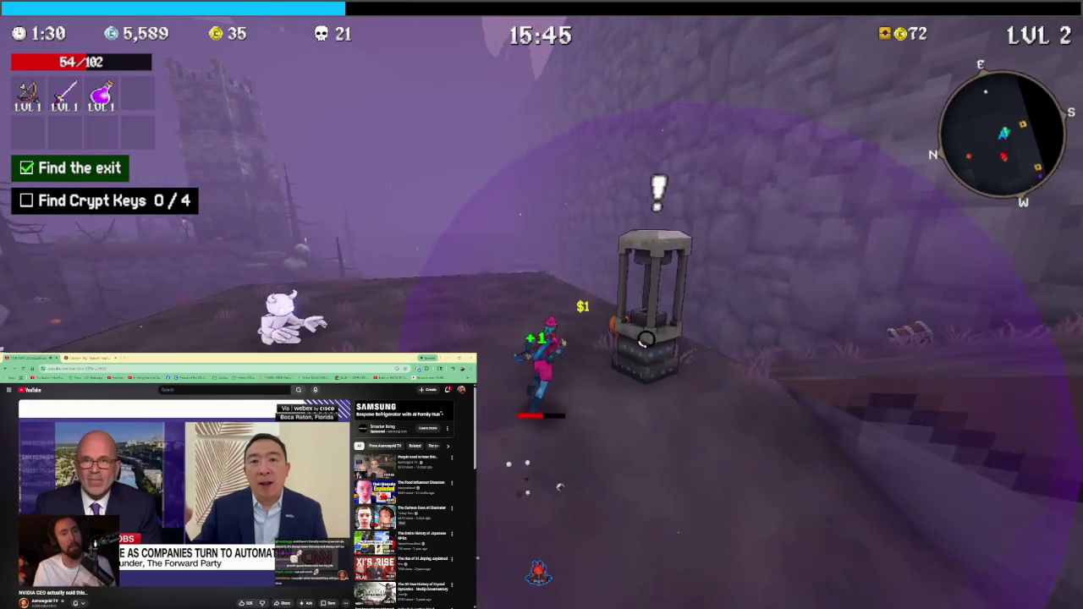
pyautogui.press('w')
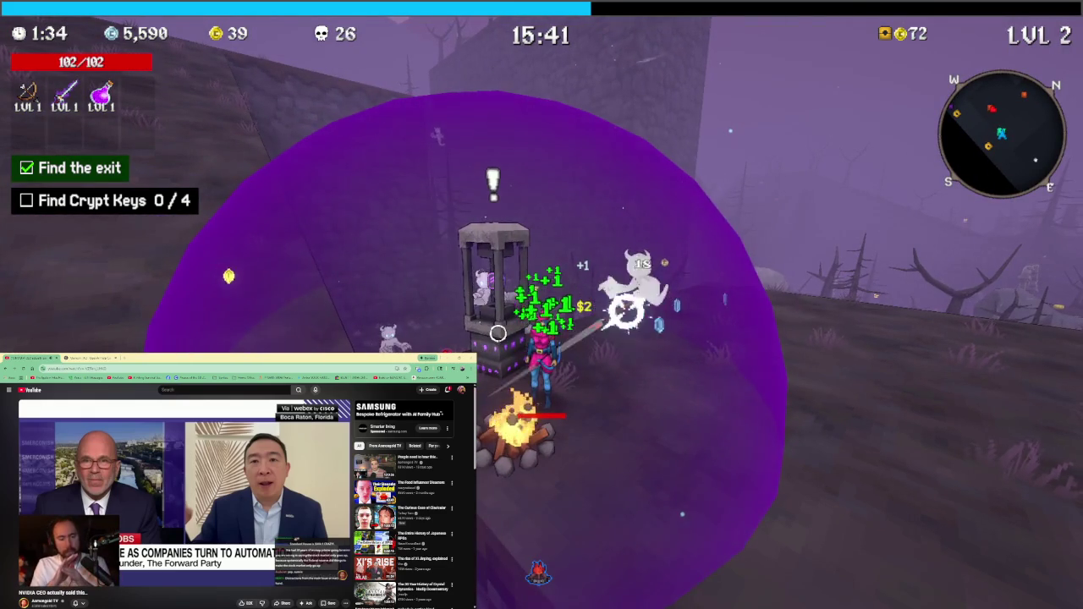
pyautogui.press('Down')
pyautogui.press('Down')
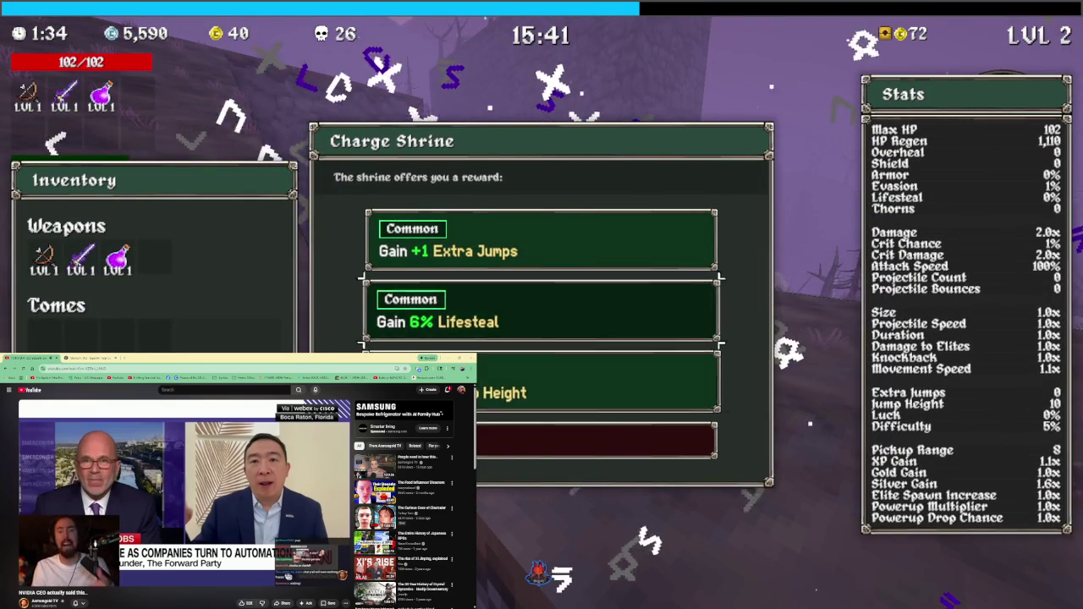
pyautogui.press('Up')
pyautogui.press('Up')
pyautogui.press('Return')
# Run up the ramp along the wall and through the graveyard toward the chest
pyautogui.press('w')
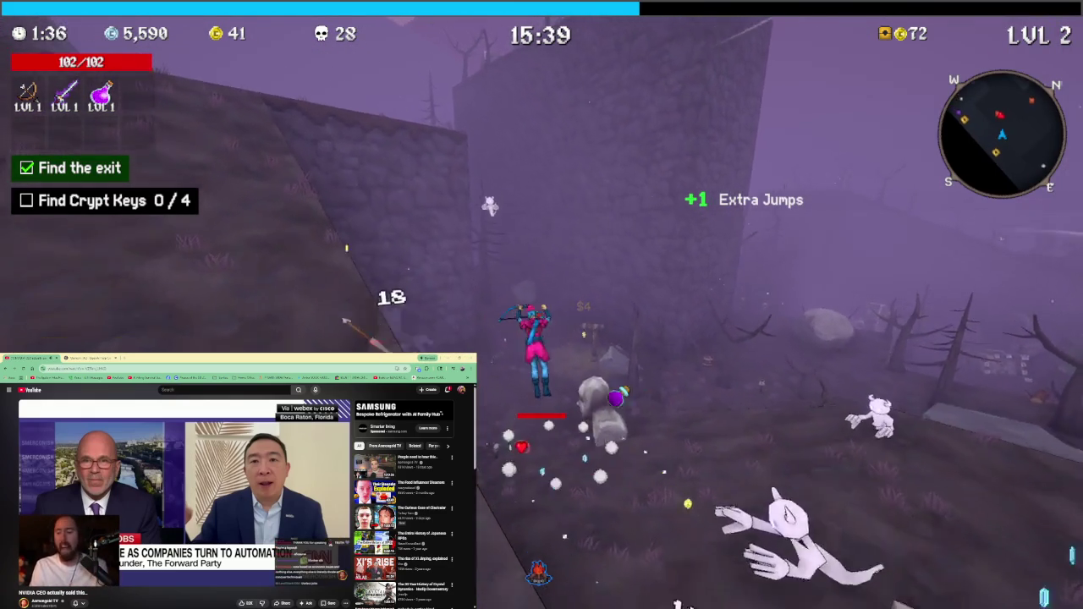
pyautogui.press('w')
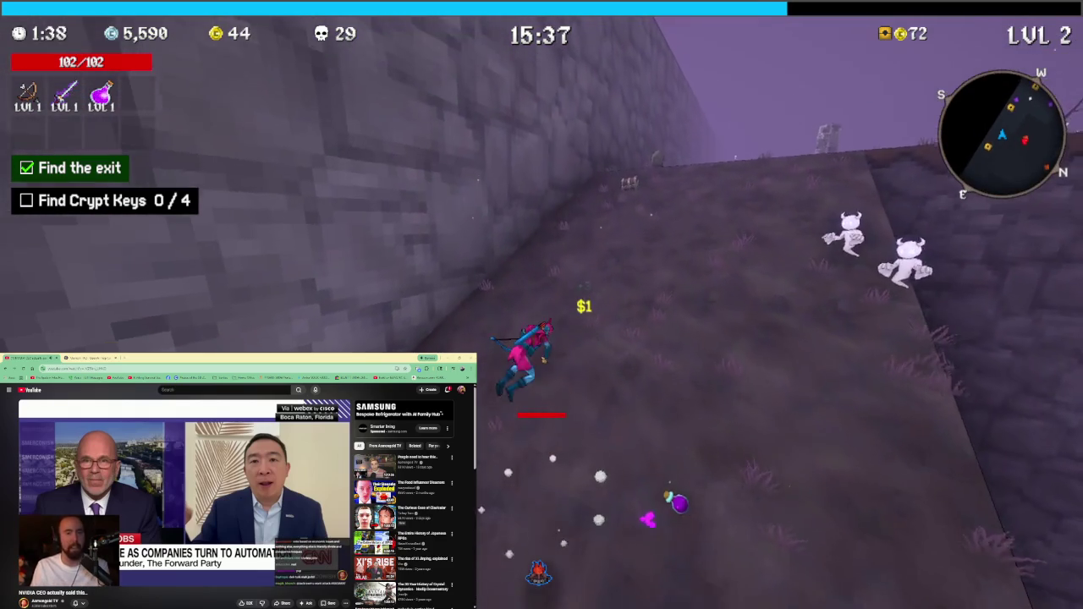
pyautogui.press('w')
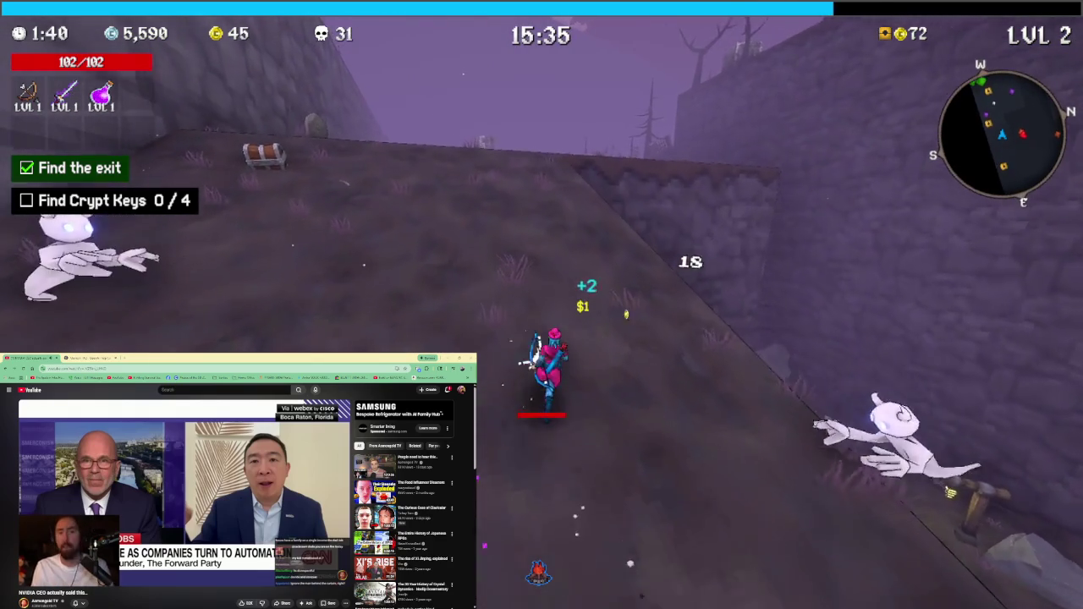
pyautogui.press('w')
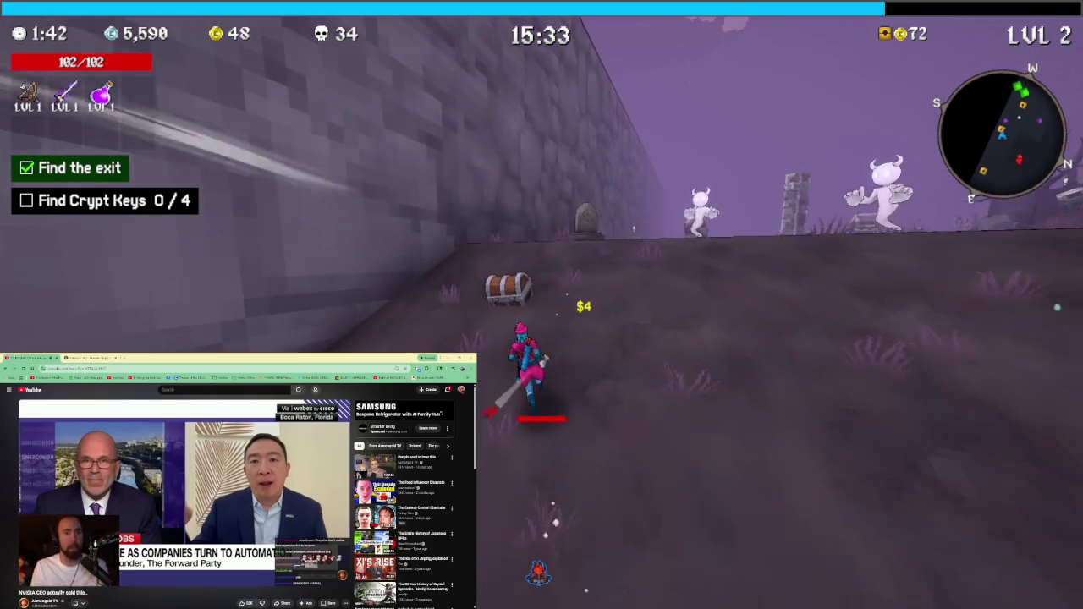
pyautogui.press('w')
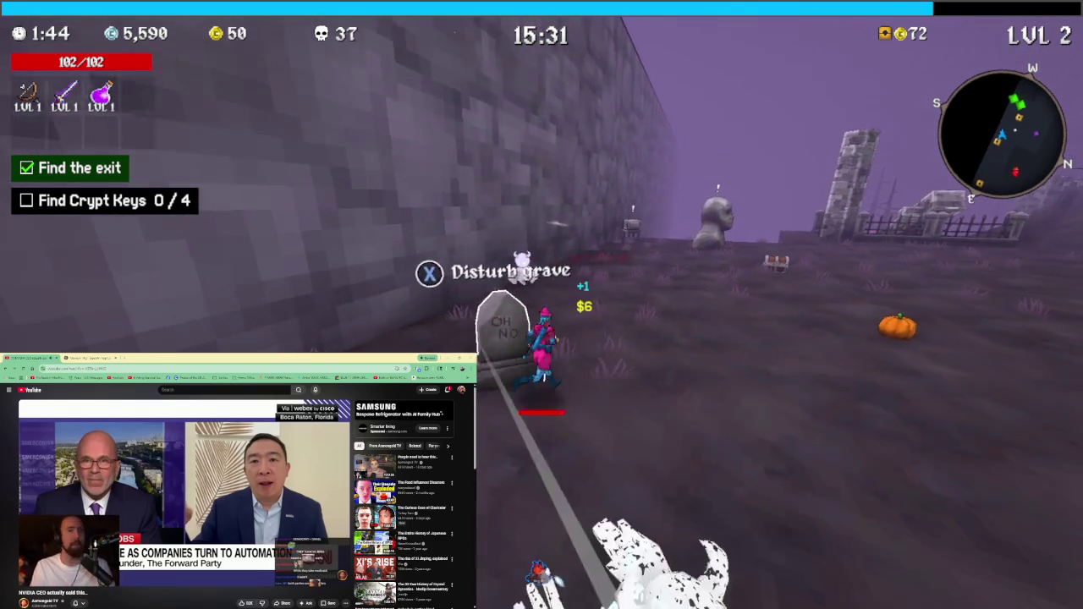
pyautogui.press('w')
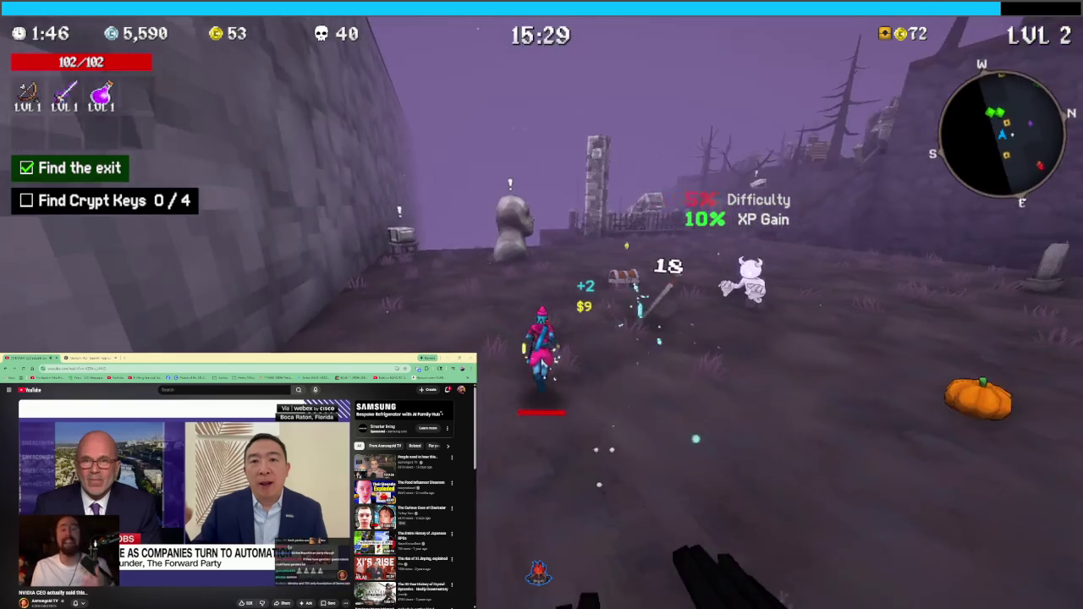
pyautogui.press('w')
pyautogui.press('w')
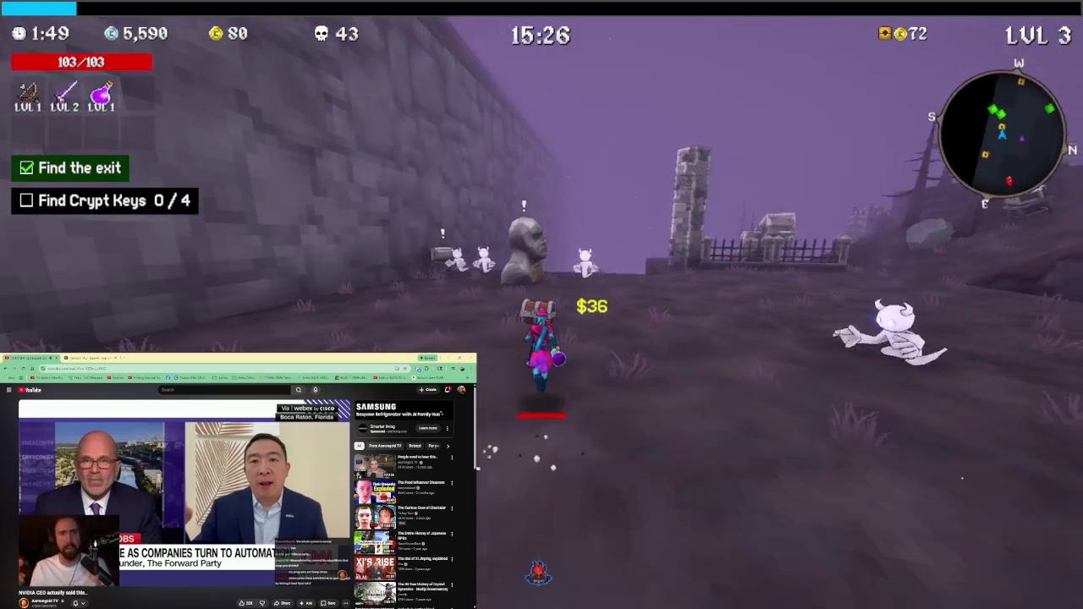
# Open the graveyard chest, then activate the head-statue Shrine of Balance and view its second offer
pyautogui.press('Tab')
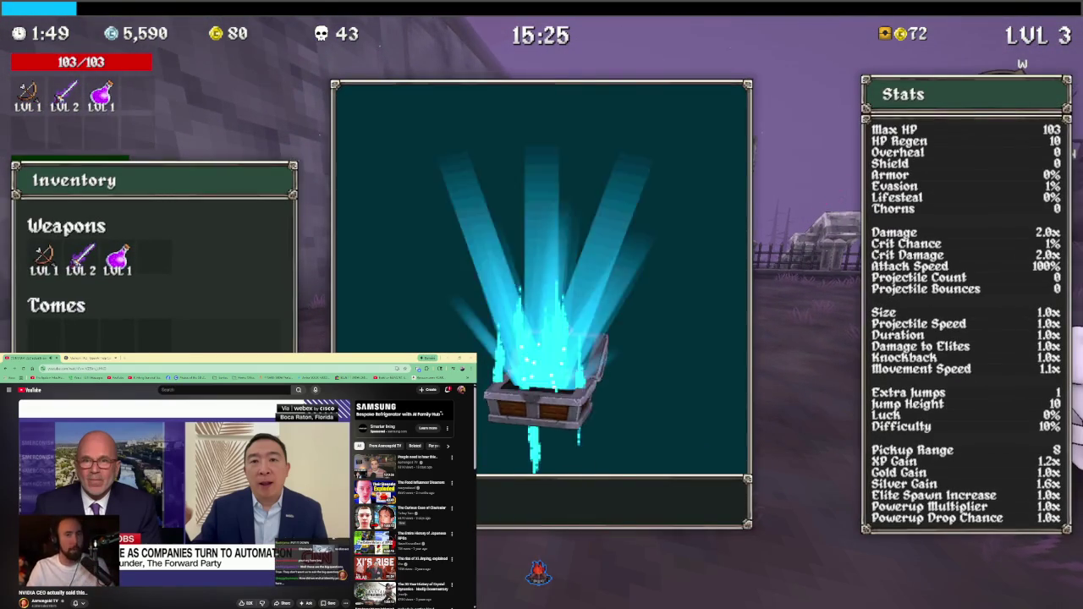
pyautogui.press('e')
pyautogui.press('w')
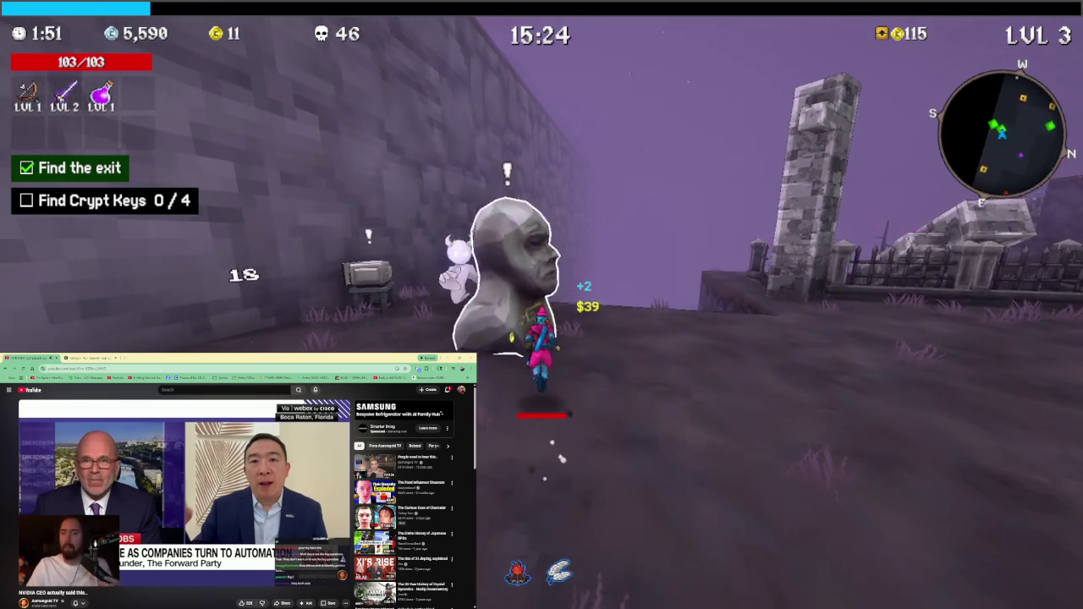
pyautogui.press('e')
pyautogui.press('s')
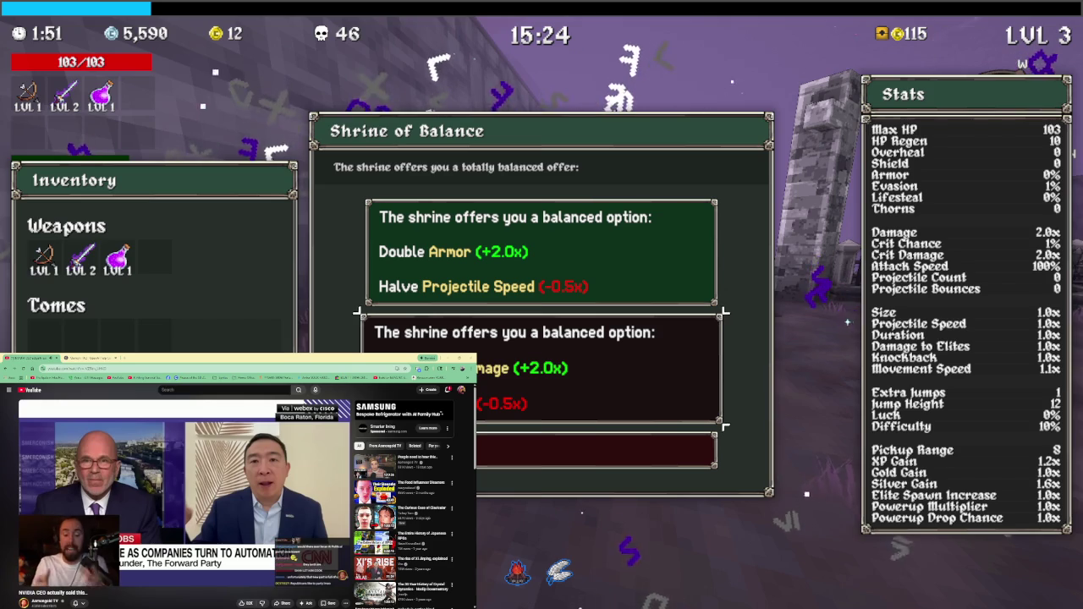
# Accept Double Armor, skip the level 4 upgrades, open a chest and run on to level 5
pyautogui.press('Up')
pyautogui.press('Return')
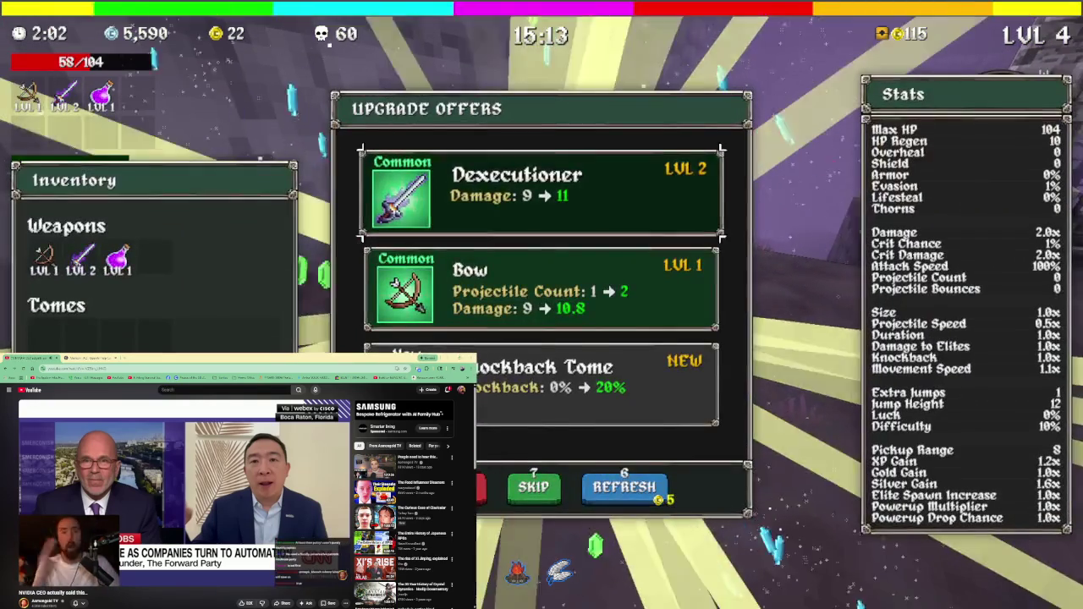
pyautogui.click(541, 288)
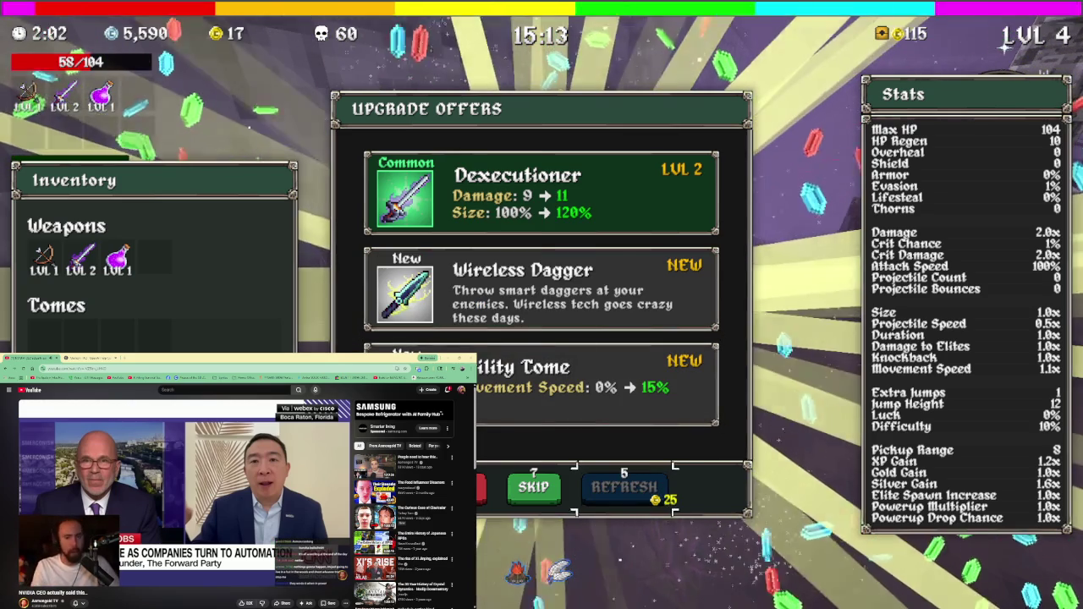
pyautogui.click(533, 486)
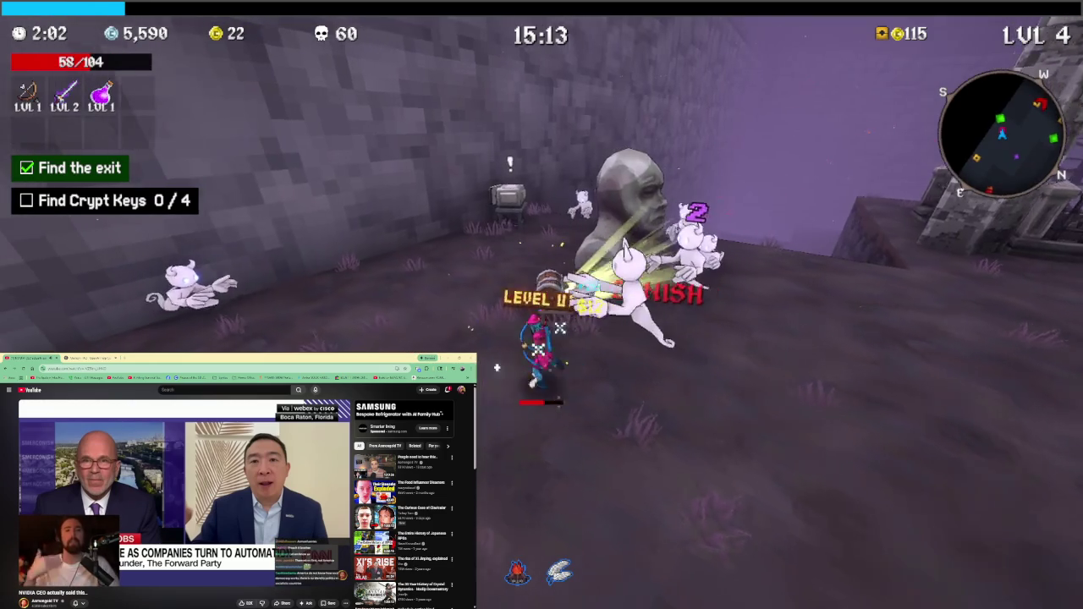
pyautogui.press('e')
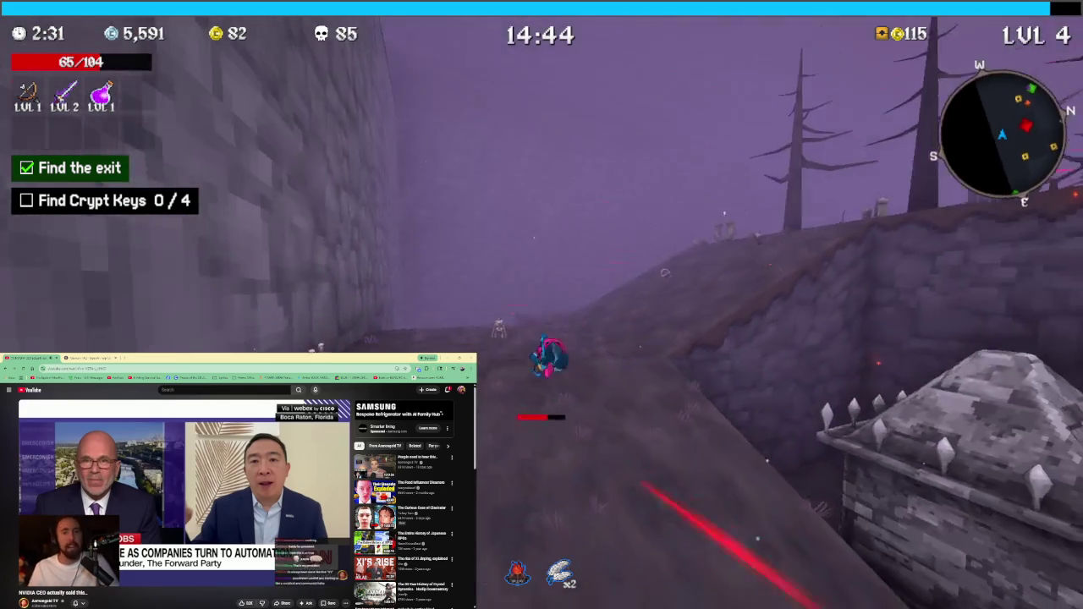
pyautogui.press('w')
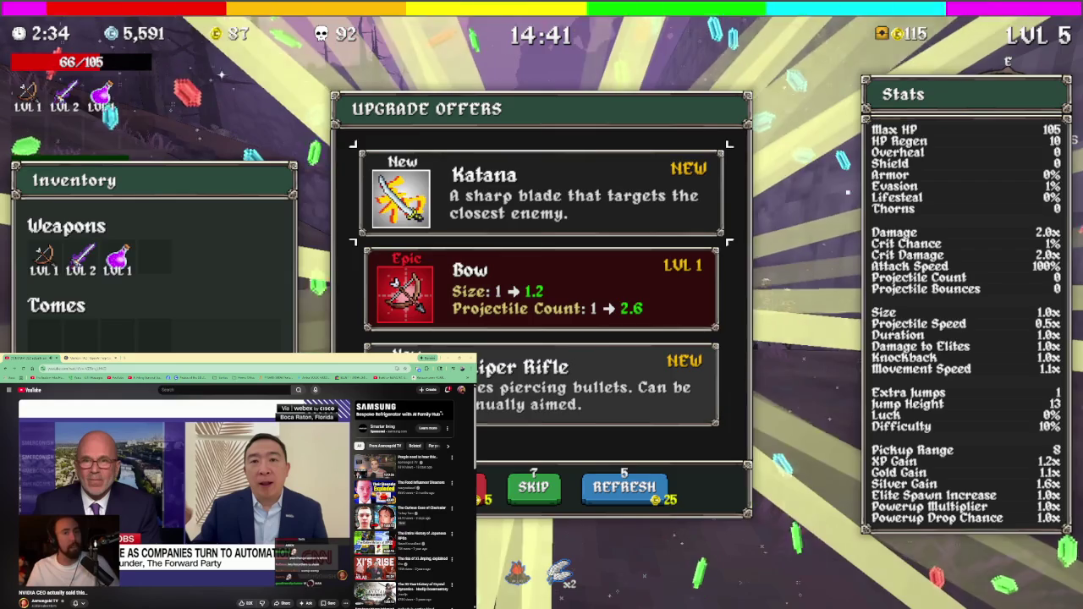
# Take the Katana, then run past the unaffordable chest toward the tower
pyautogui.press('Return')
pyautogui.press('w')
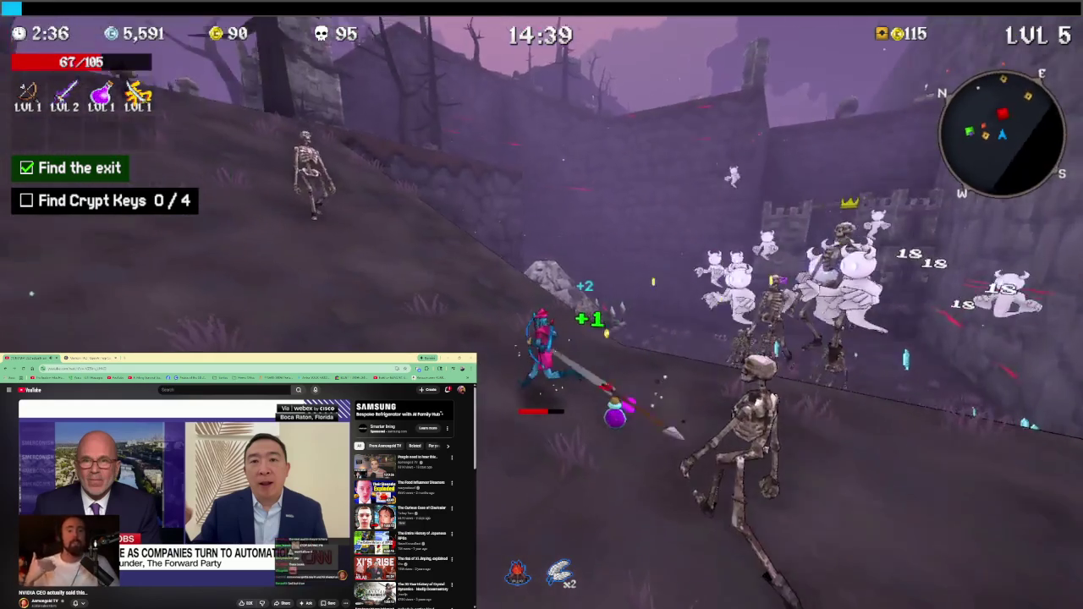
pyautogui.press('w')
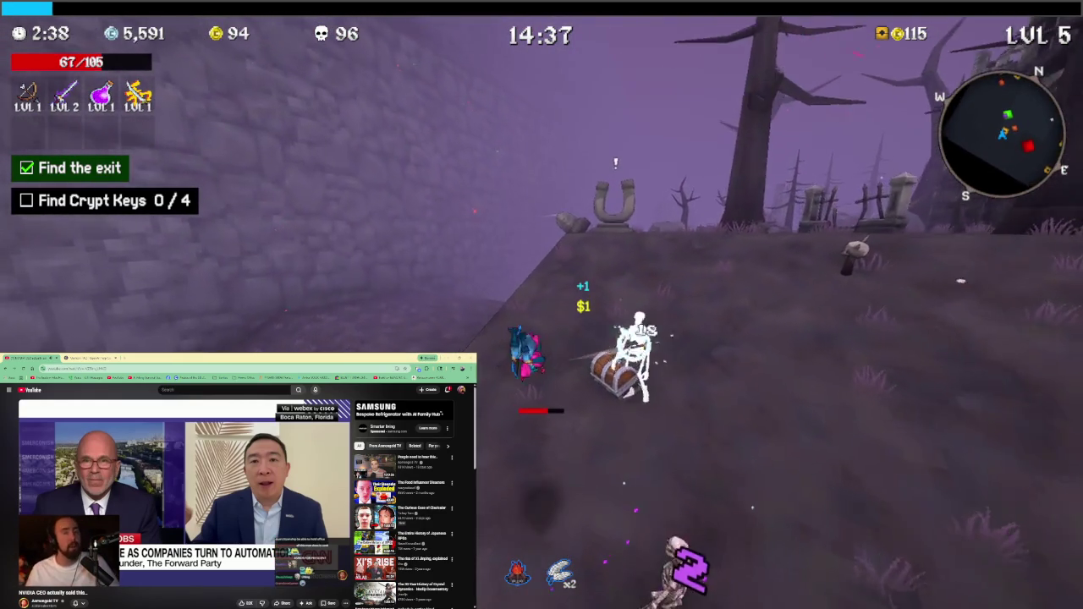
pyautogui.press('w')
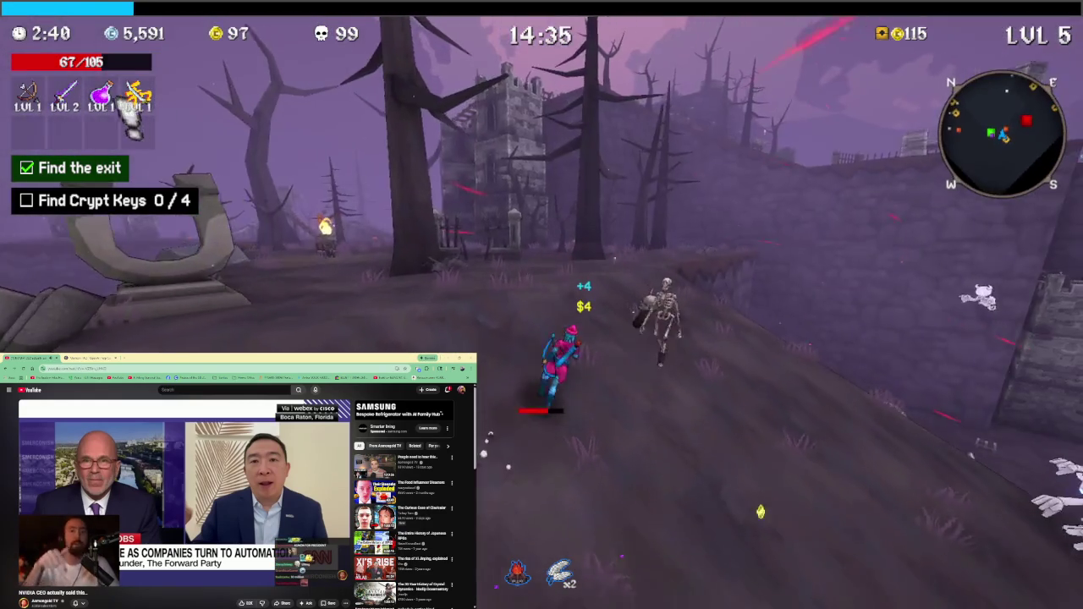
pyautogui.press('w')
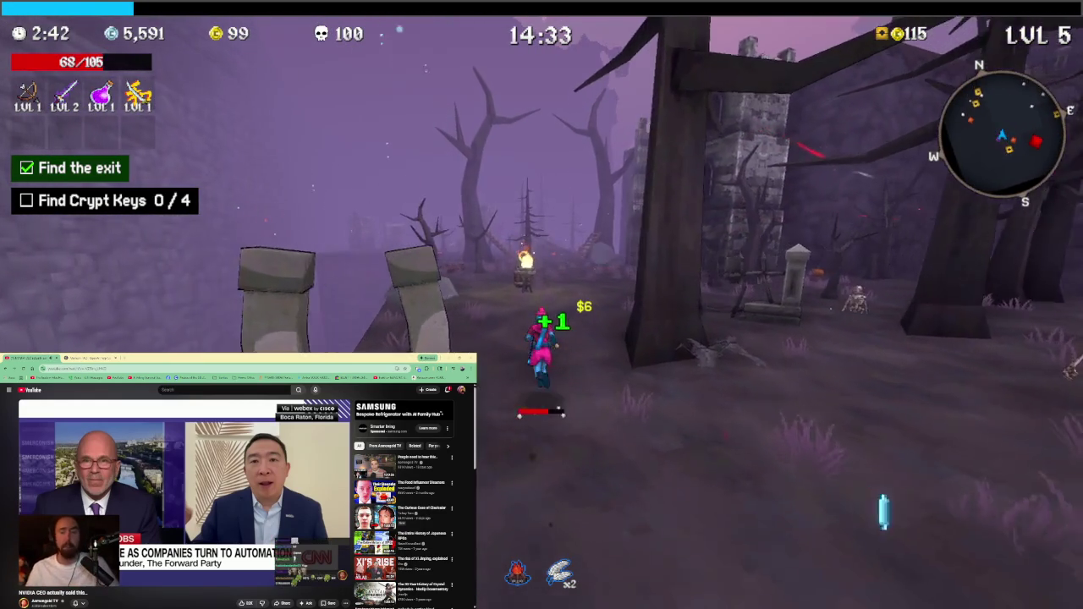
# Fight skeletons through the graveyard and pick the Poison Flask level 2 upgrade
pyautogui.press('w')
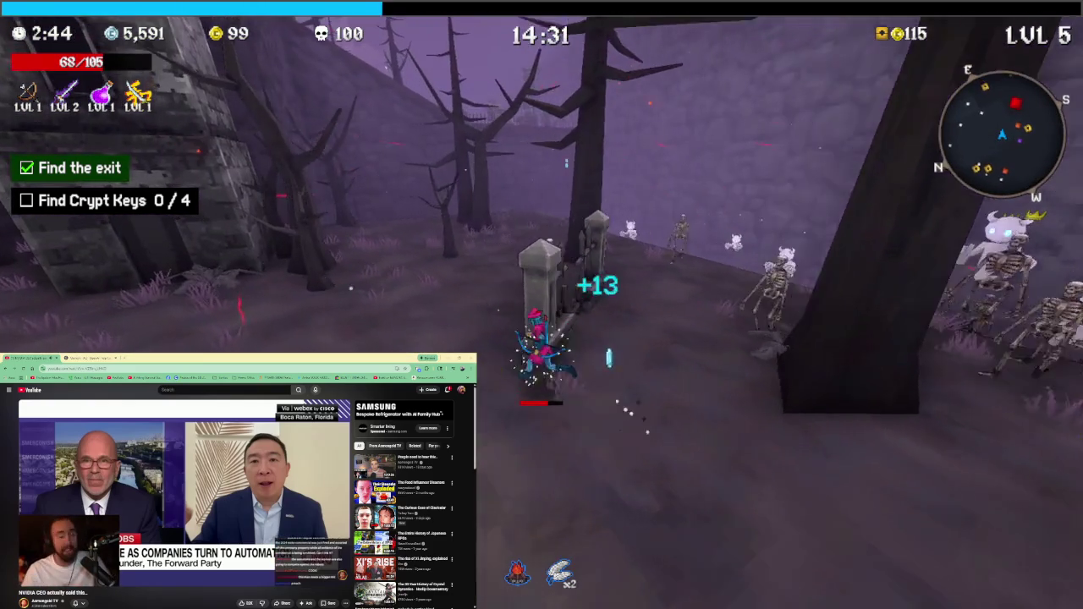
pyautogui.press('w')
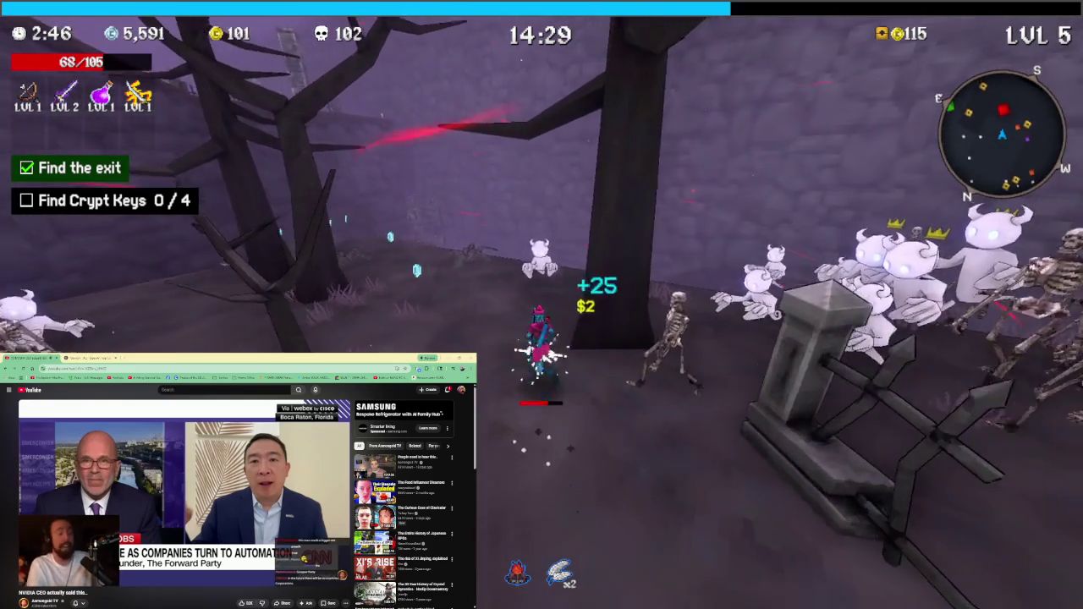
pyautogui.press('w')
pyautogui.press('s')
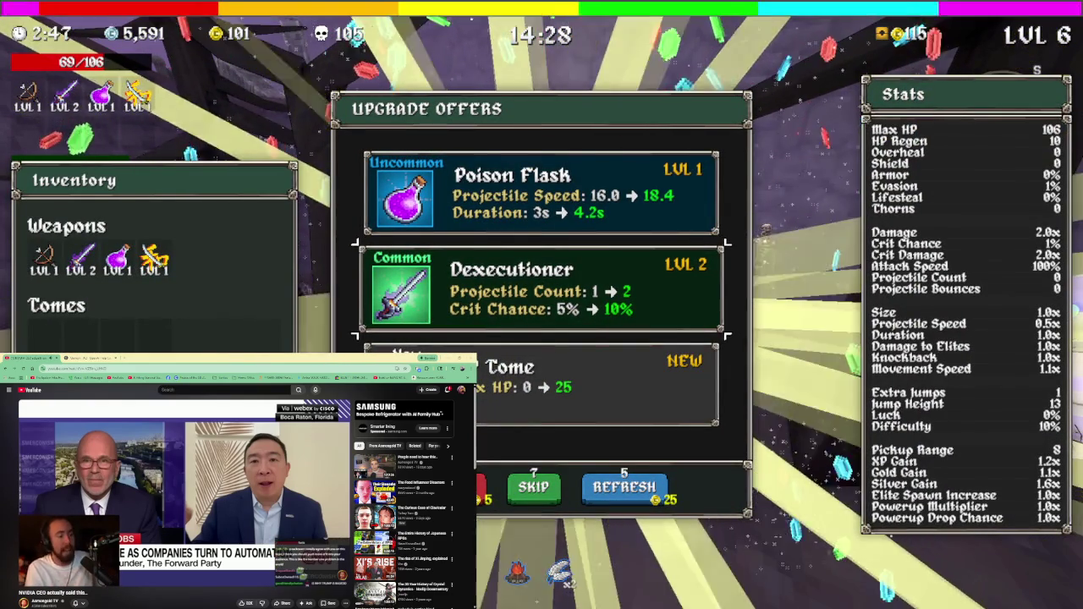
pyautogui.press('space')
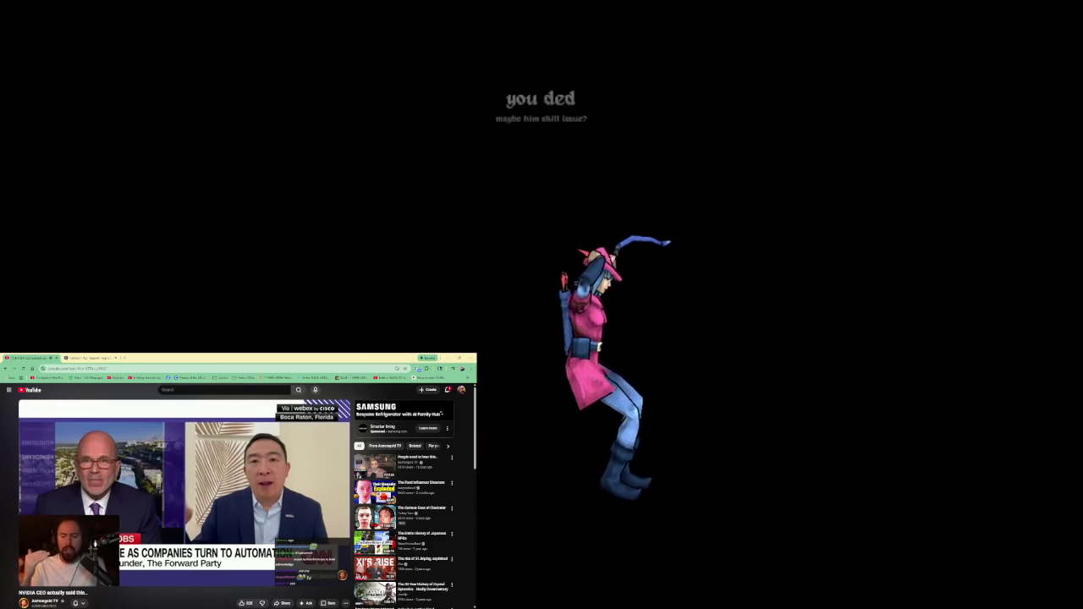
# Confirm the run summary, back out to the main menu, and exit Megabonk
pyautogui.press('Return')
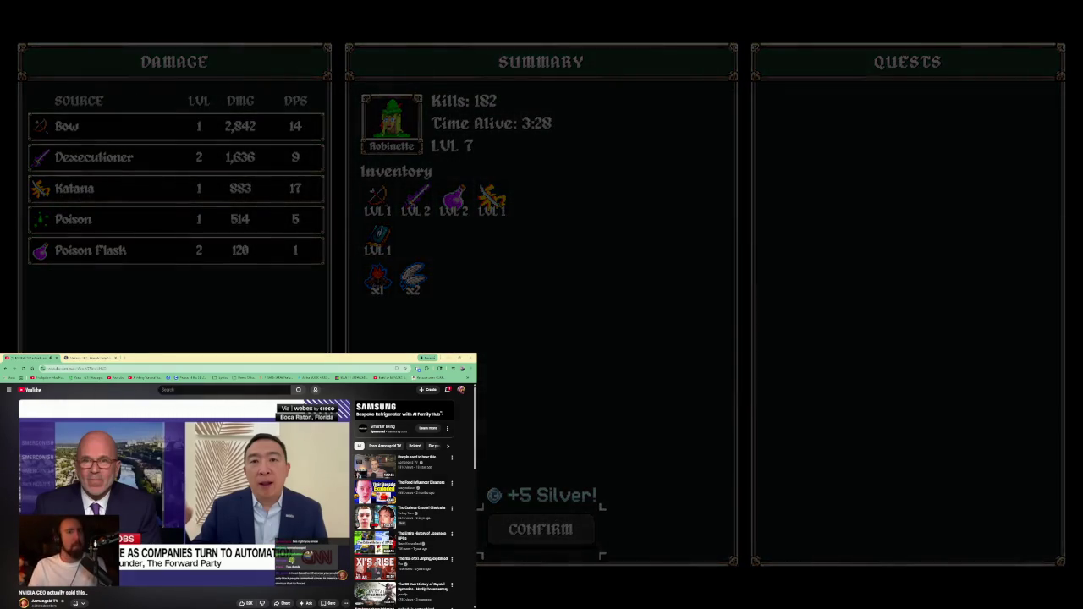
pyautogui.press('Return')
pyautogui.press('Return')
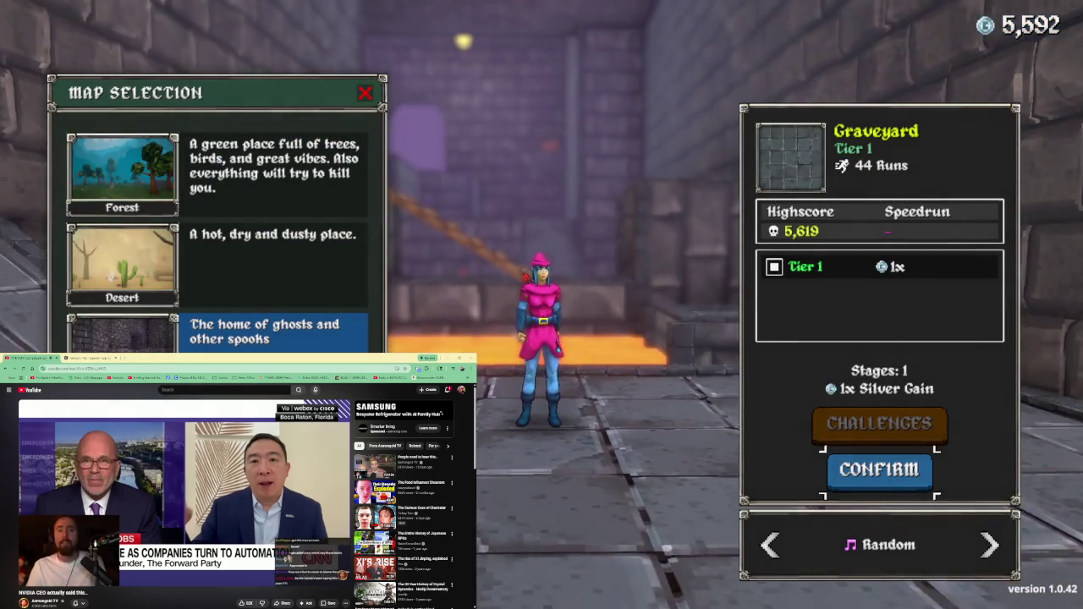
pyautogui.press('Escape')
pyautogui.press('Escape')
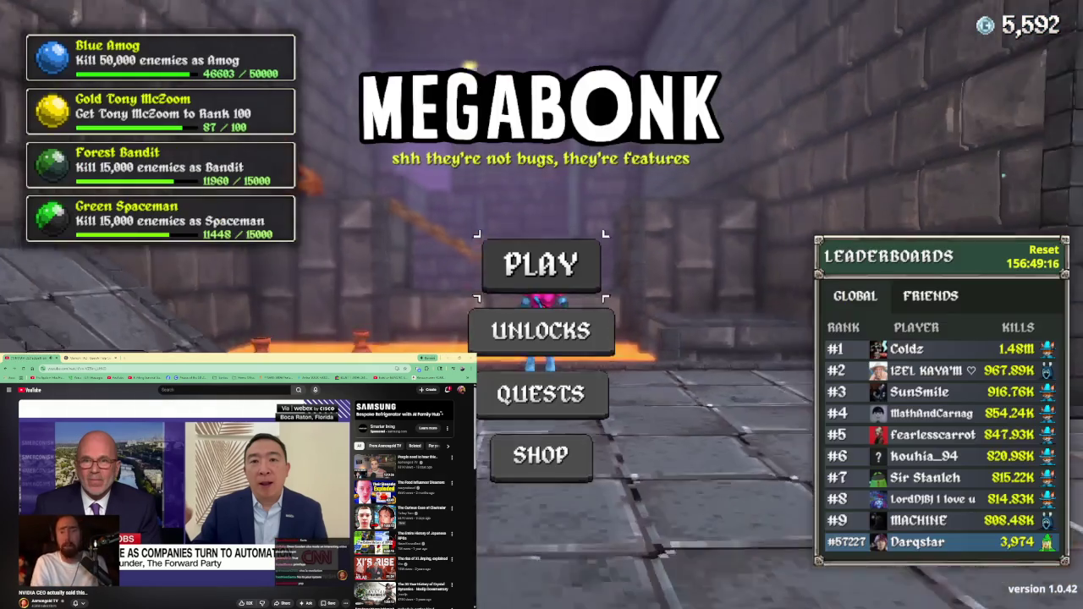
pyautogui.press('Escape')
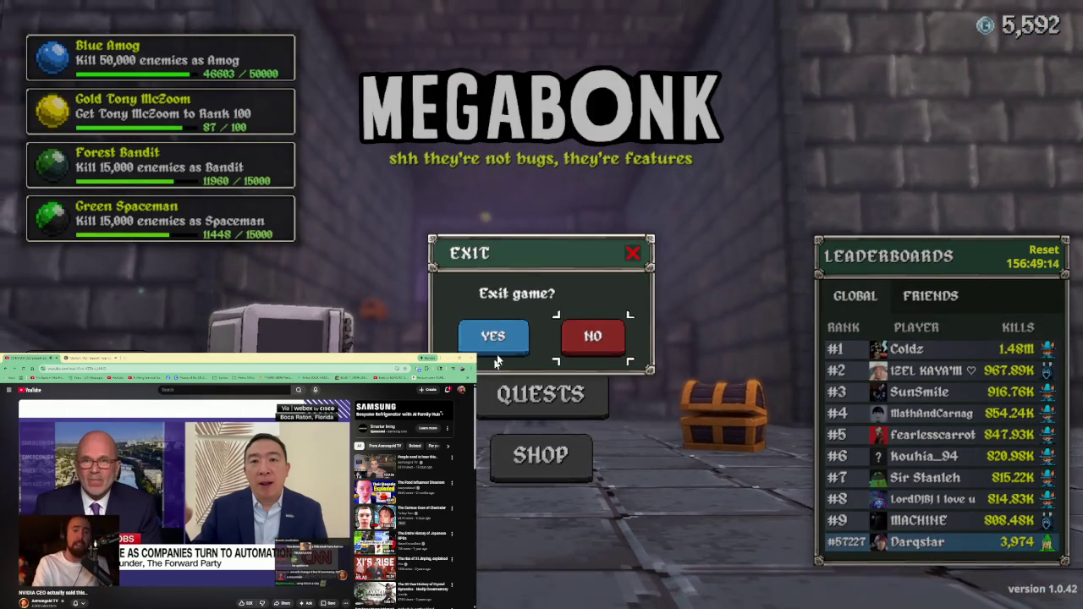
pyautogui.click(497, 343)
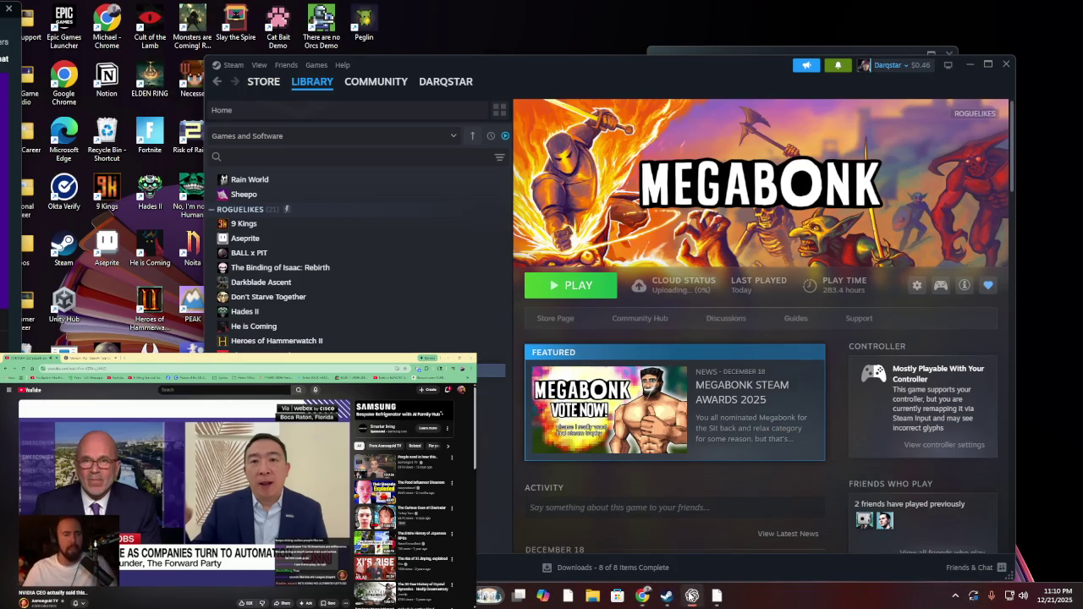
# Launch the ChatGPT app from the Windows Start menu search
pyautogui.press('super')
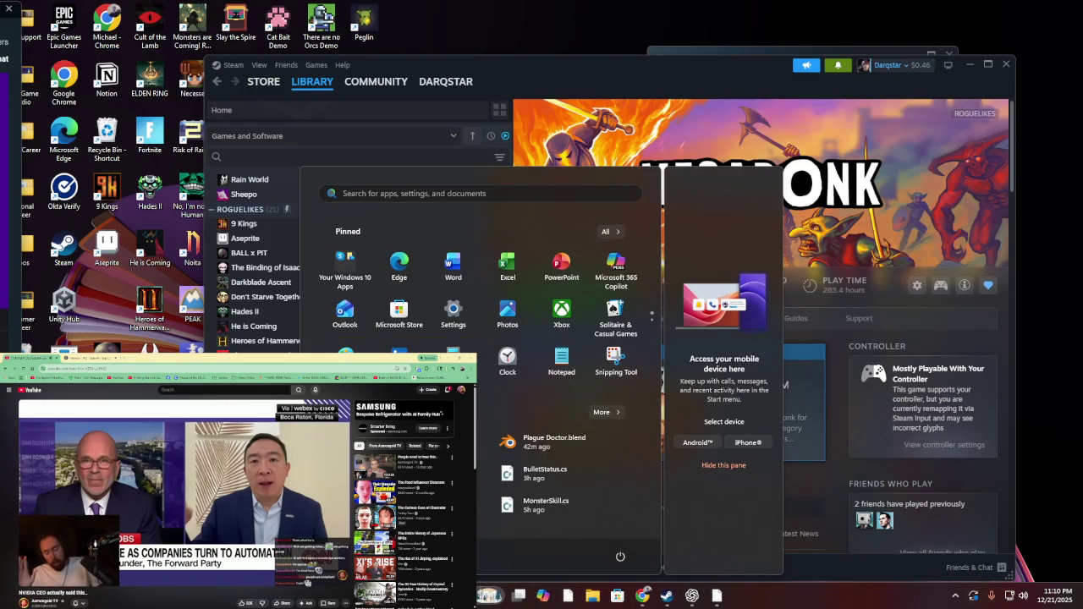
pyautogui.write('chatgpt')
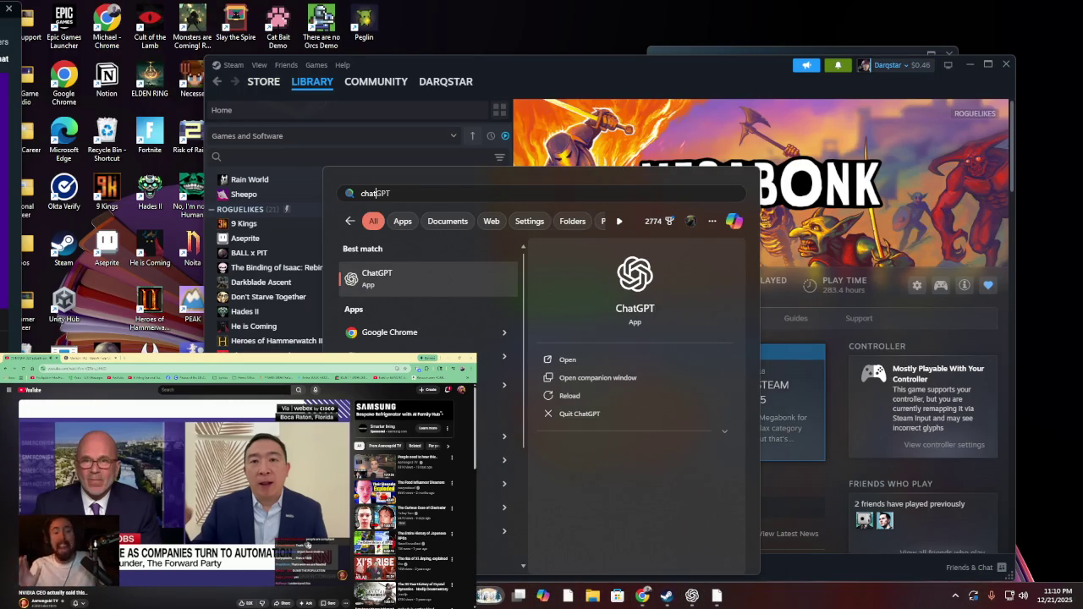
pyautogui.press('Return')
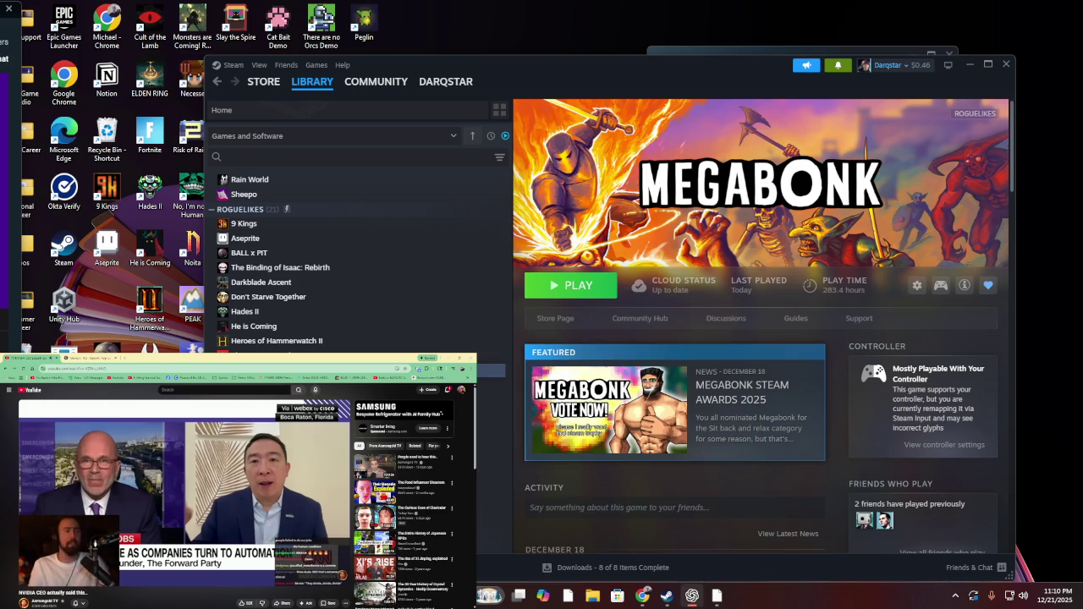
# Search for 'unity hub' in the Start menu and launch it
pyautogui.press('super')
pyautogui.write('c')
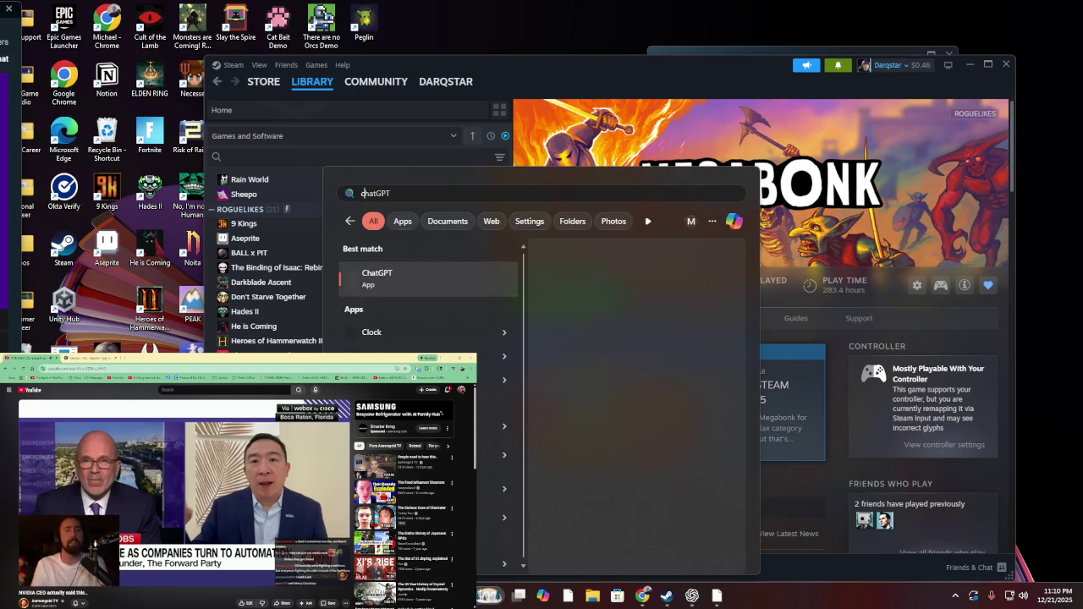
pyautogui.press('BackSpace')
pyautogui.write('unity hub')
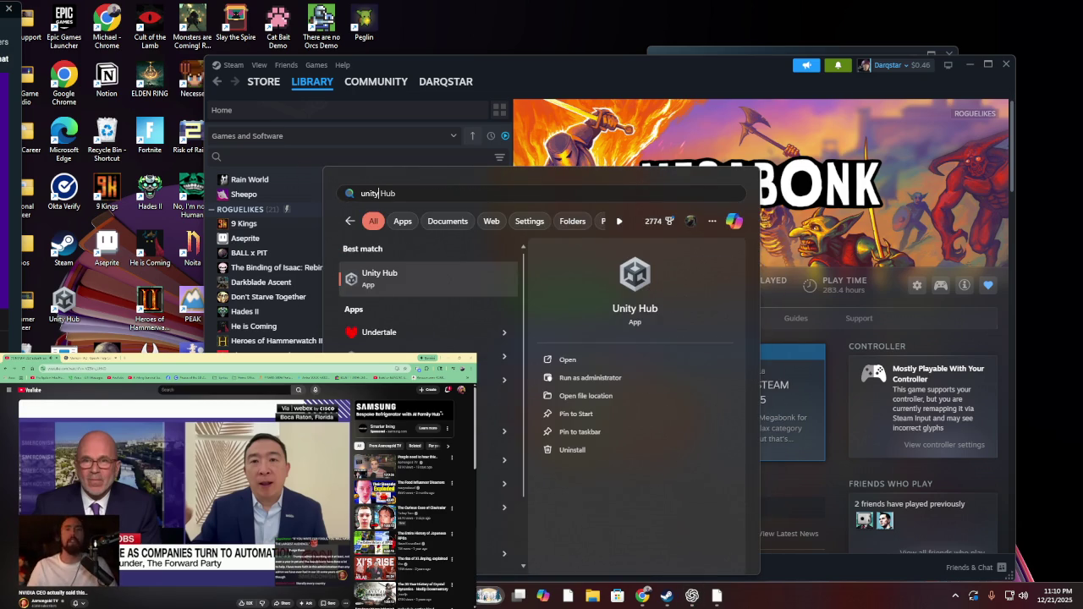
pyautogui.press('Return')
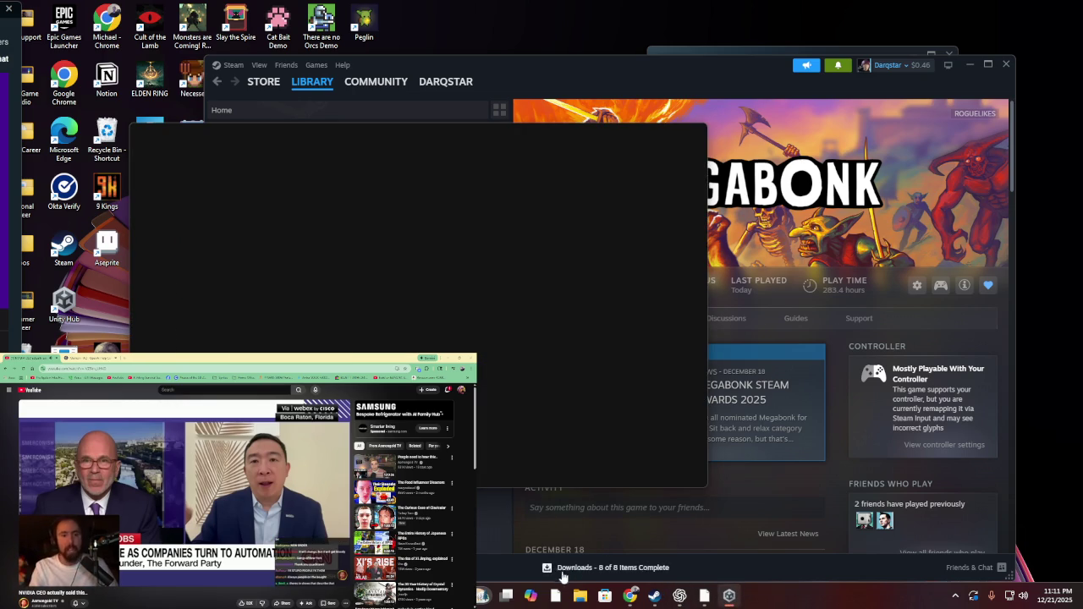
pyautogui.moveTo(681, 595)
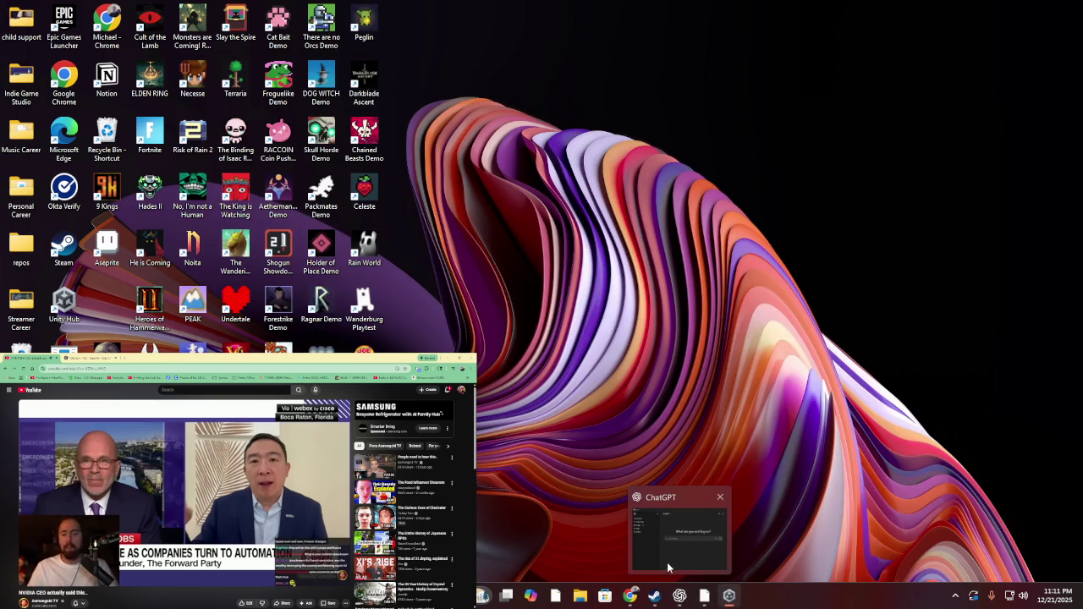
pyautogui.click(667, 568)
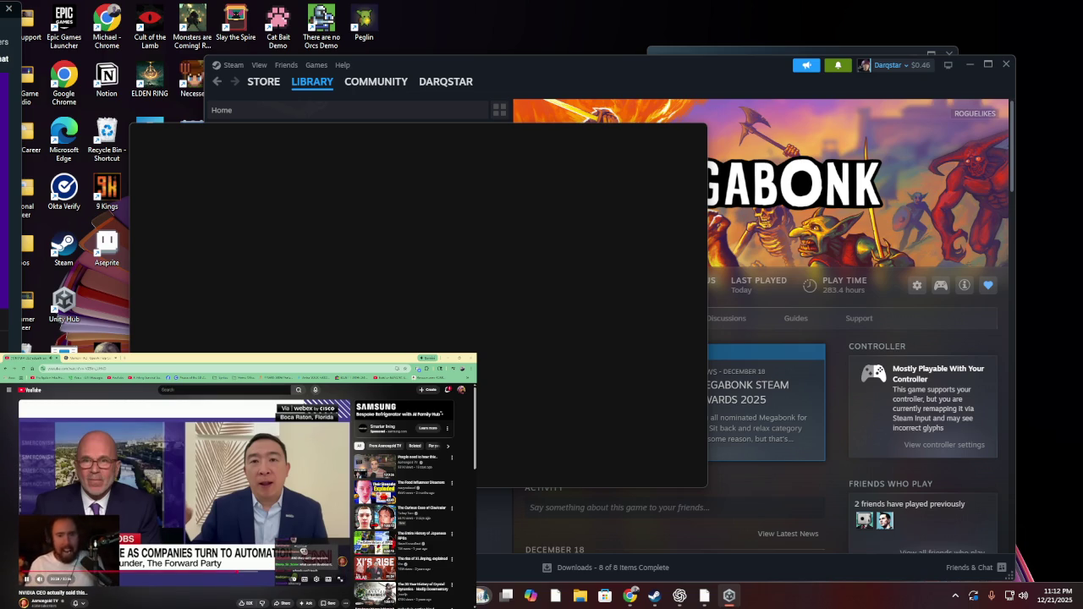
pyautogui.click(35, 392)
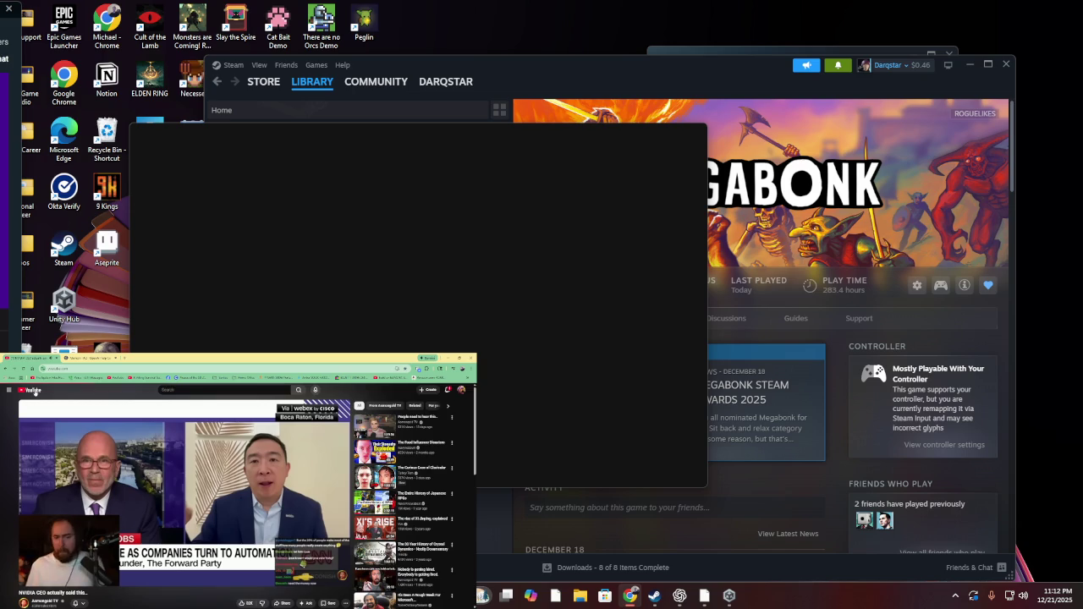
# Return to YouTube Home and play the Prison Extortion short from the Shorts shelf
pyautogui.click(34, 391)
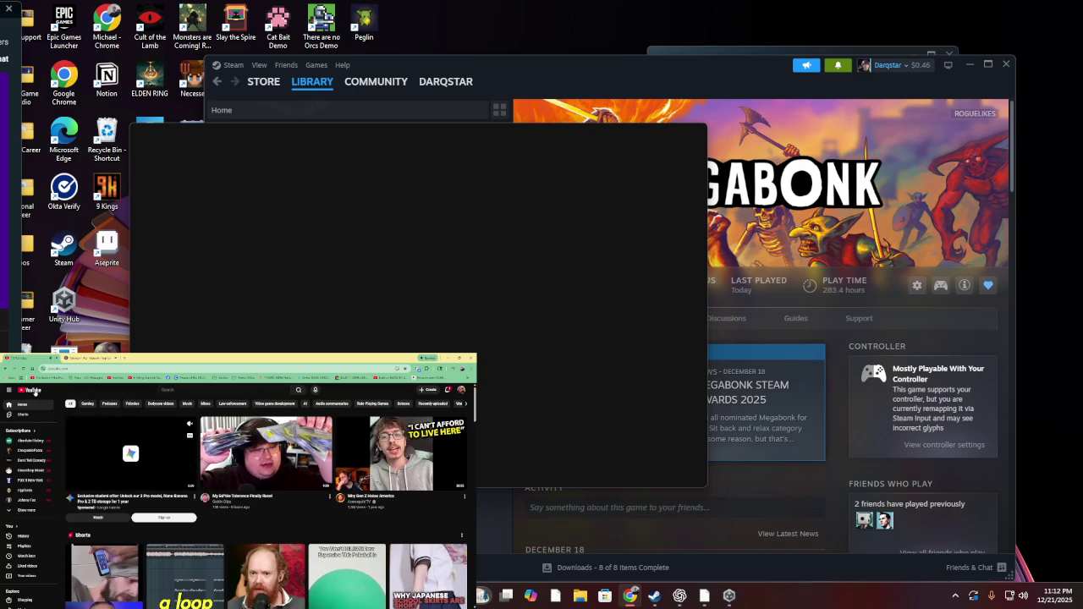
pyautogui.scroll(-5, 135, 517)
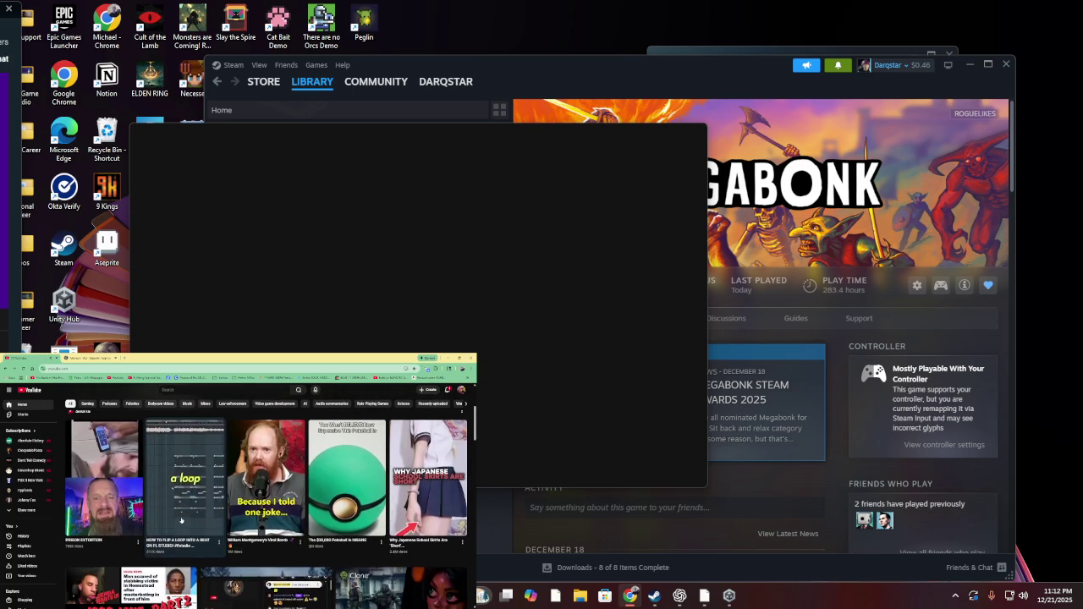
pyautogui.scroll(2, 181, 518)
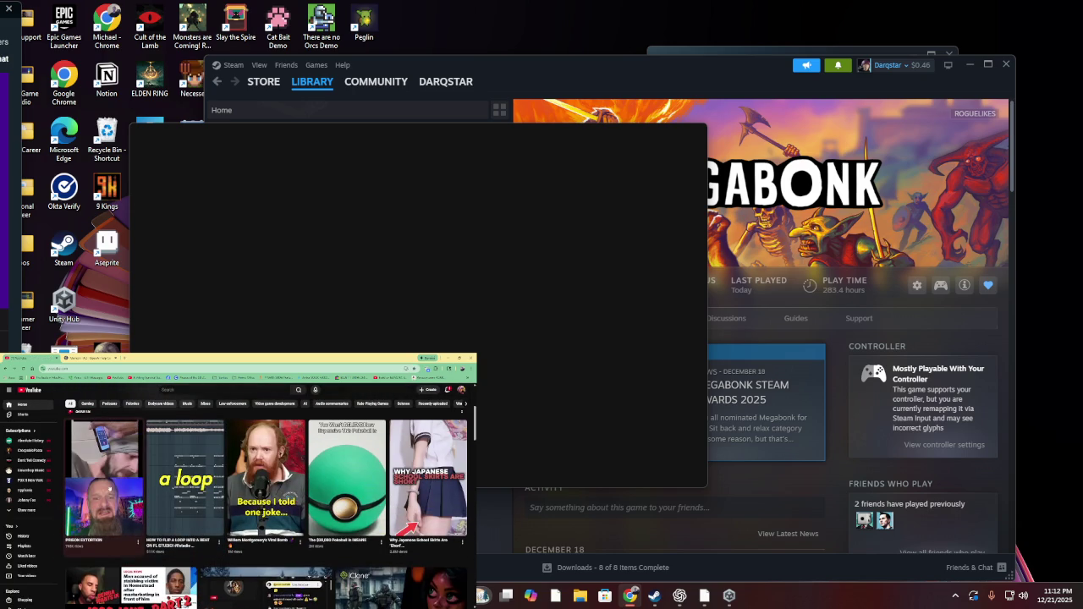
pyautogui.click(110, 488)
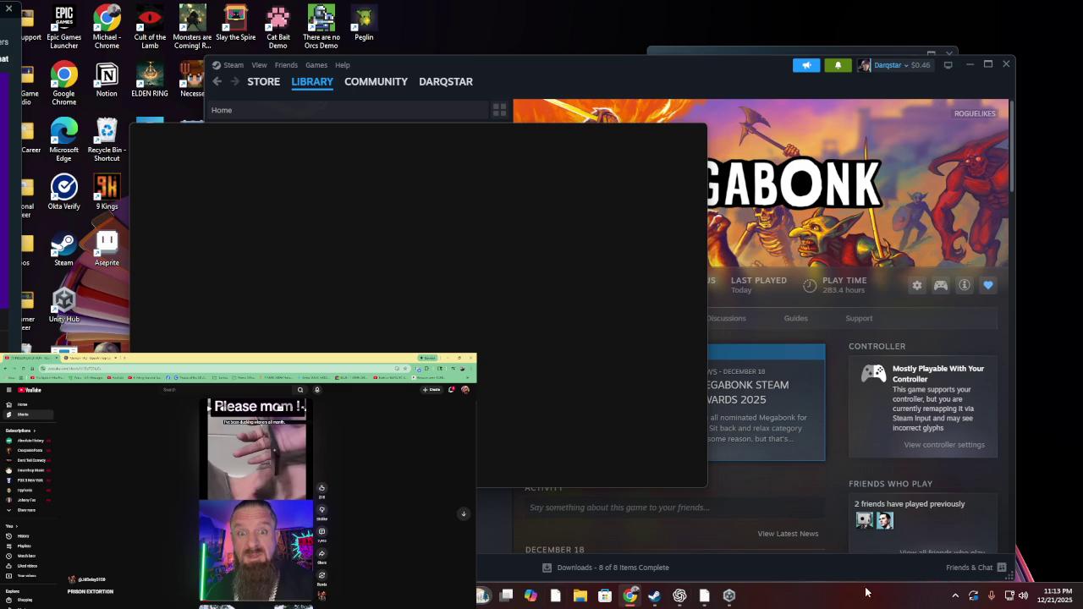
pyautogui.rightClick(728, 596)
# Close the Unity Hub window from the taskbar and relaunch it via a 'unity' Start search
pyautogui.click(731, 562)
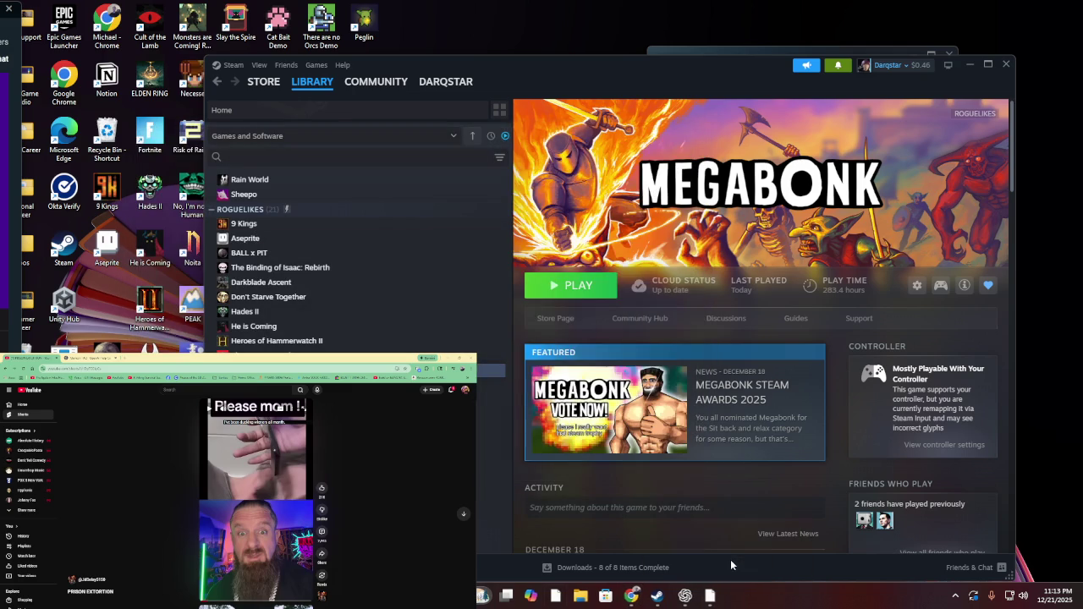
pyautogui.click(489, 596)
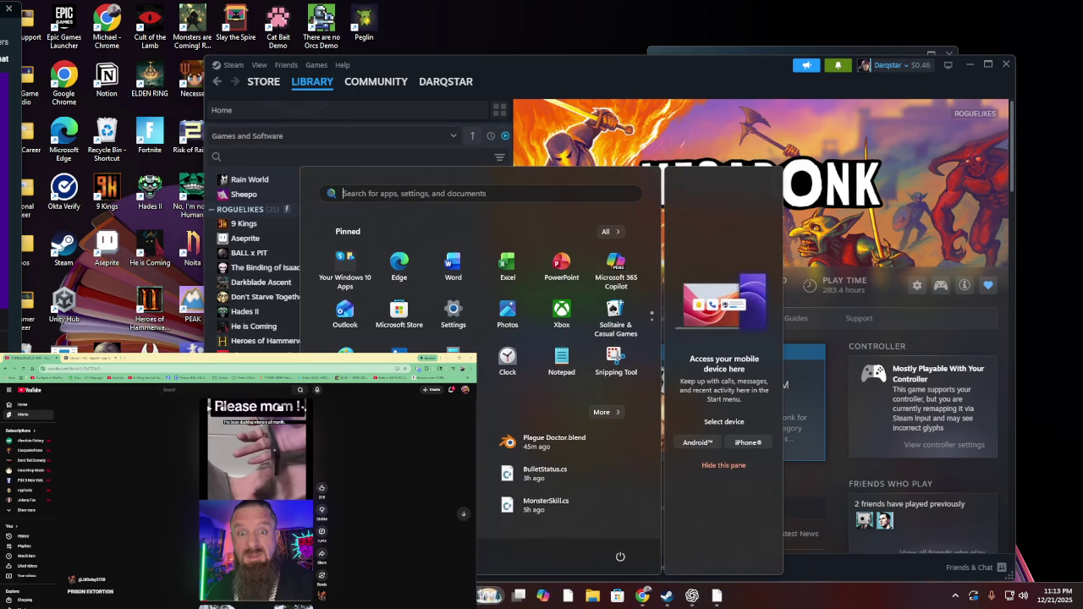
pyautogui.write('unity')
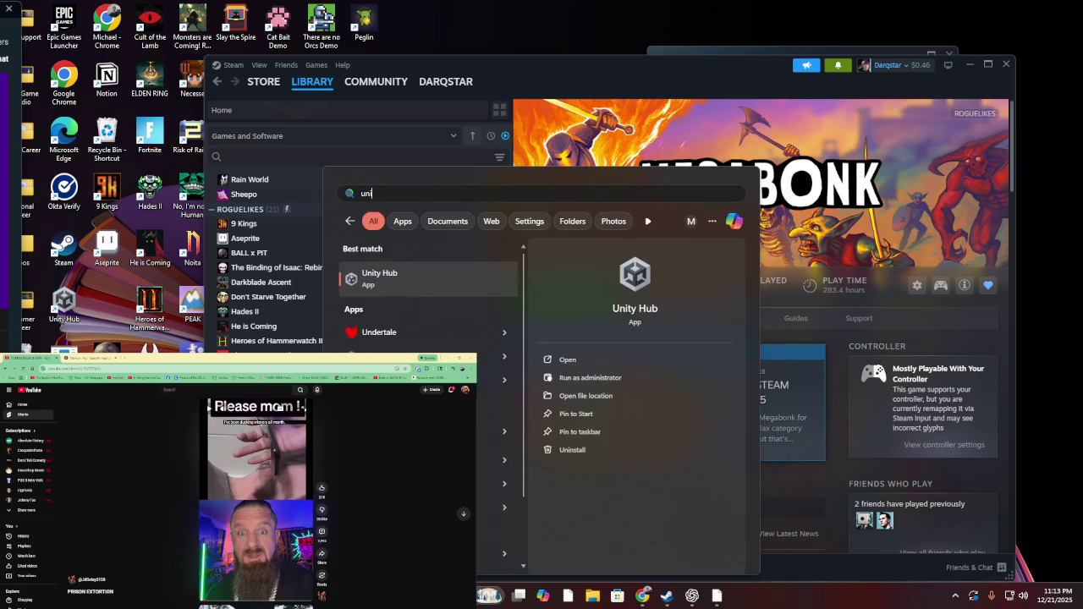
pyautogui.press('Return')
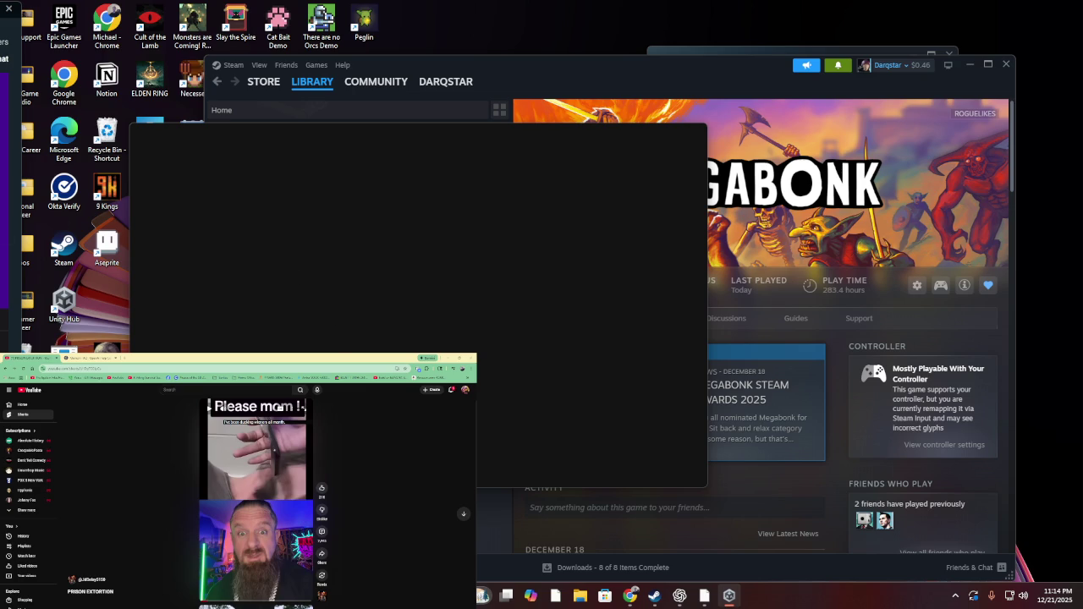
# Open YouTube's notifications list and scroll through it
pyautogui.click(450, 390)
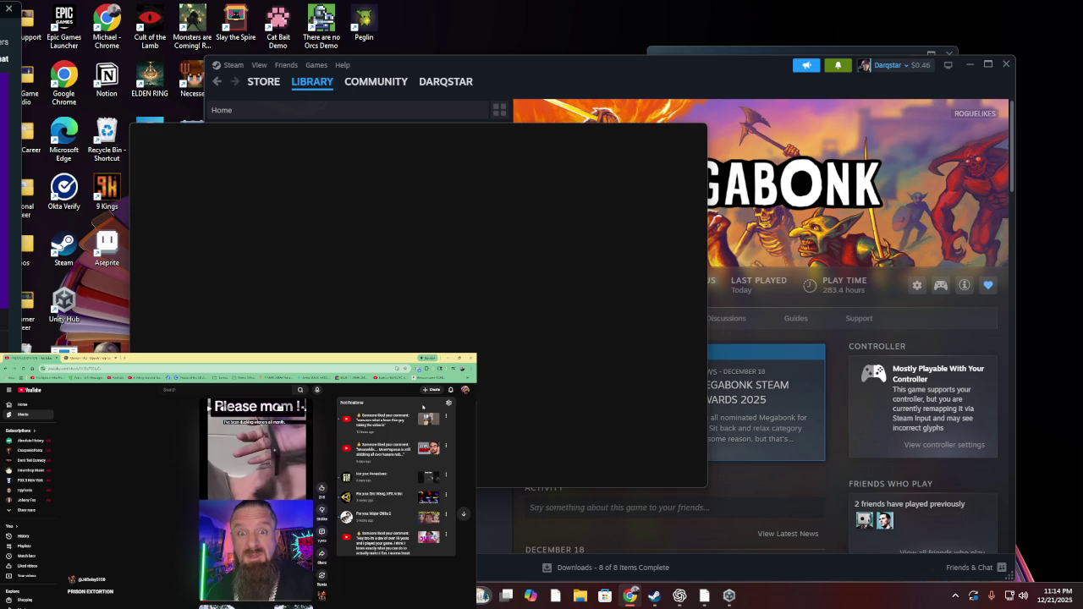
pyautogui.scroll(-2, 399, 508)
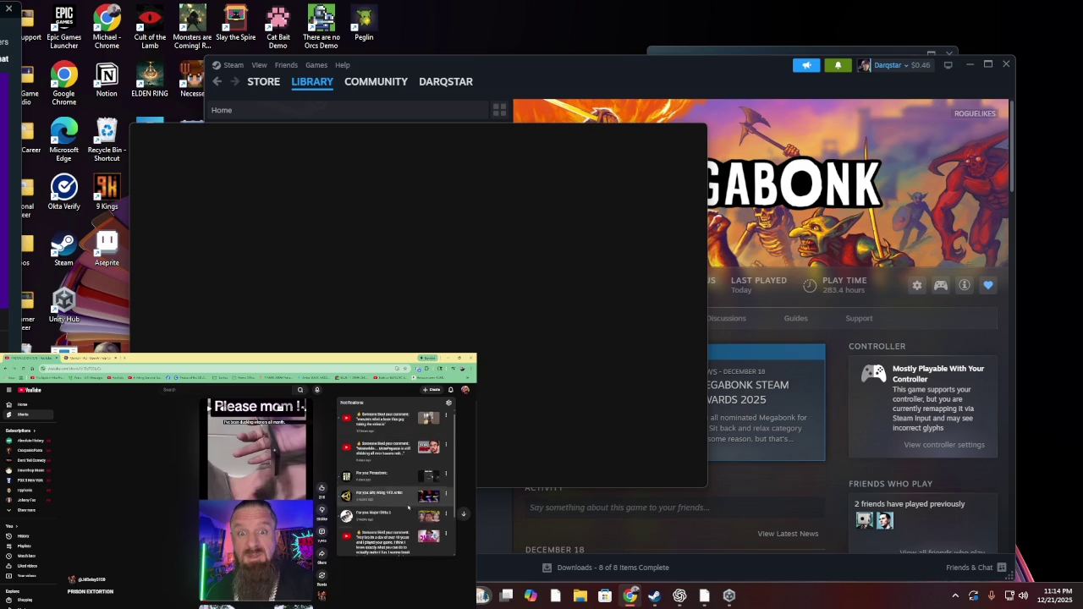
pyautogui.scroll(2, 405, 498)
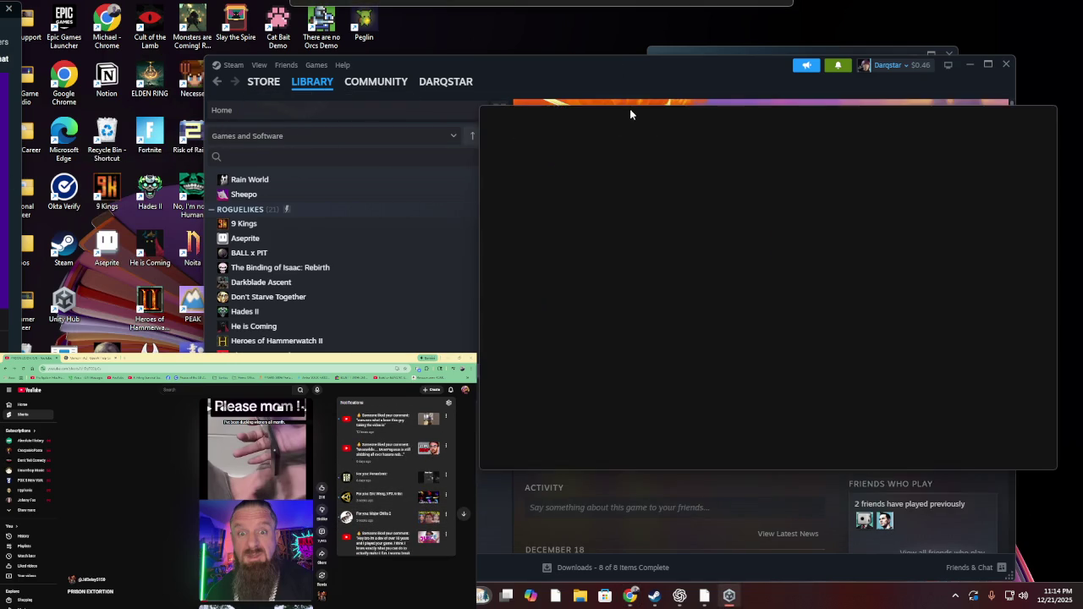
# Drag the blank Unity Hub window over Steam and then further right
pyautogui.moveTo(629, 109)
pyautogui.mouseDown()
pyautogui.moveTo(768, 145)
pyautogui.moveTo(438, 180)
pyautogui.moveTo(445, 132)
pyautogui.moveTo(572, 105)
pyautogui.moveTo(251, 155)
pyautogui.mouseUp()
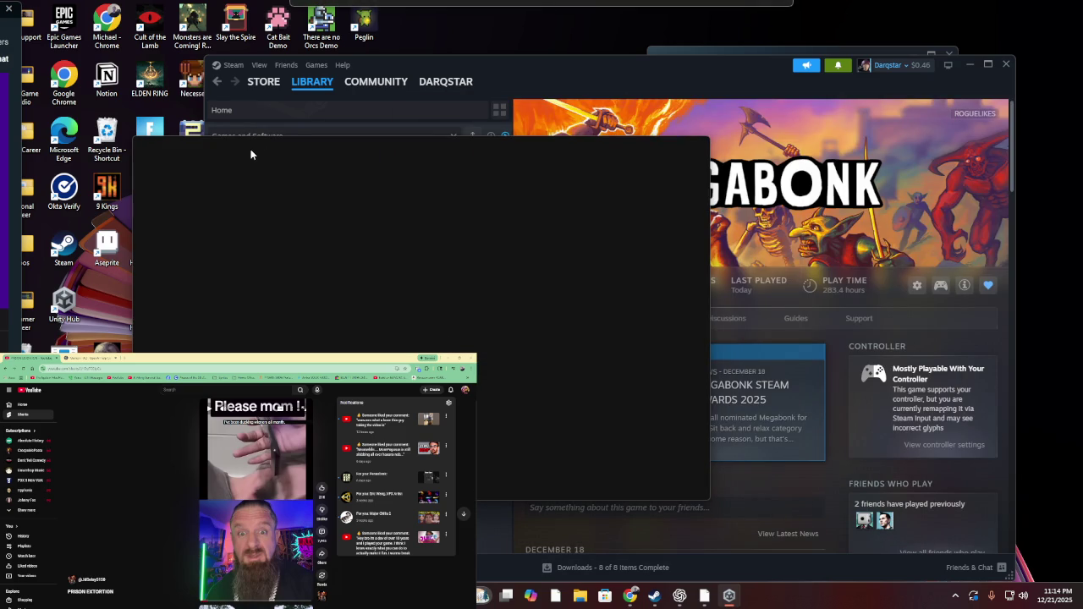
pyautogui.moveTo(251, 150)
pyautogui.mouseDown()
pyautogui.moveTo(624, 110)
pyautogui.moveTo(323, 121)
pyautogui.moveTo(409, 119)
pyautogui.mouseUp()
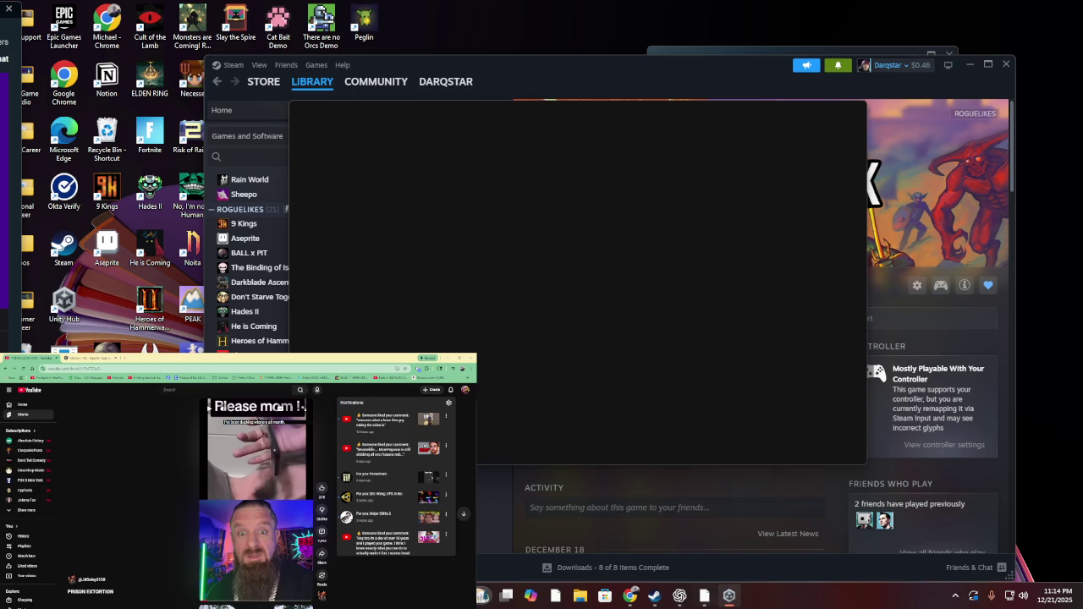
pyautogui.rightClick(728, 596)
# Close the unresponsive Unity Hub window and relaunch it from the desktop icon
pyautogui.click(724, 570)
pyautogui.click(725, 571)
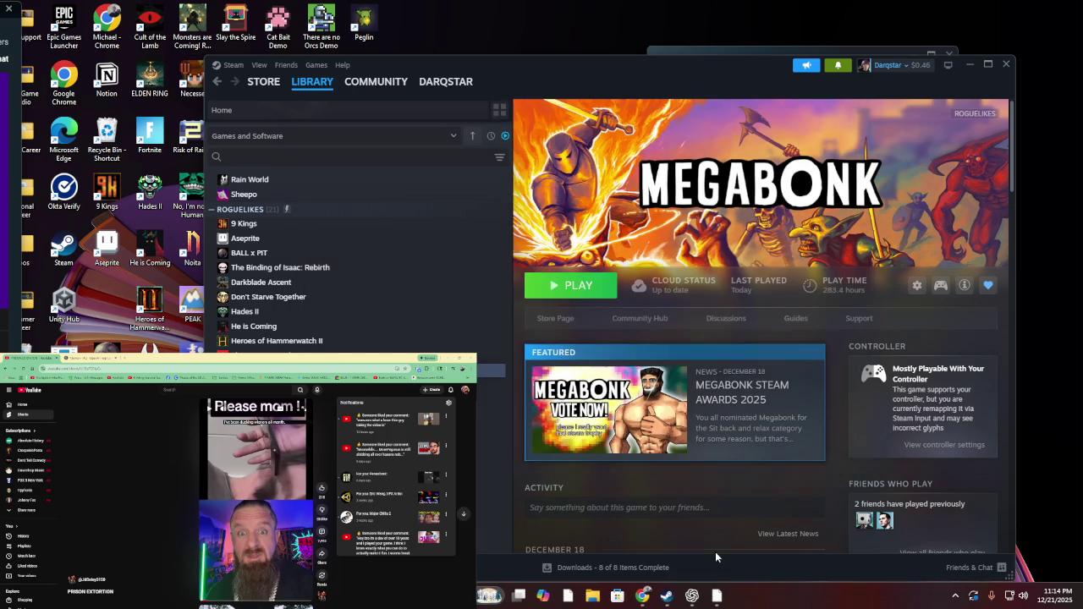
pyautogui.scroll(-4, 411, 296)
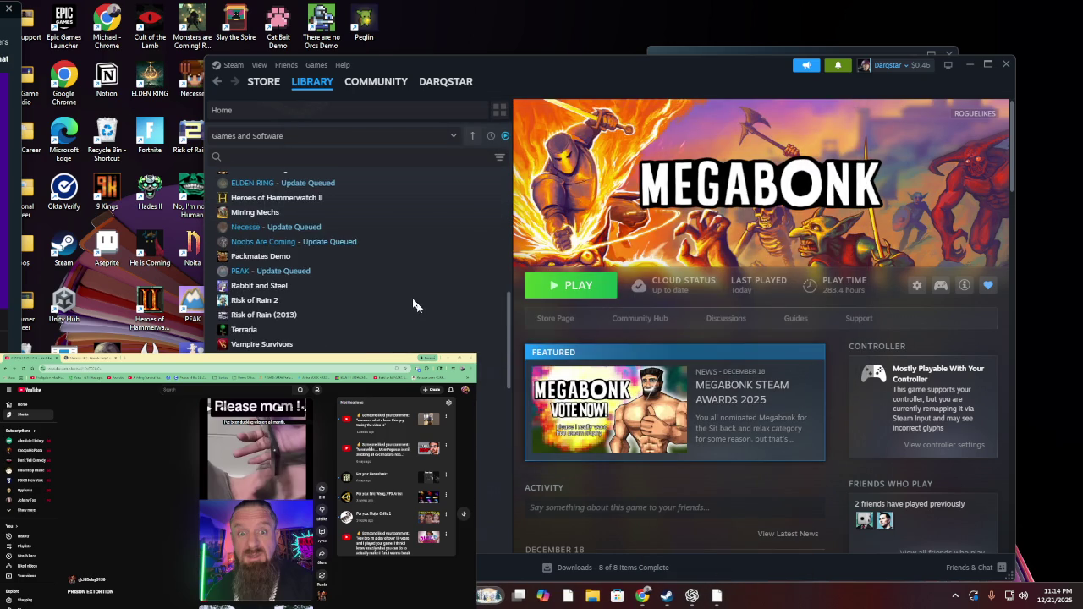
pyautogui.scroll(4, 411, 297)
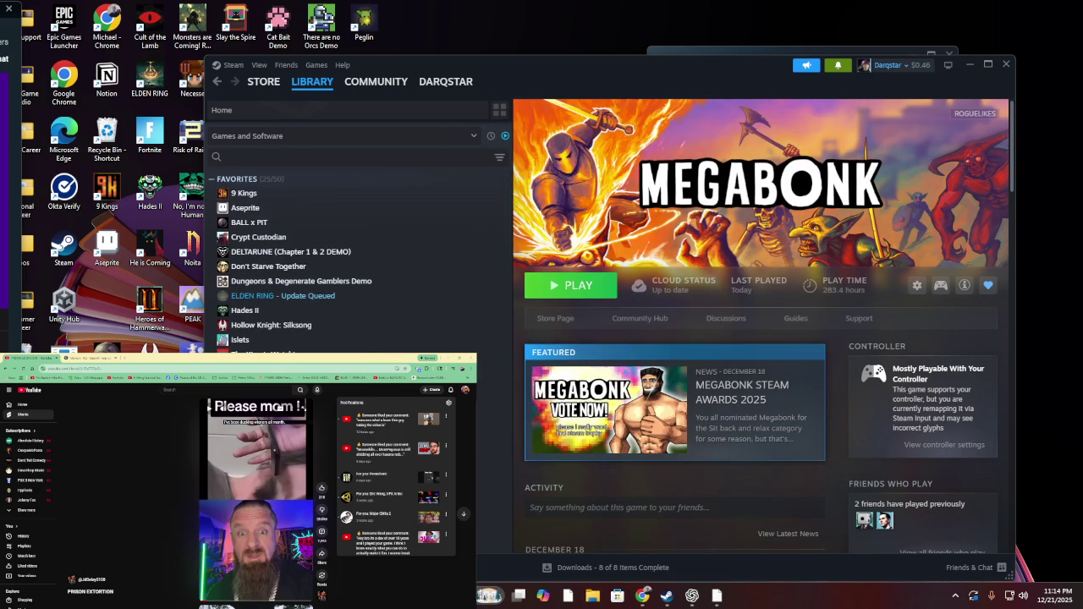
pyautogui.click(488, 596)
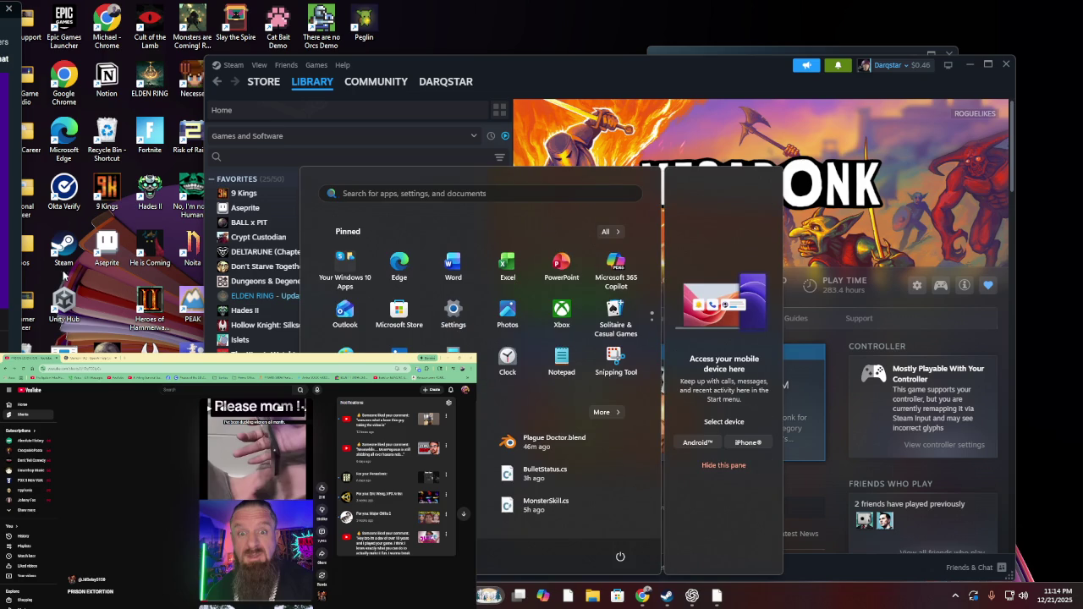
pyautogui.click(68, 305)
pyautogui.doubleClick(67, 305)
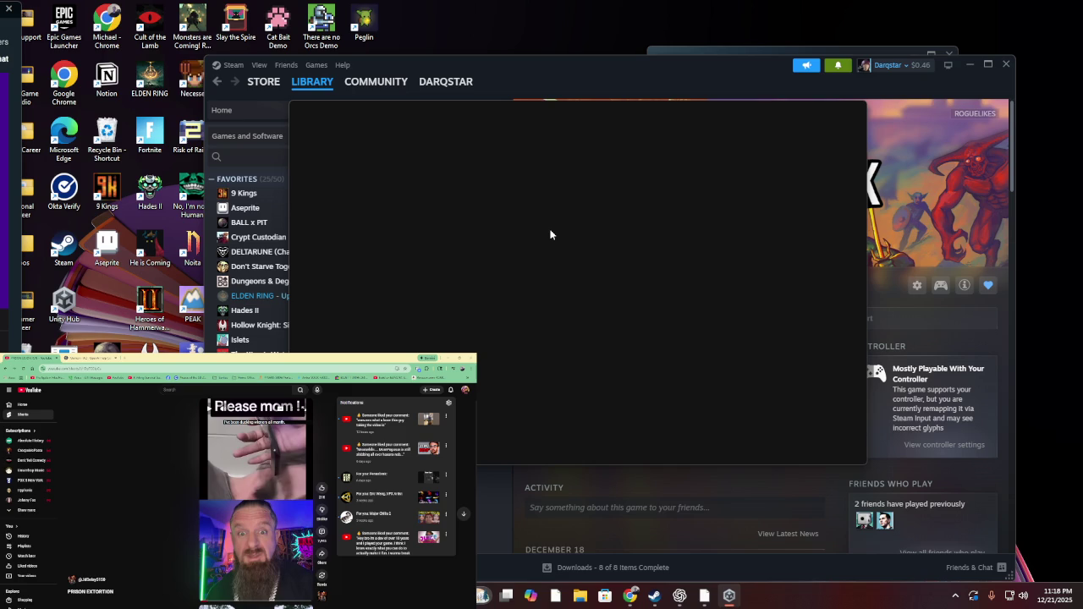
# Bring up the taskbar context menu offering Task Manager
pyautogui.rightClick(759, 597)
pyautogui.click(799, 542)
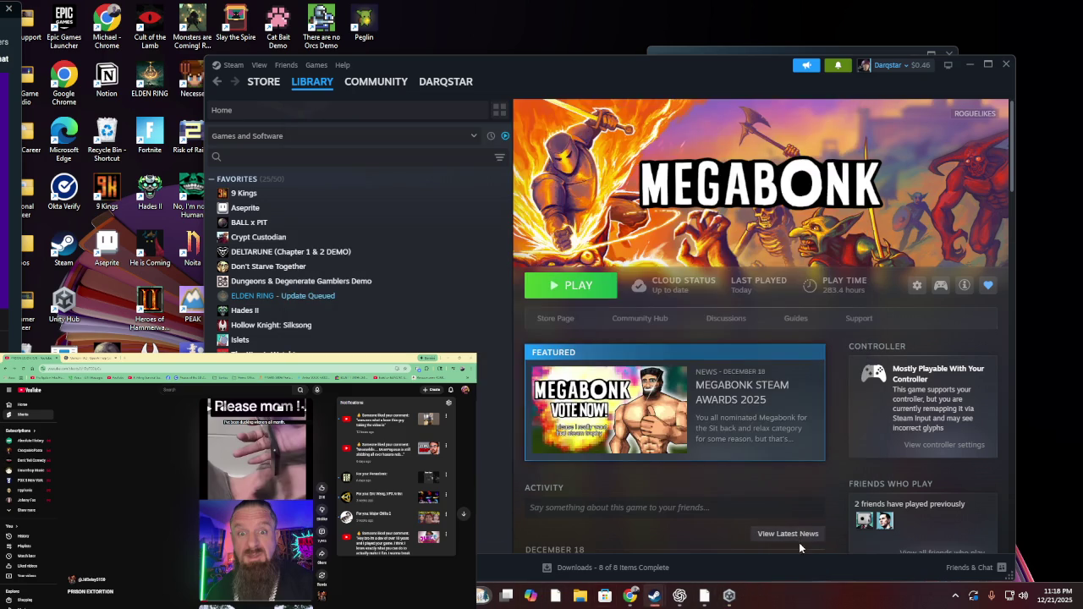
pyautogui.rightClick(812, 599)
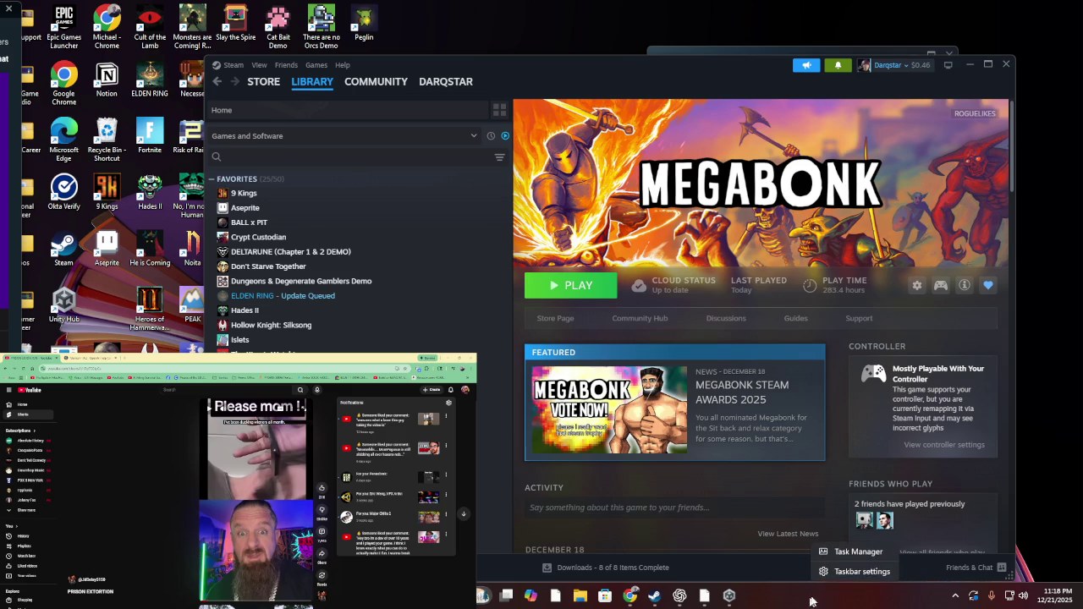
# End the stuck Unity Hub process in Task Manager and switch back to Steam
pyautogui.click(850, 551)
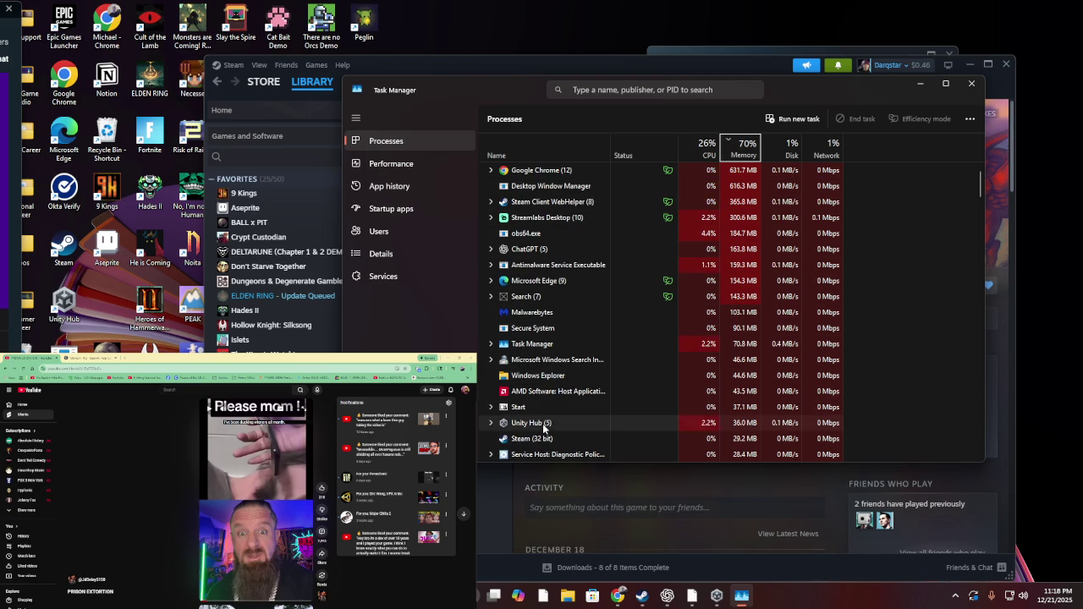
pyautogui.rightClick(549, 422)
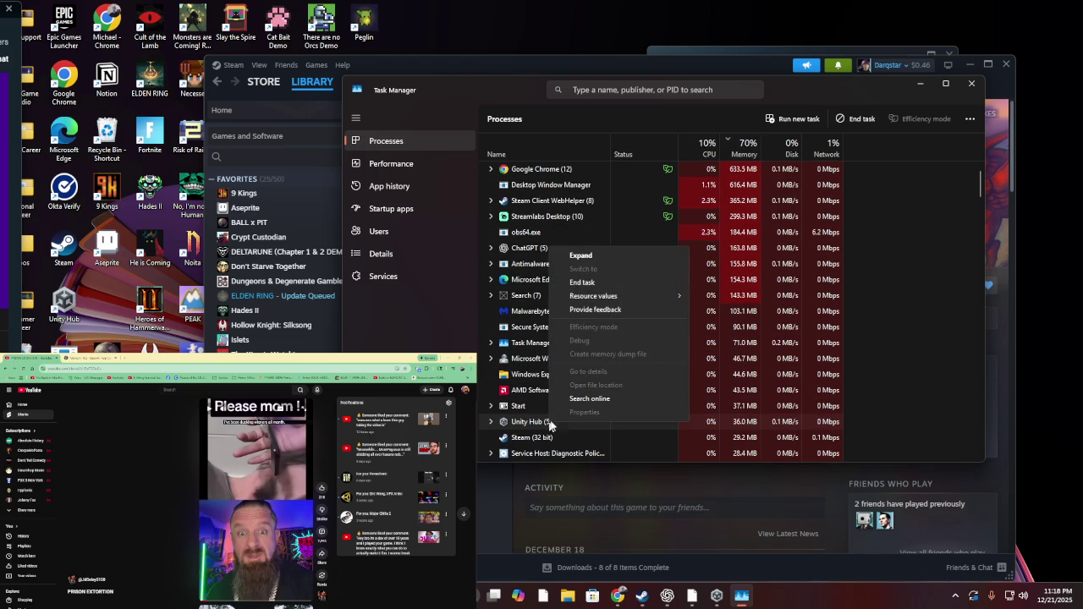
pyautogui.click(604, 283)
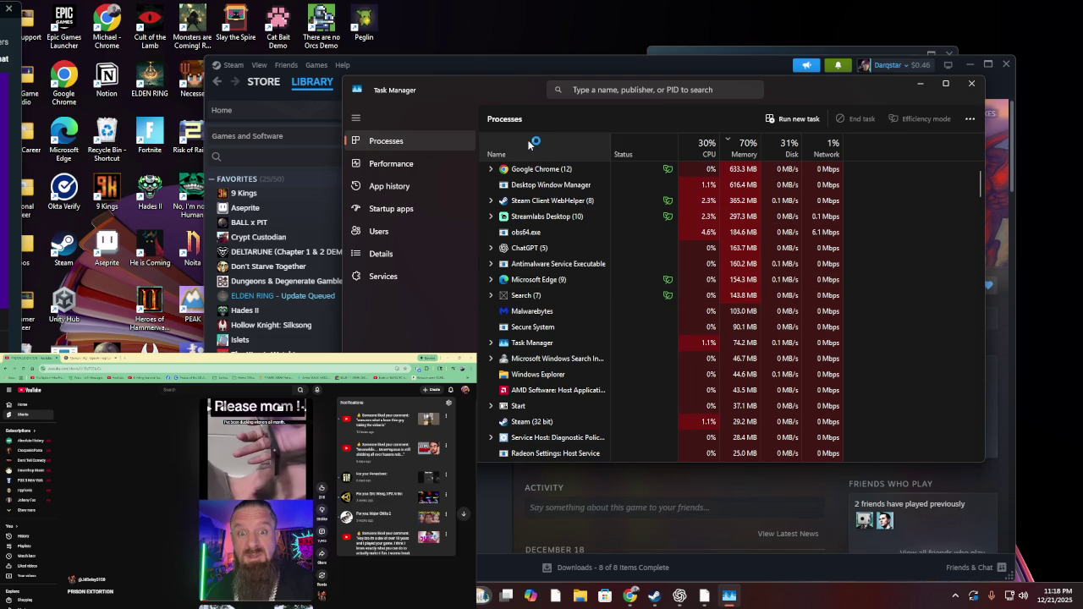
pyautogui.hotkey('alt', 'Tab')
# Relaunch Unity Hub, open the Action-Game Template project, and recover its scene backups
pyautogui.doubleClick(73, 312)
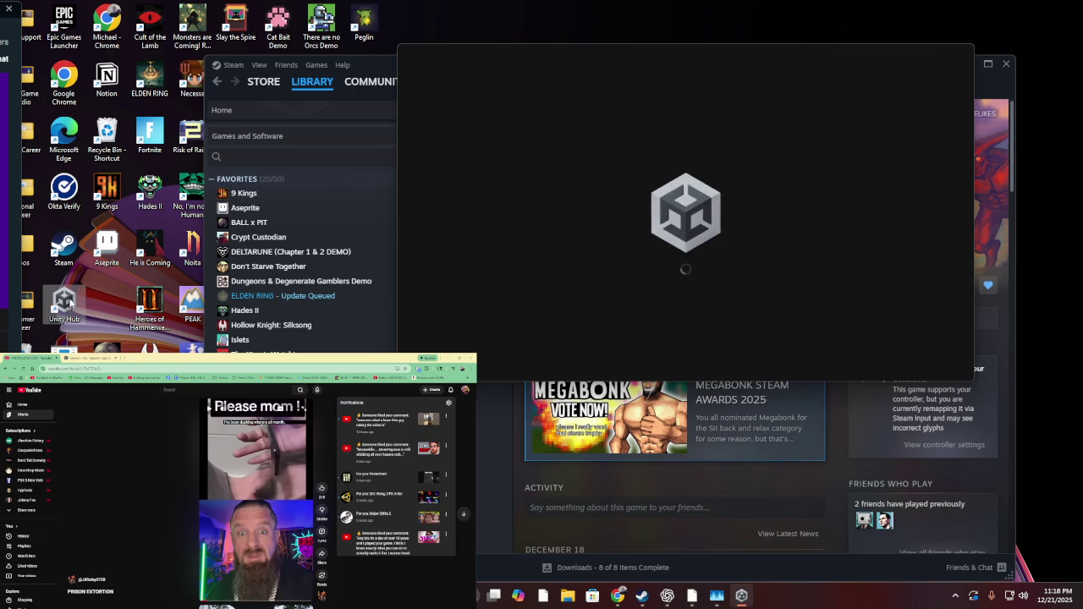
pyautogui.click(694, 239)
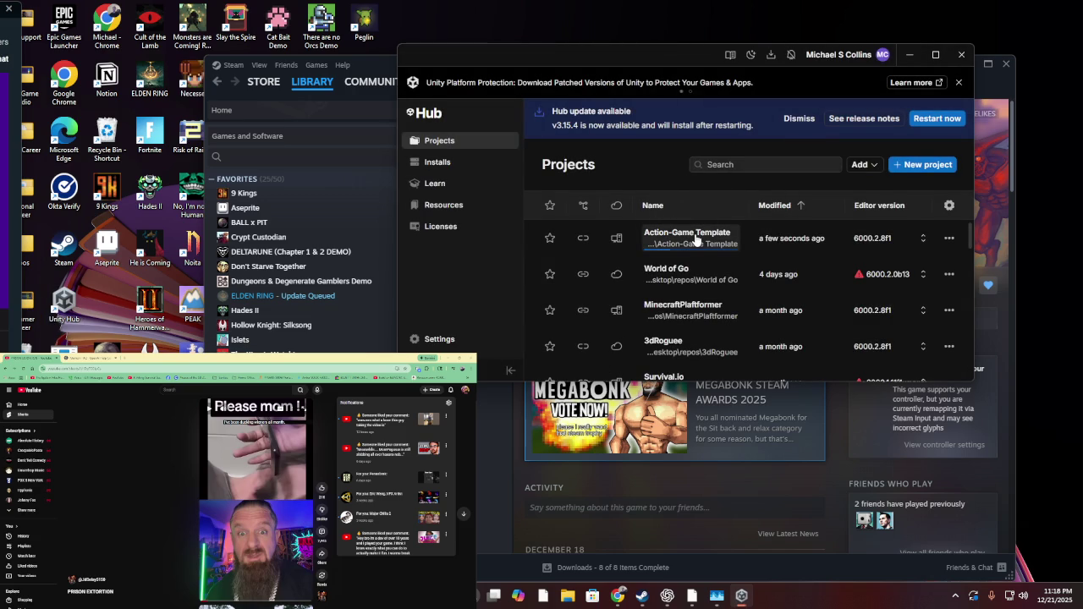
pyautogui.click(572, 337)
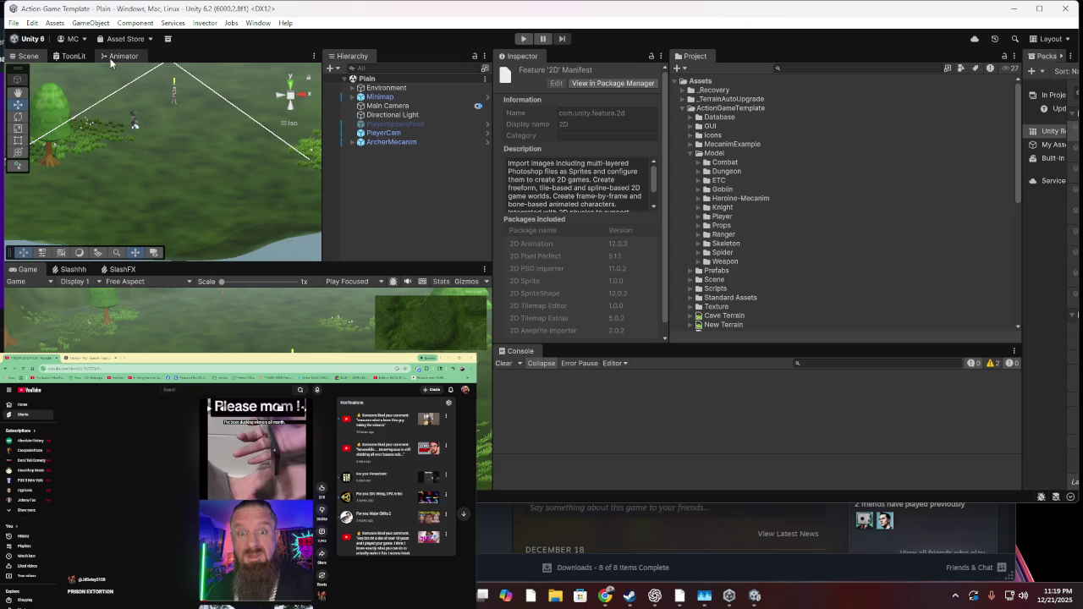
# Start Play mode and open the Archer animator controller's state graph
pyautogui.click(525, 38)
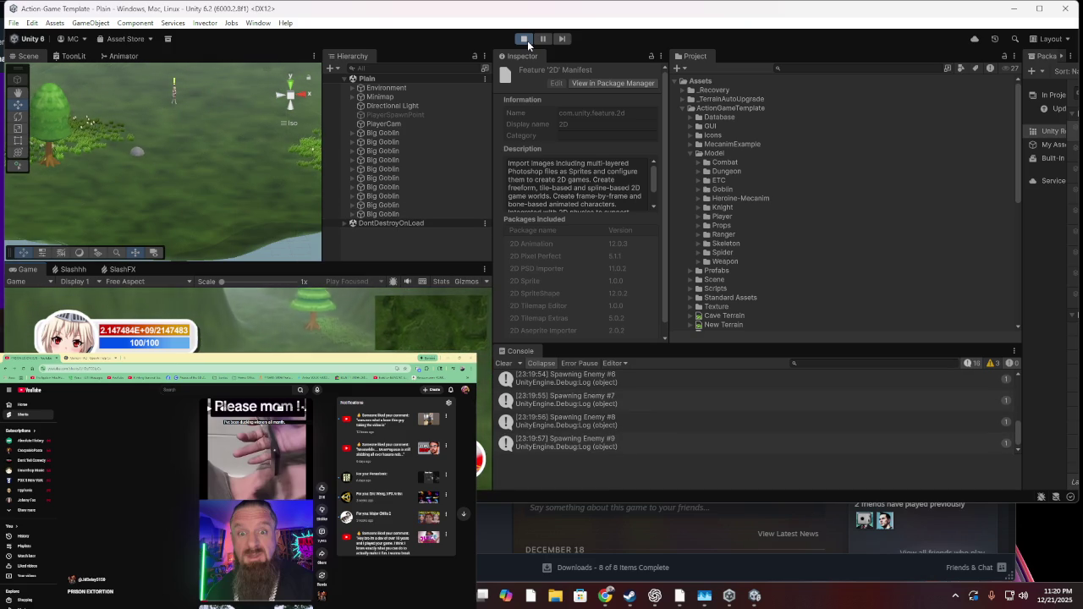
pyautogui.click(123, 56)
pyautogui.scroll(-4, 222, 165)
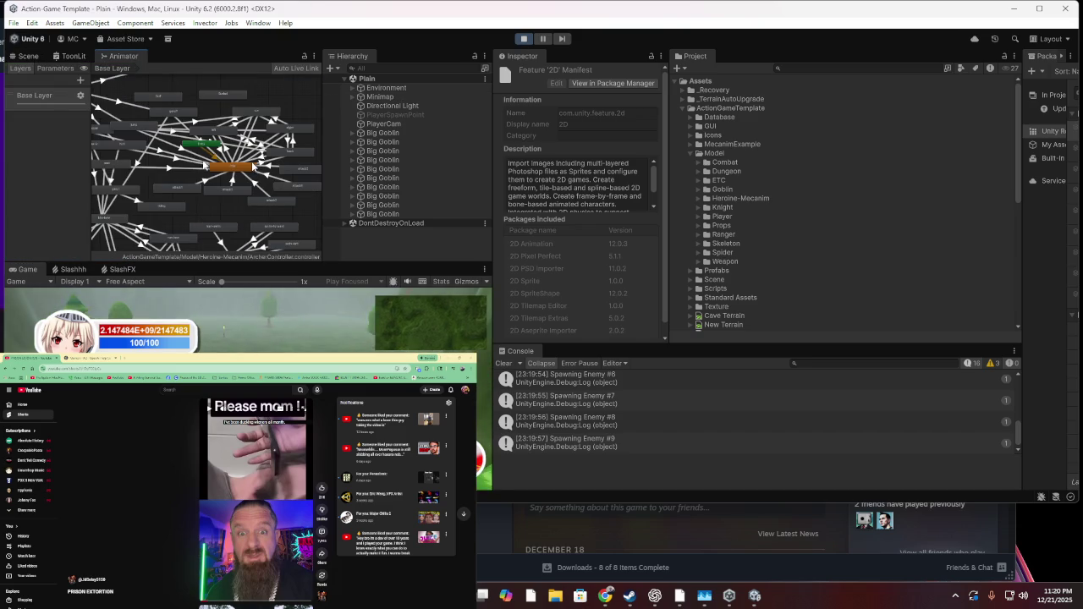
# Inspect the archer's run, left and back animation states in the Animator
pyautogui.scroll(4, 222, 166)
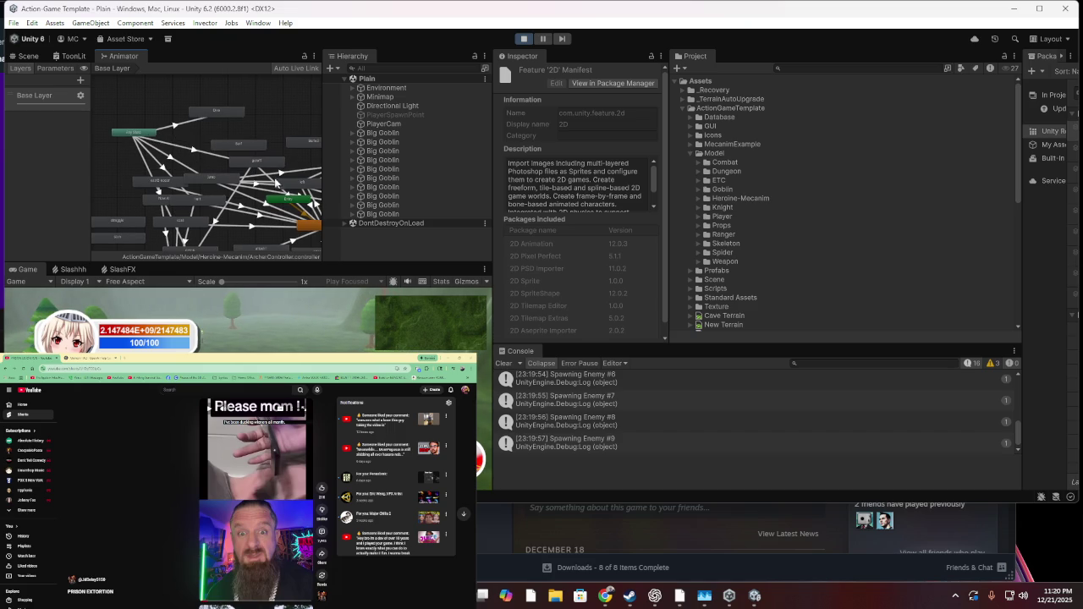
pyautogui.scroll(5, 272, 126)
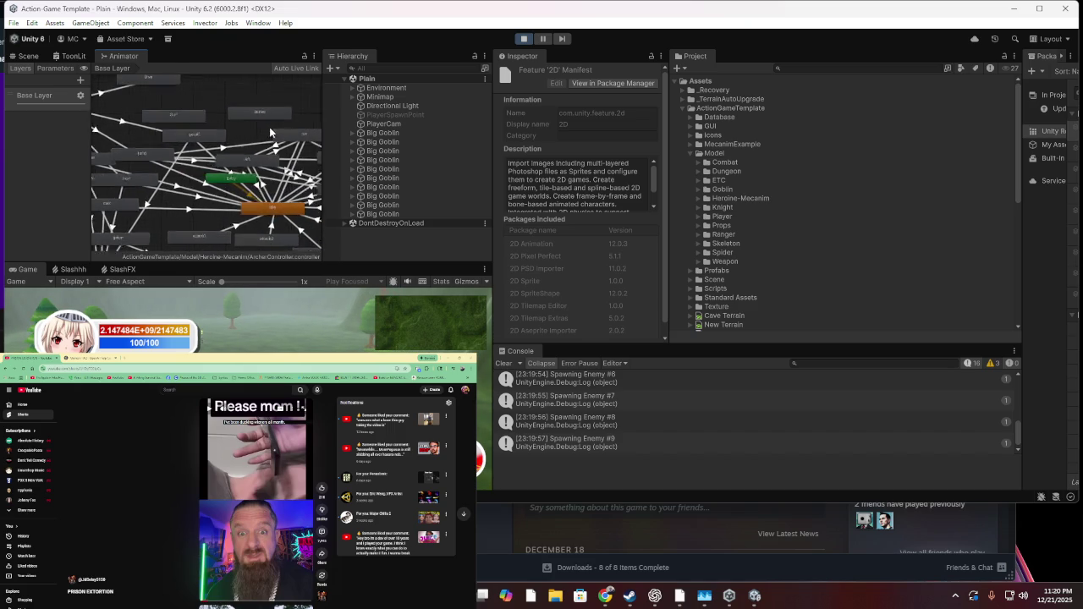
pyautogui.click(209, 102)
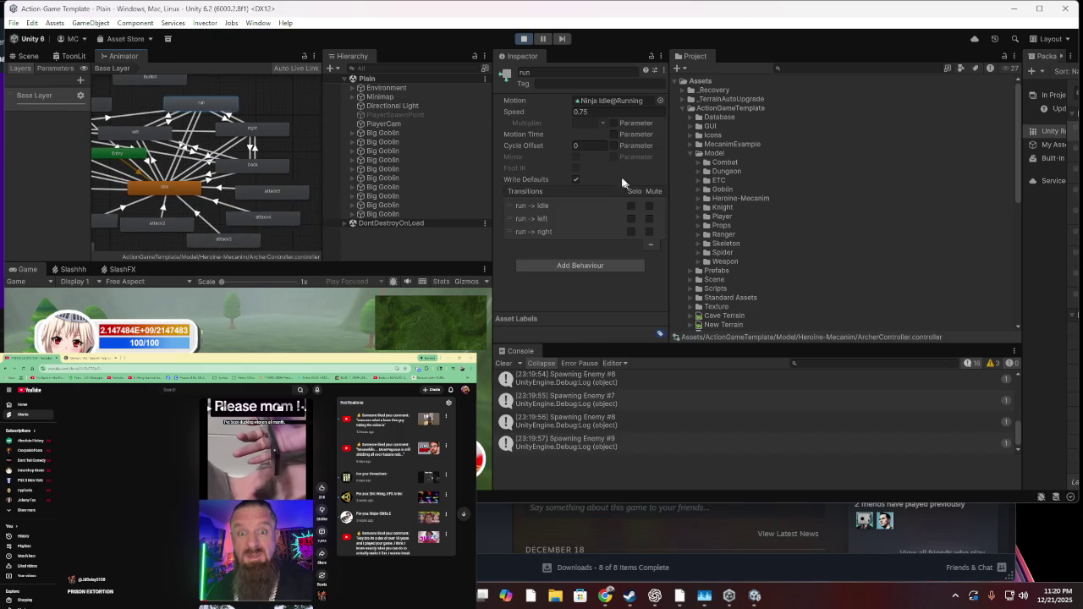
pyautogui.click(156, 135)
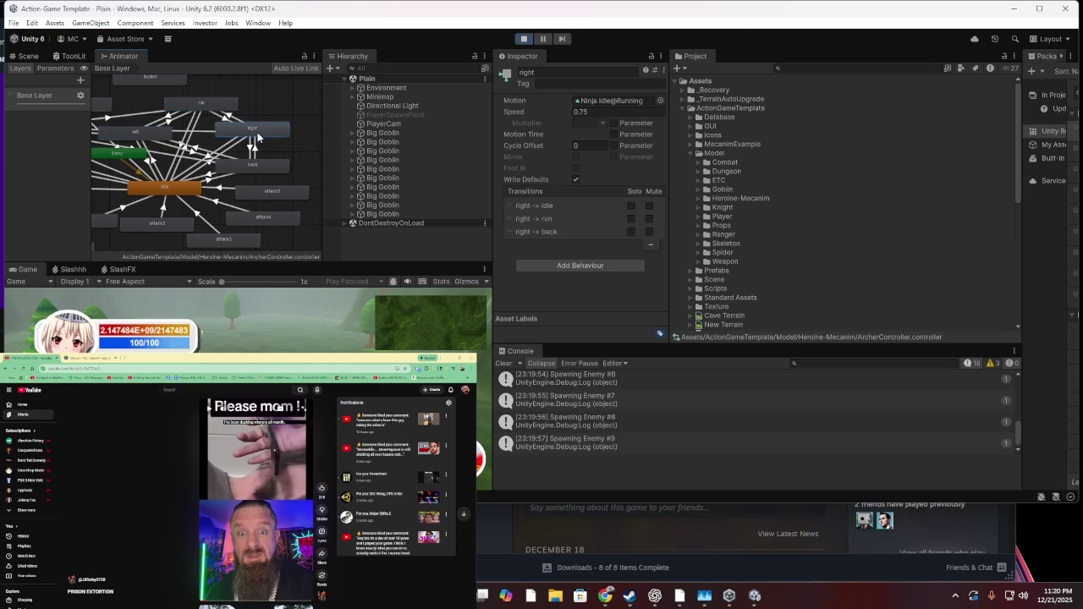
pyautogui.click(287, 164)
pyautogui.click(192, 121)
pyautogui.click(208, 123)
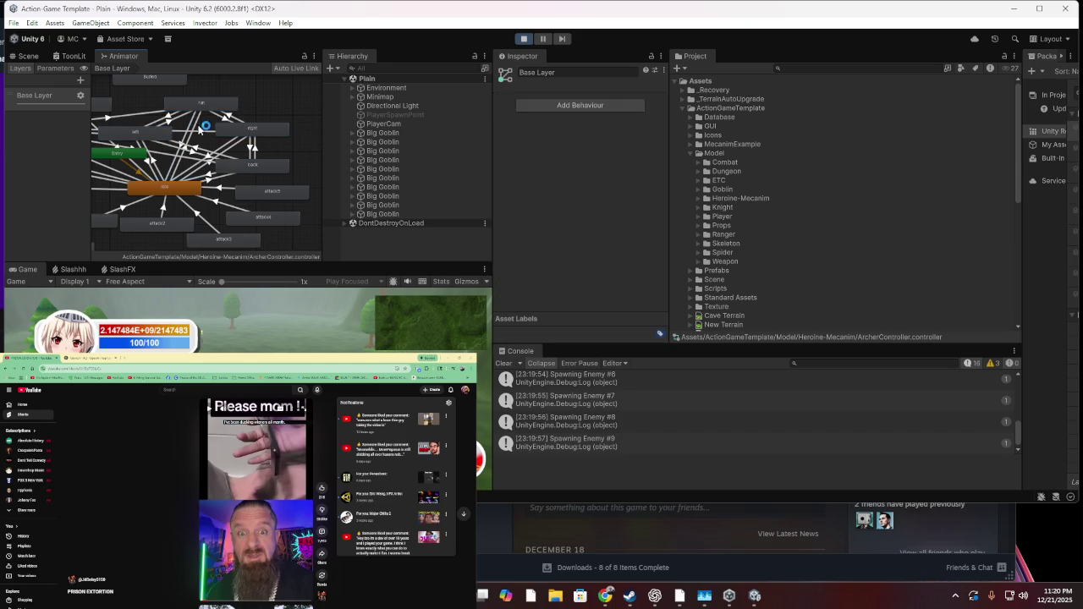
# Check the idle-run, back-idle, idle-back, right-back and back-left transitions in the Inspector
pyautogui.click(199, 124)
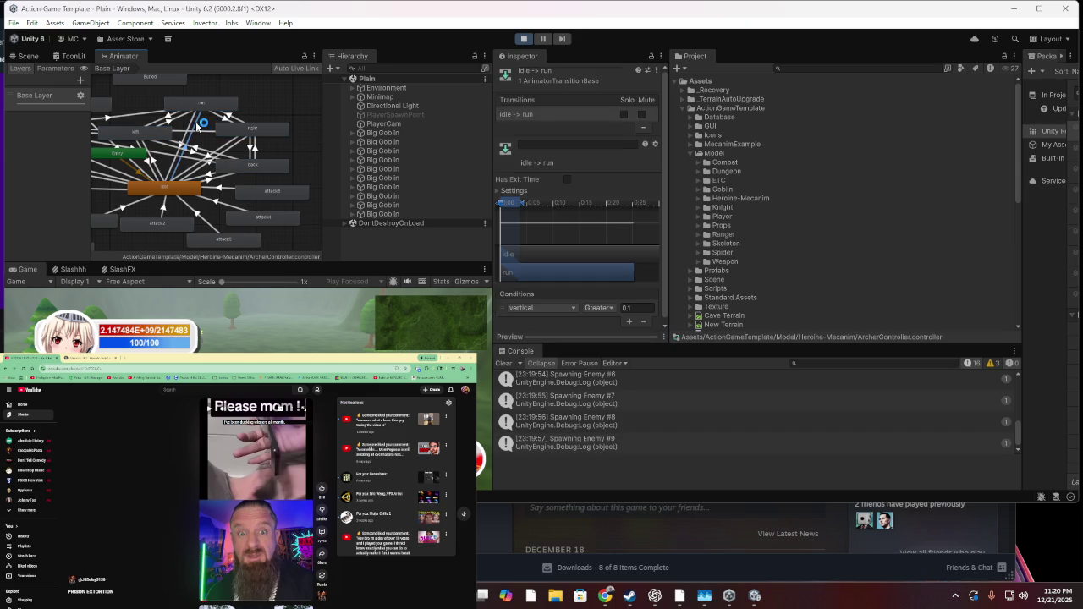
pyautogui.click(212, 179)
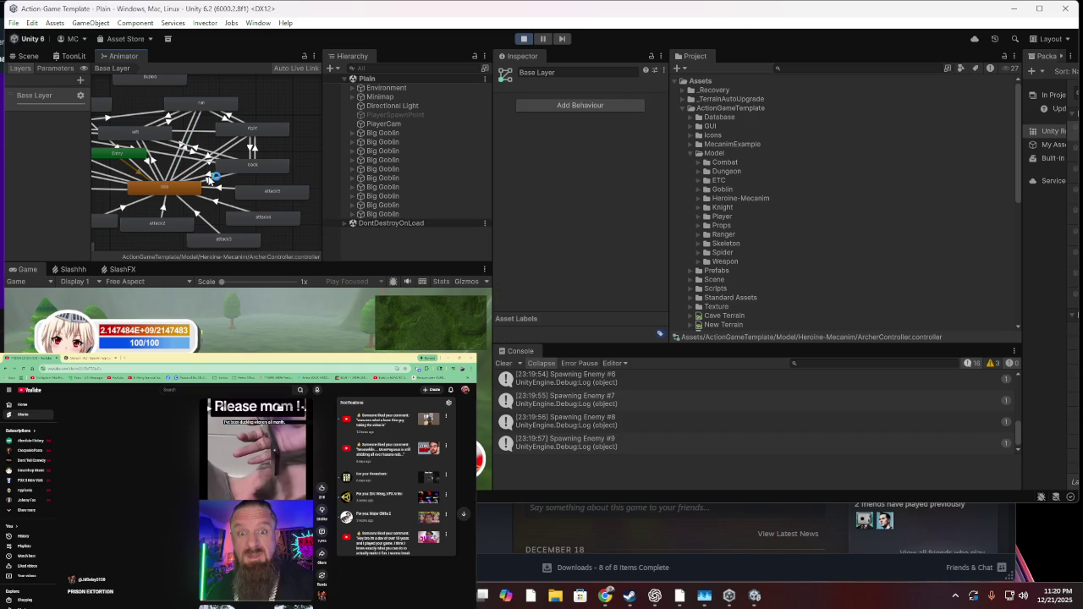
pyautogui.click(213, 180)
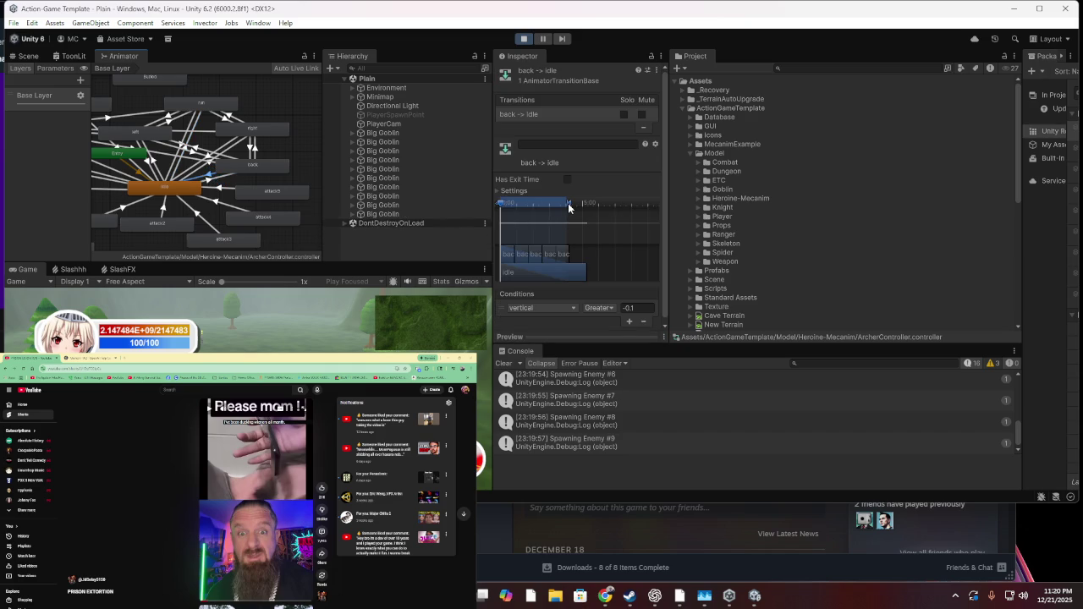
pyautogui.click(214, 179)
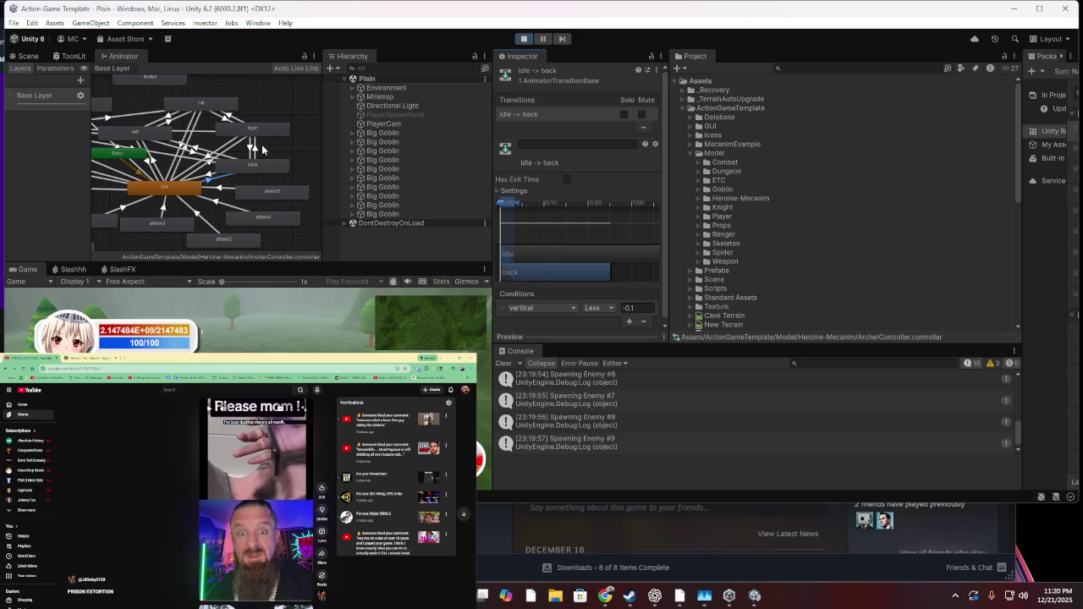
pyautogui.click(248, 149)
pyautogui.click(251, 149)
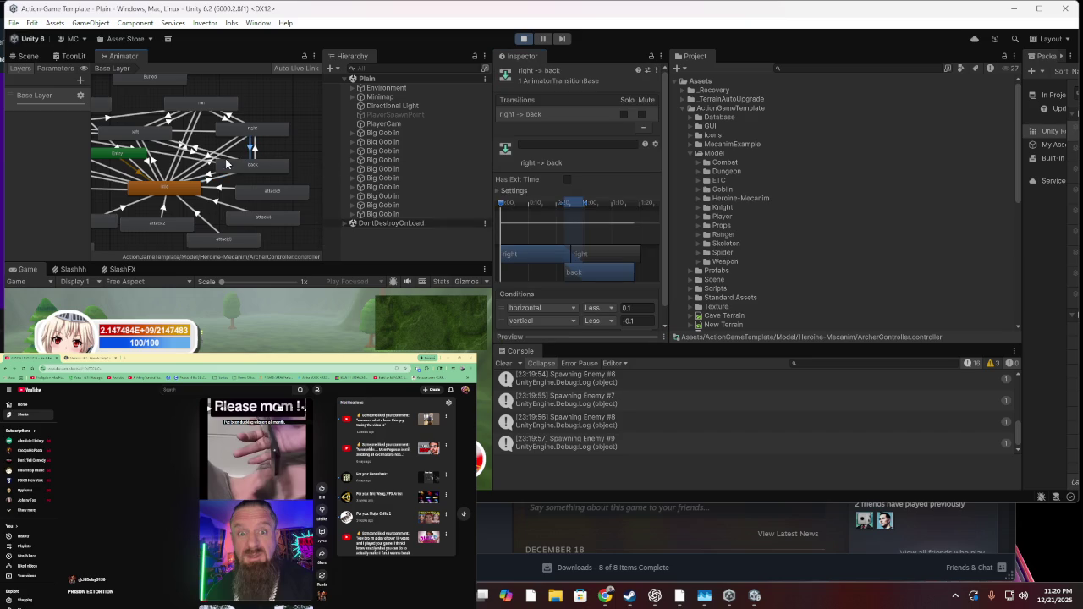
pyautogui.click(225, 158)
# Review the left, right and run transition conditions from idle, then stop the play-test
pyautogui.moveTo(178, 158); pyautogui.dragTo(210, 165)
pyautogui.click(183, 172)
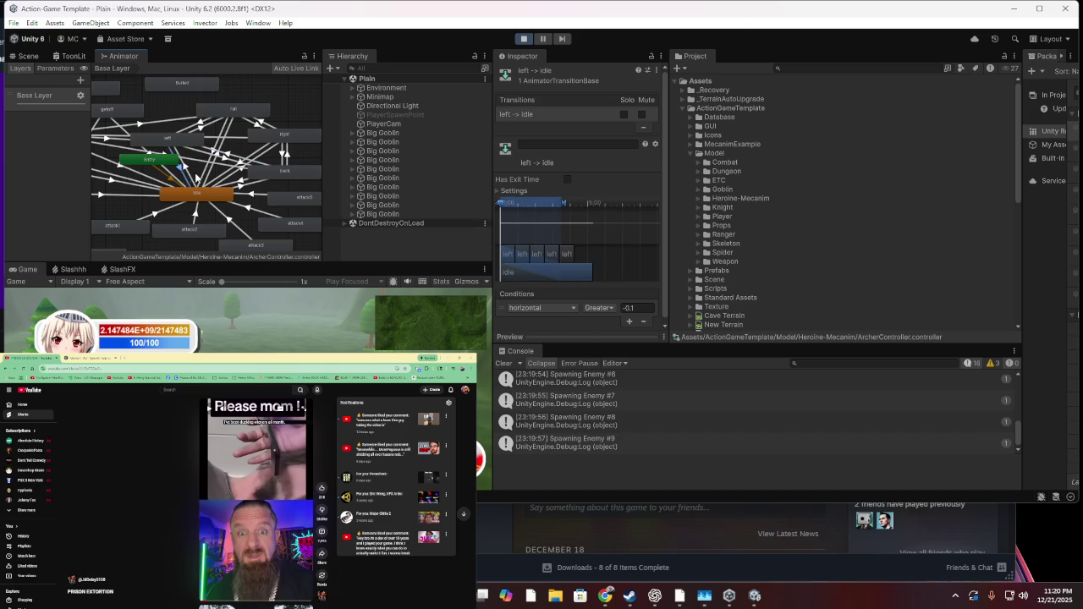
pyautogui.click(187, 170)
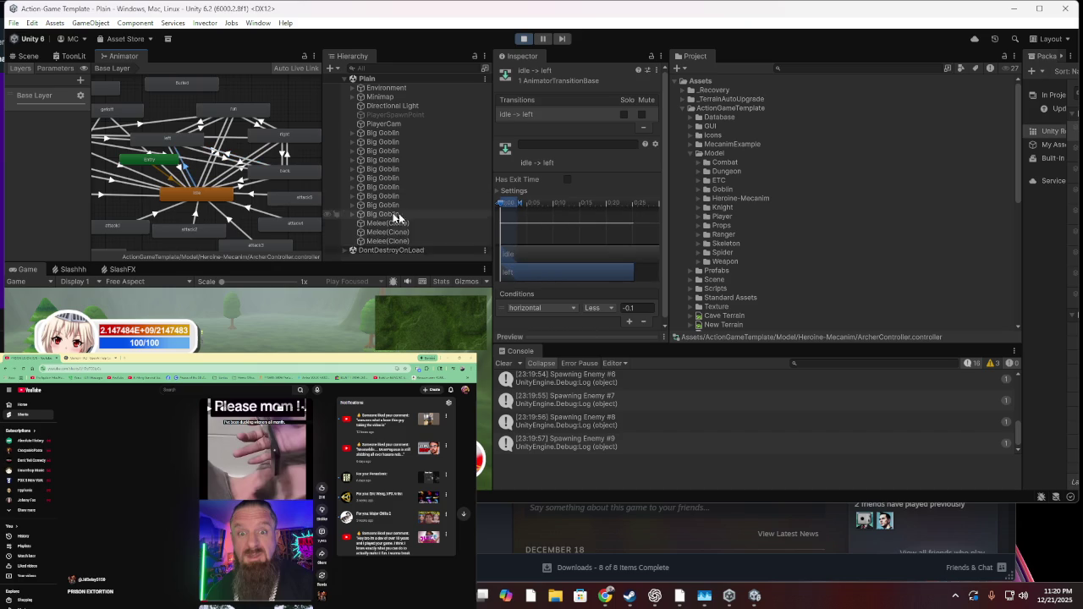
pyautogui.click(211, 183)
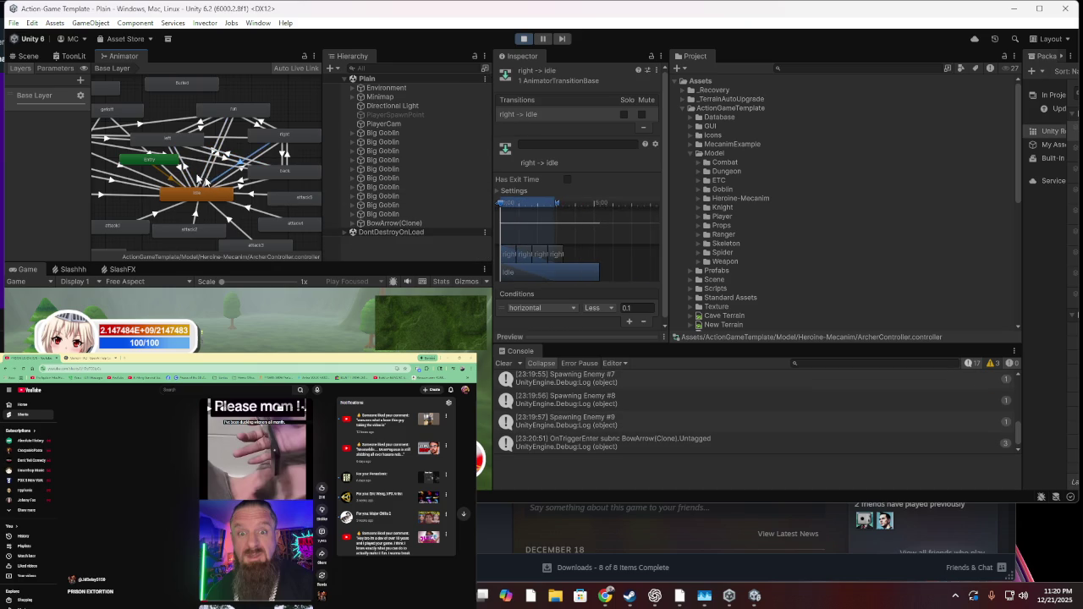
pyautogui.click(201, 172)
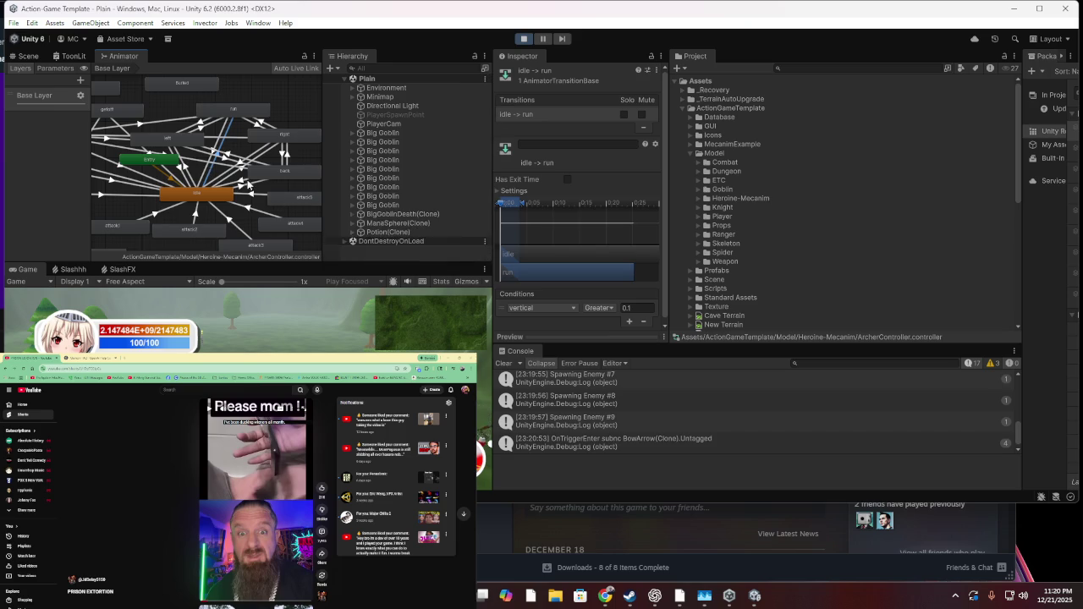
pyautogui.click(216, 172)
pyautogui.scroll(3, 216, 171)
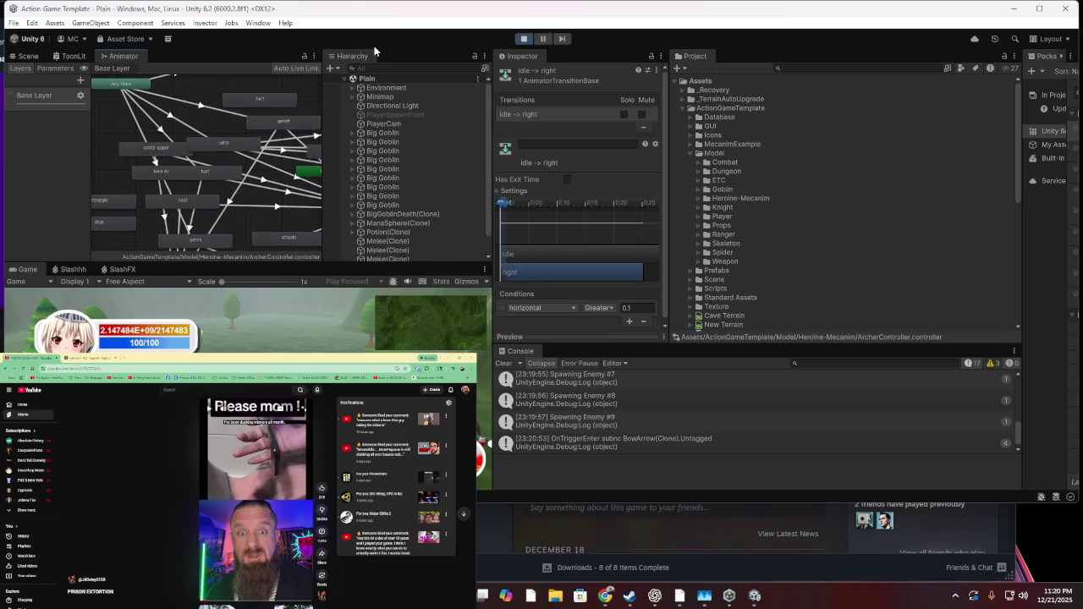
pyautogui.click(524, 38)
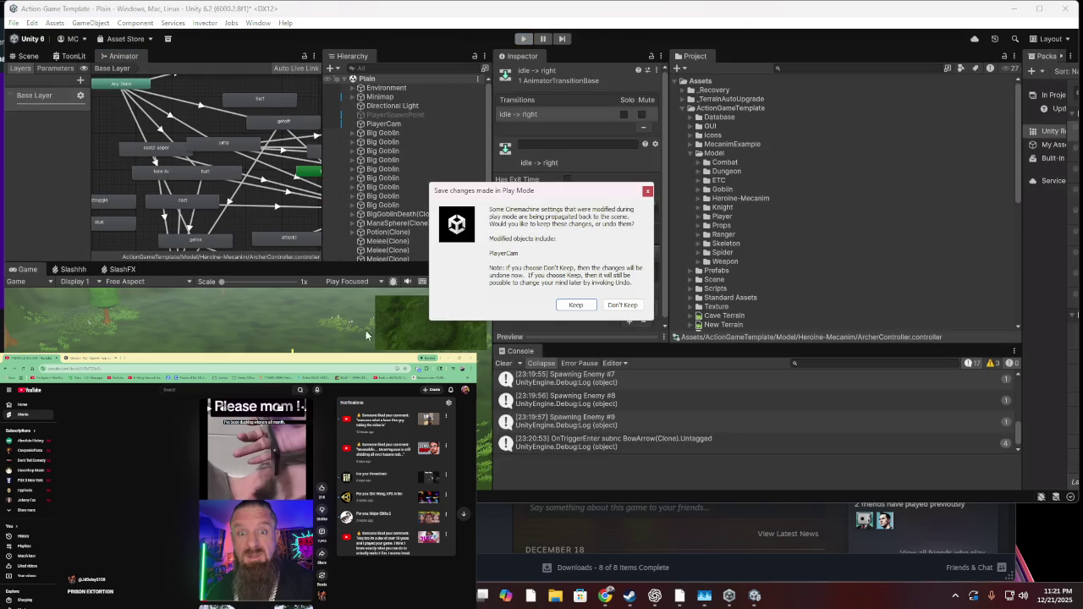
# Keep PlayerCam's play-mode changes, return to the Unity editor and show the 3D Scene view
pyautogui.click(563, 305)
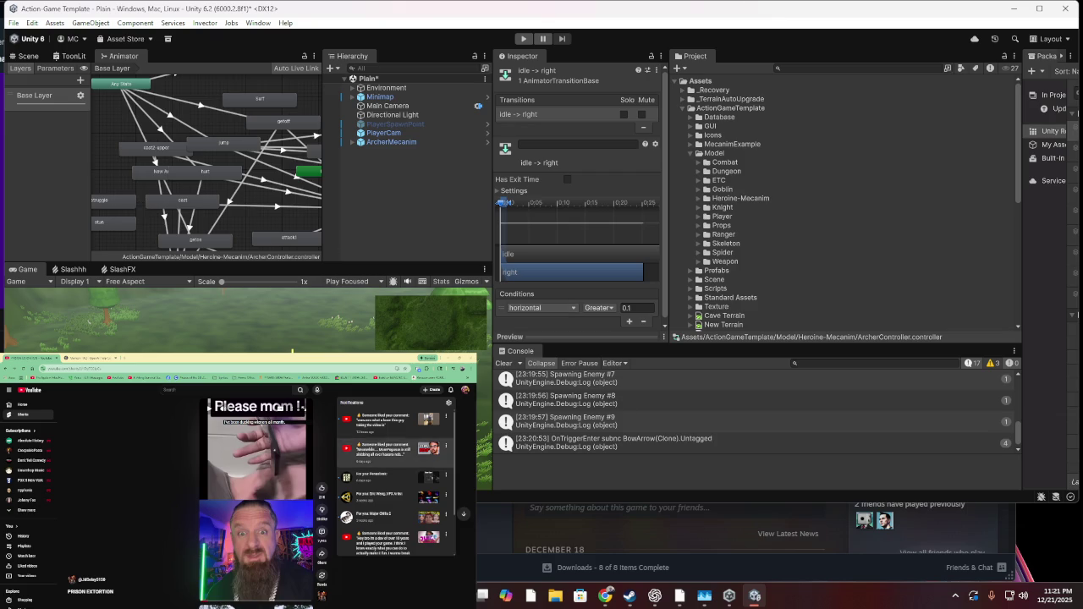
pyautogui.hotkey('alt', 'Tab')
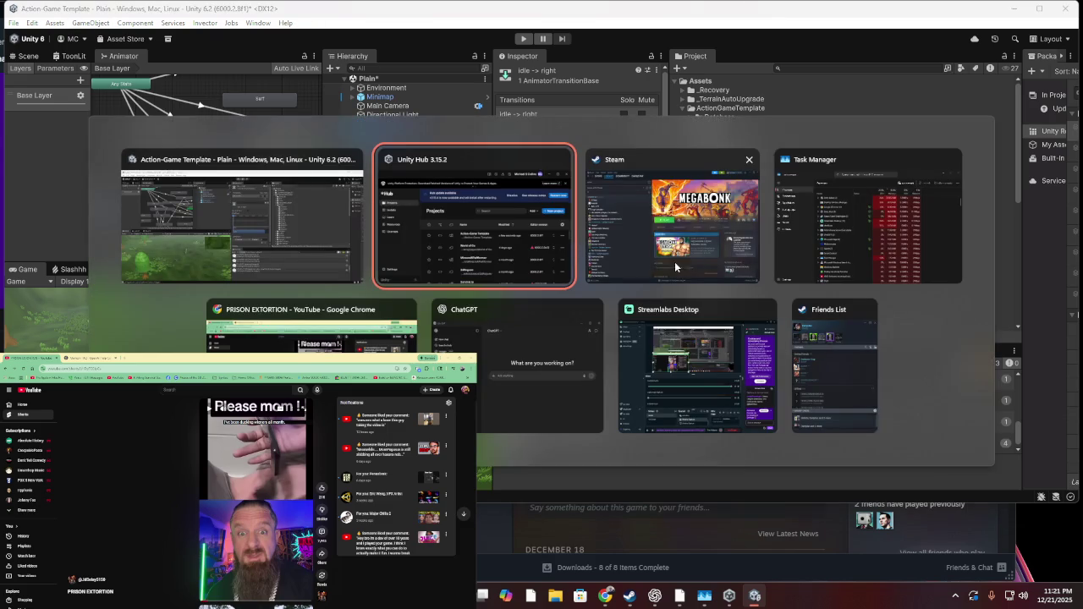
pyautogui.click(295, 197)
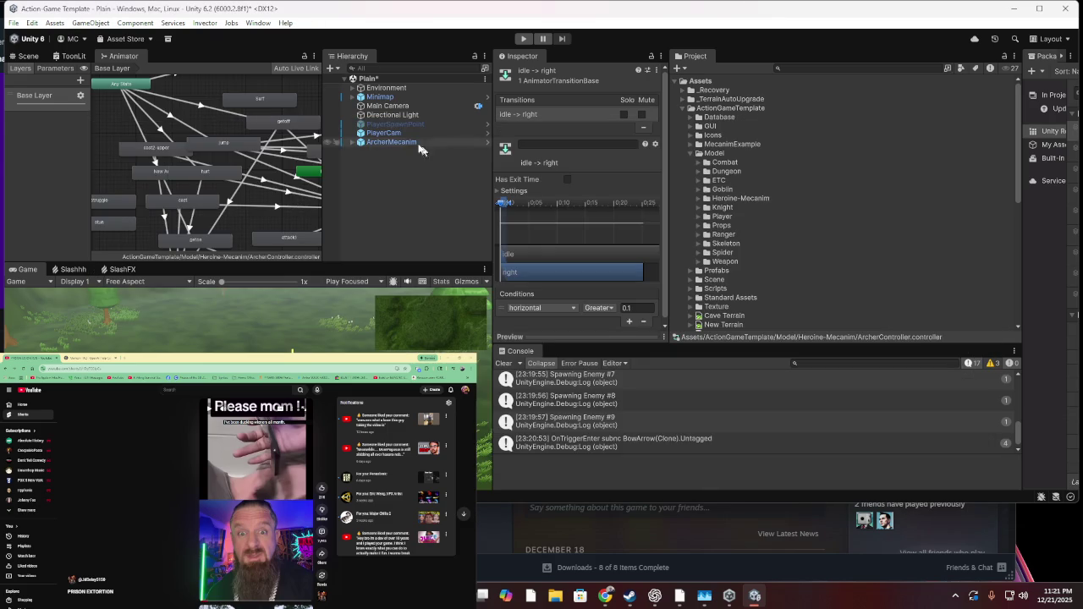
pyautogui.click(28, 56)
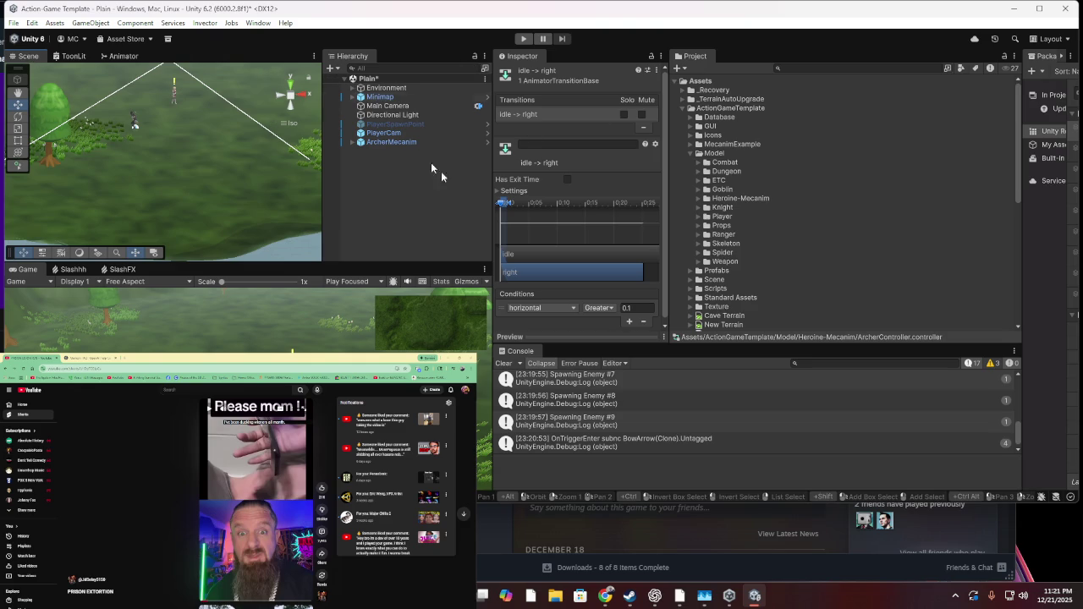
# Expand ArcherMecanim, select ViewPoint, and look through the Model and Features children
pyautogui.click(353, 142)
pyautogui.click(355, 150)
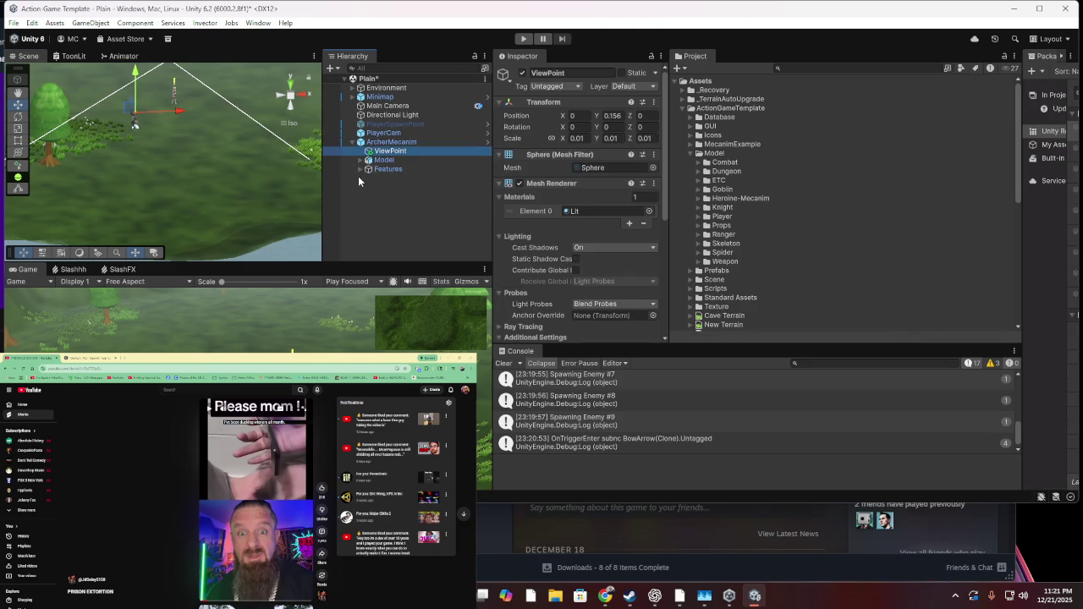
pyautogui.click(361, 160)
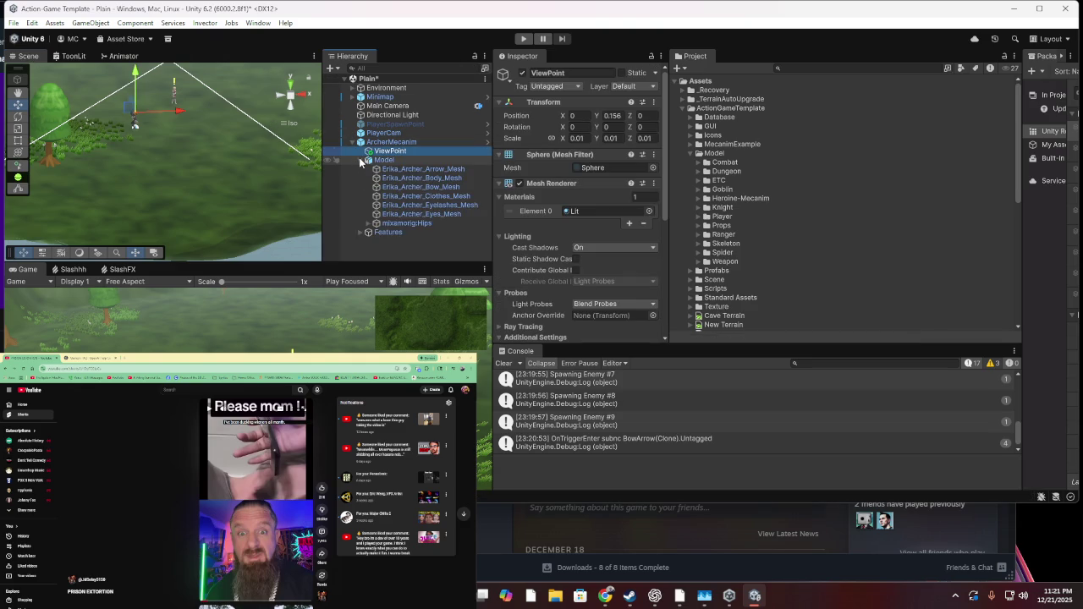
pyautogui.click(361, 160)
pyautogui.click(362, 170)
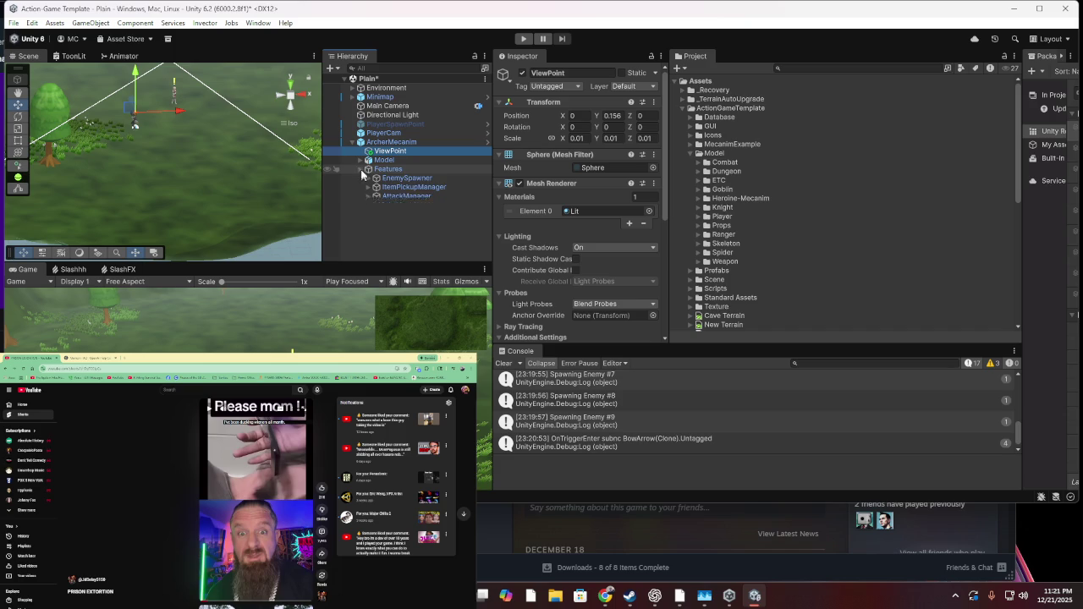
pyautogui.click(361, 170)
pyautogui.click(361, 170)
# Frame the ViewPoint sphere, turn off its Mesh Renderer, and save the Plain scene
pyautogui.doubleClick(403, 151)
pyautogui.scroll(-5, 174, 149)
pyautogui.click(524, 188)
pyautogui.hotkey('ctrl', 's')
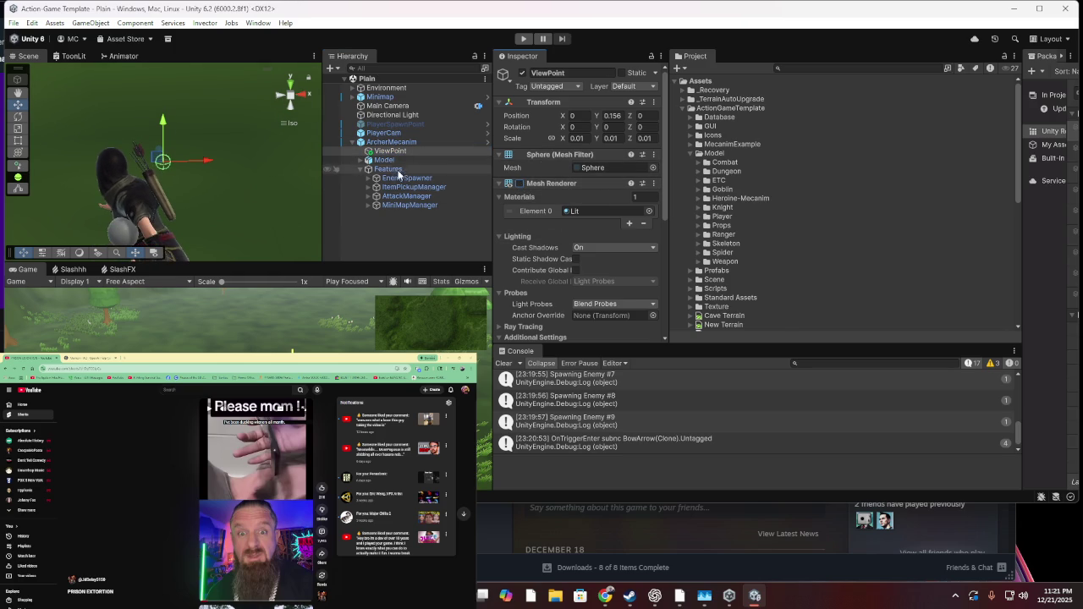
# Expand AttackManager and its AttackPoints, then select the AttackPoints object
pyautogui.click(419, 203)
pyautogui.click(414, 187)
pyautogui.click(414, 196)
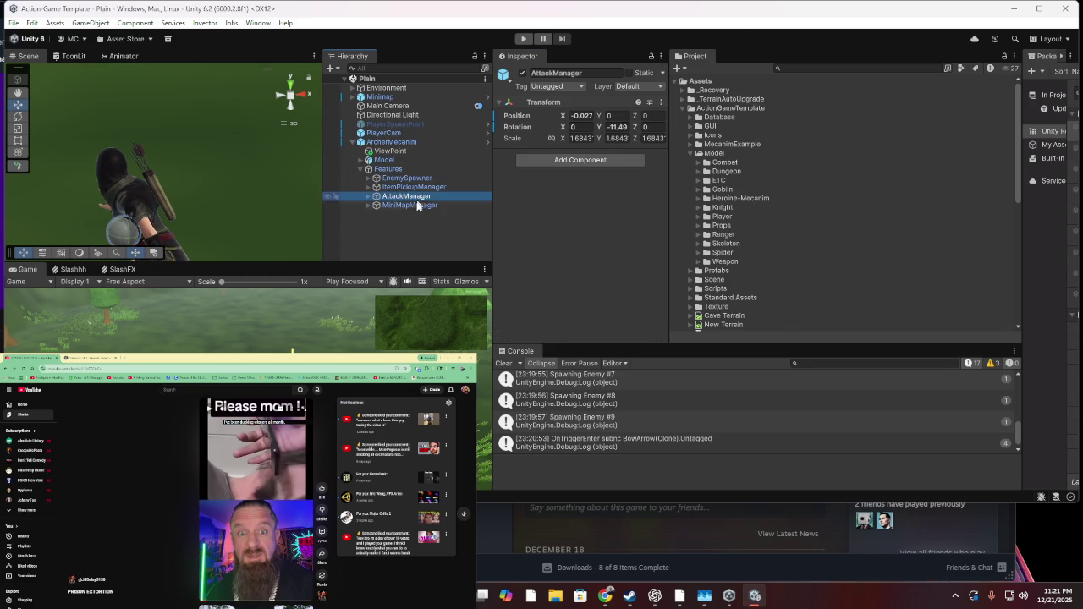
pyautogui.press('Down')
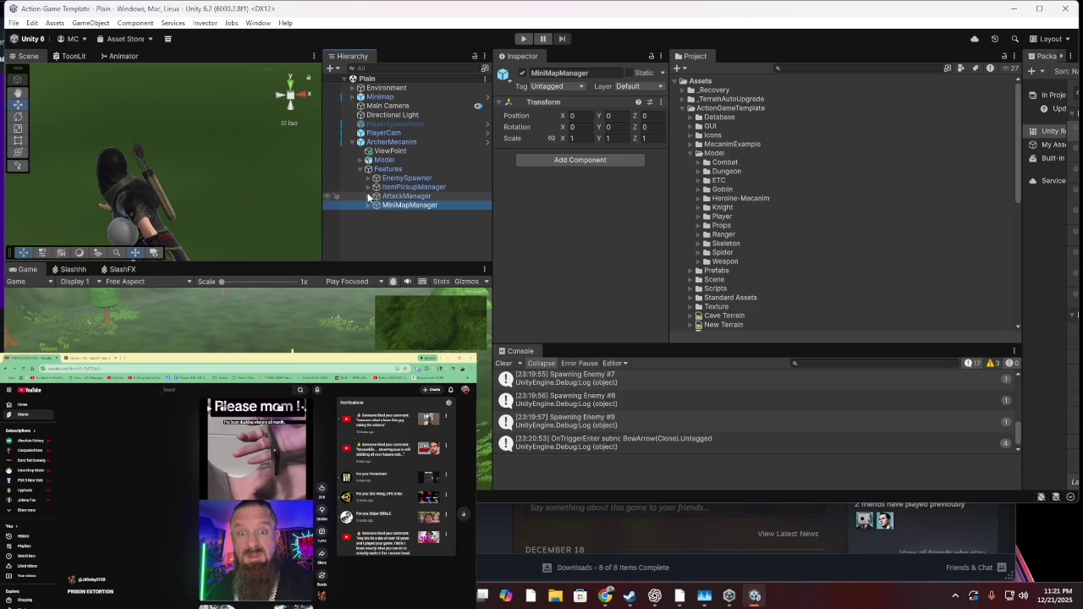
pyautogui.click(368, 196)
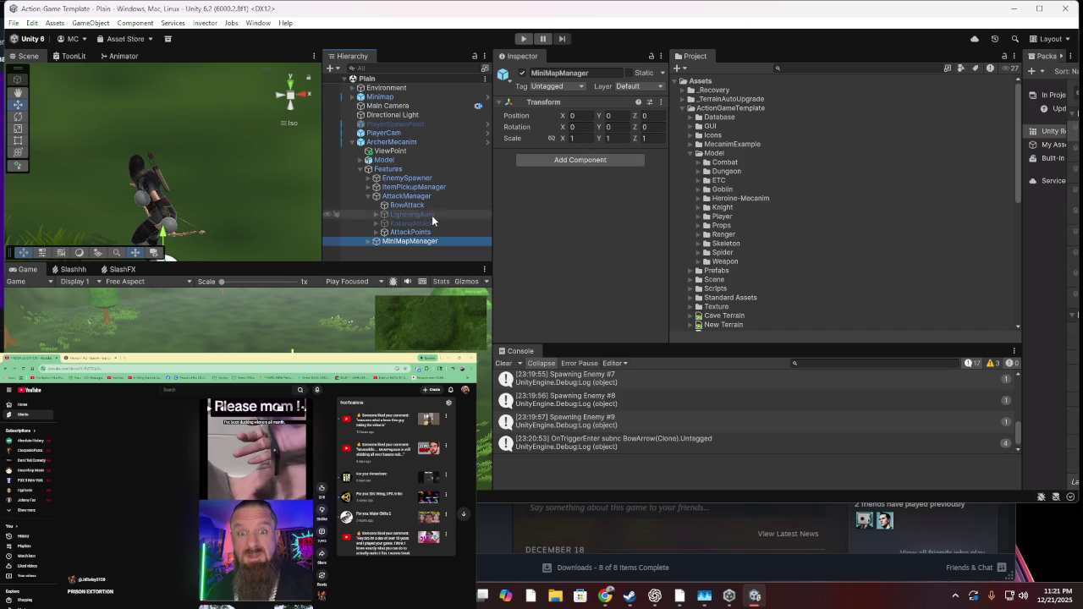
pyautogui.click(376, 231)
pyautogui.scroll(-1, 385, 228)
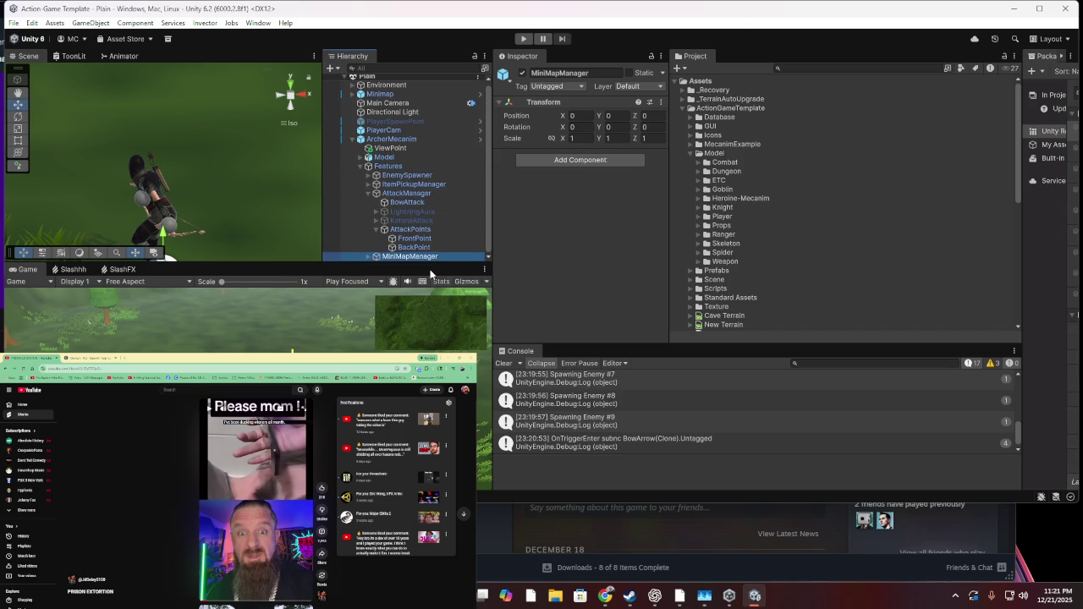
pyautogui.click(428, 248)
pyautogui.click(431, 239)
pyautogui.click(432, 230)
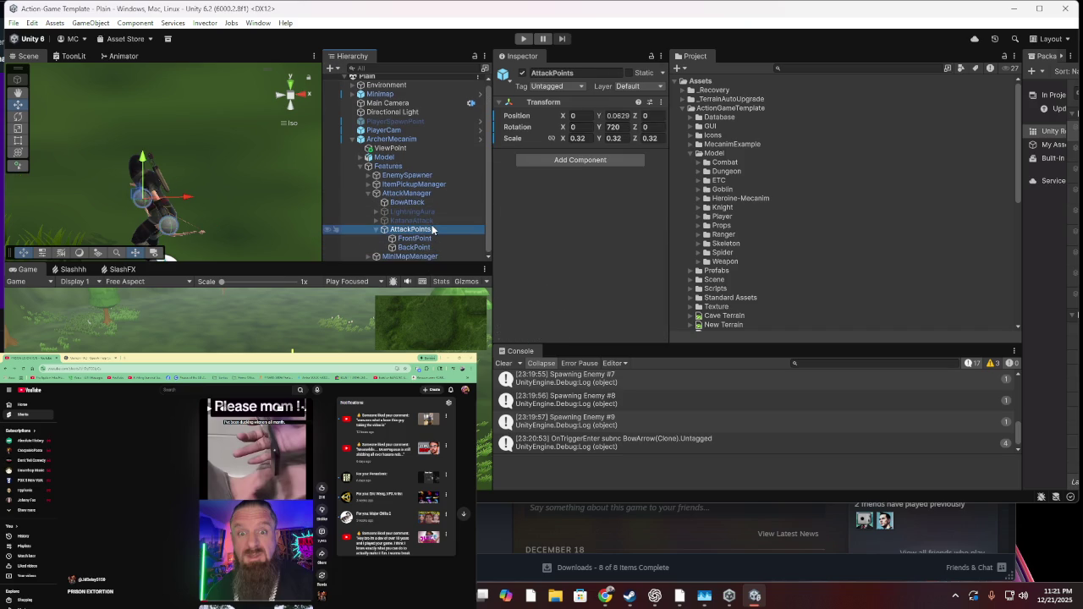
# Flip AttackPoints by making its linked Scale -0.32 on X, Y and Z, then start play mode
pyautogui.click(609, 127)
pyautogui.click(613, 138)
pyautogui.press('Home')
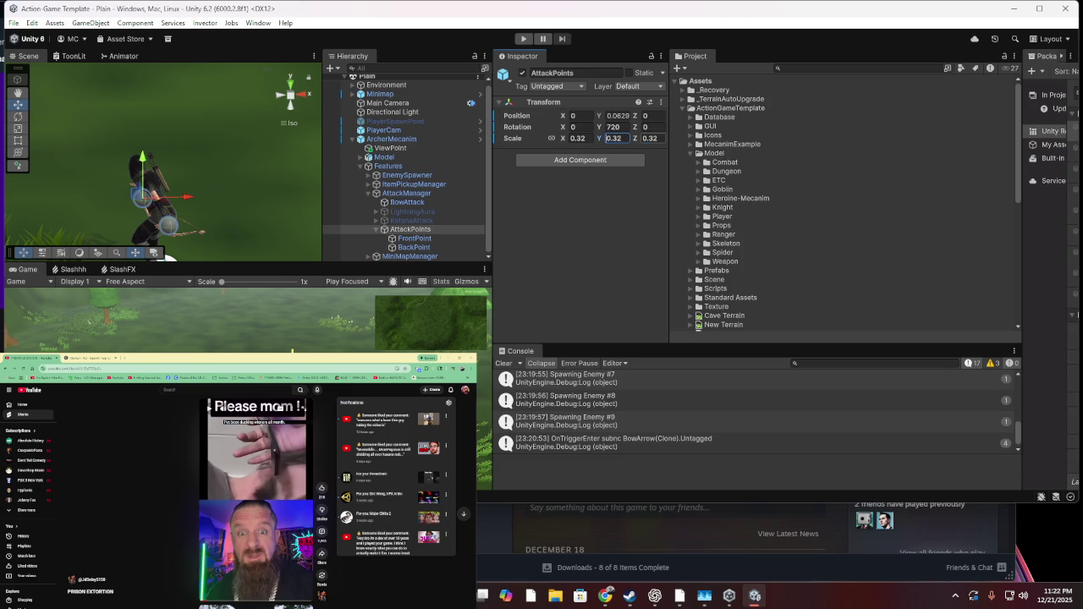
pyautogui.press('Home')
pyautogui.write('-')
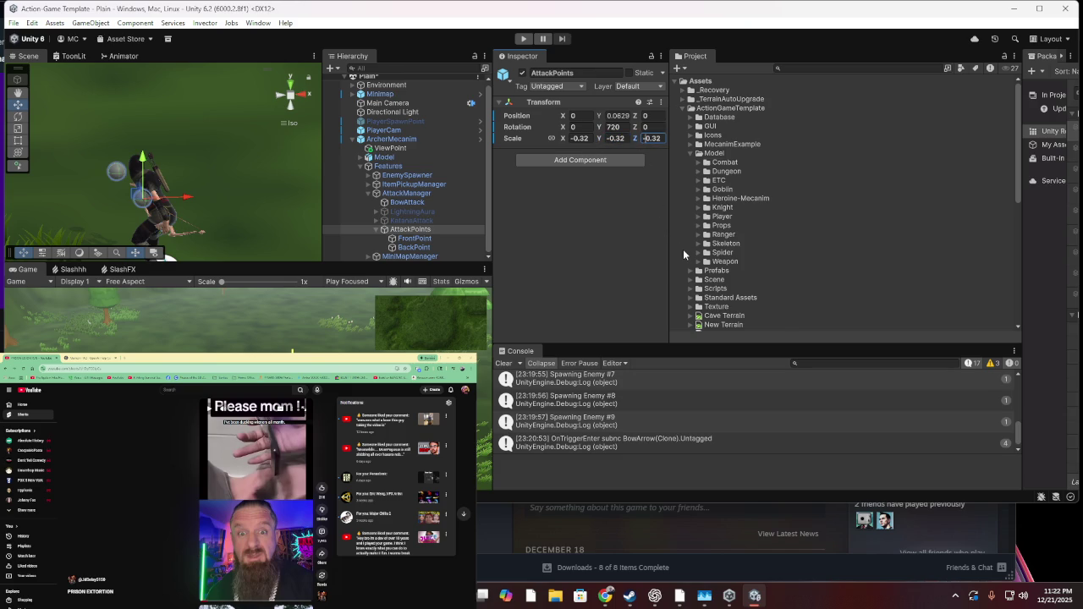
pyautogui.click(523, 39)
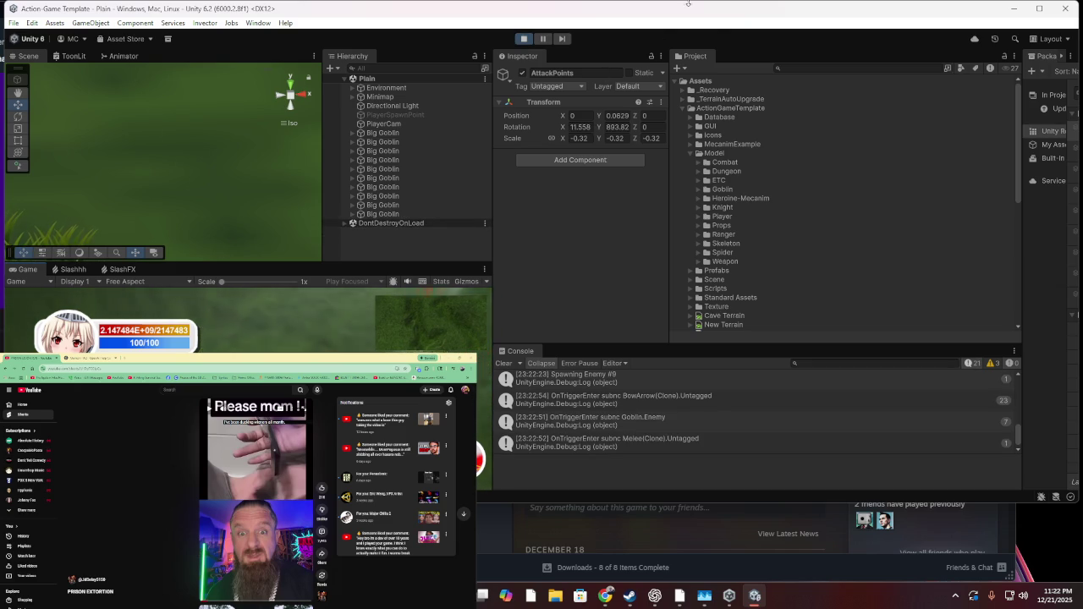
# Stop play mode after testing the flipped attack points against the Big Goblins
pyautogui.click(522, 38)
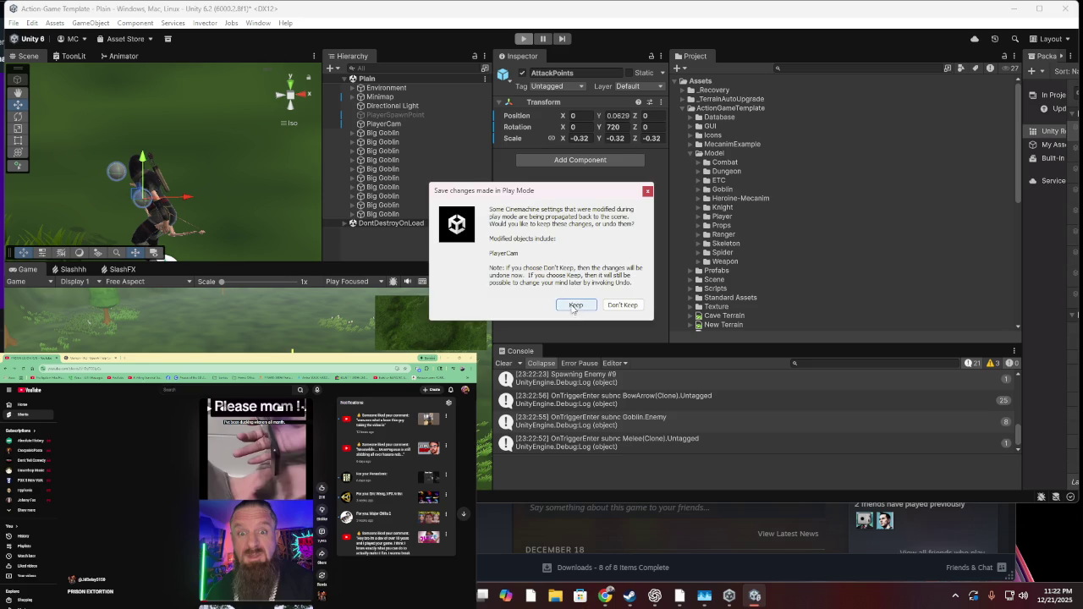
# Keep the play-mode changes, disable the Mesh Renderer on FrontPoint and BackPoint, and start a play test
pyautogui.click(573, 305)
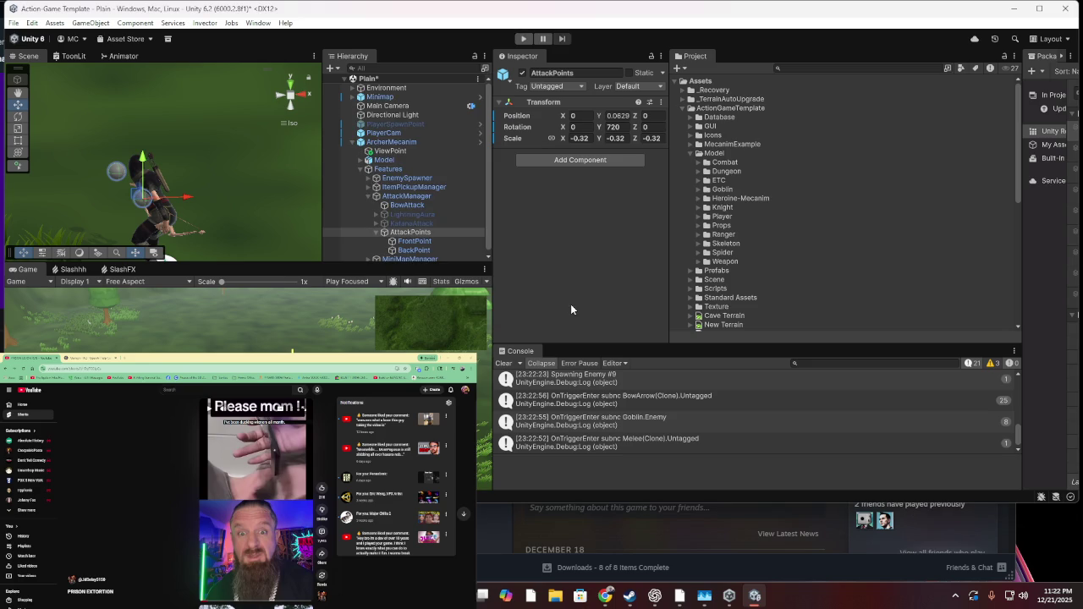
pyautogui.click(414, 241)
pyautogui.keyDown('shift'); pyautogui.click(414, 251); pyautogui.keyUp('shift')
pyautogui.click(514, 184)
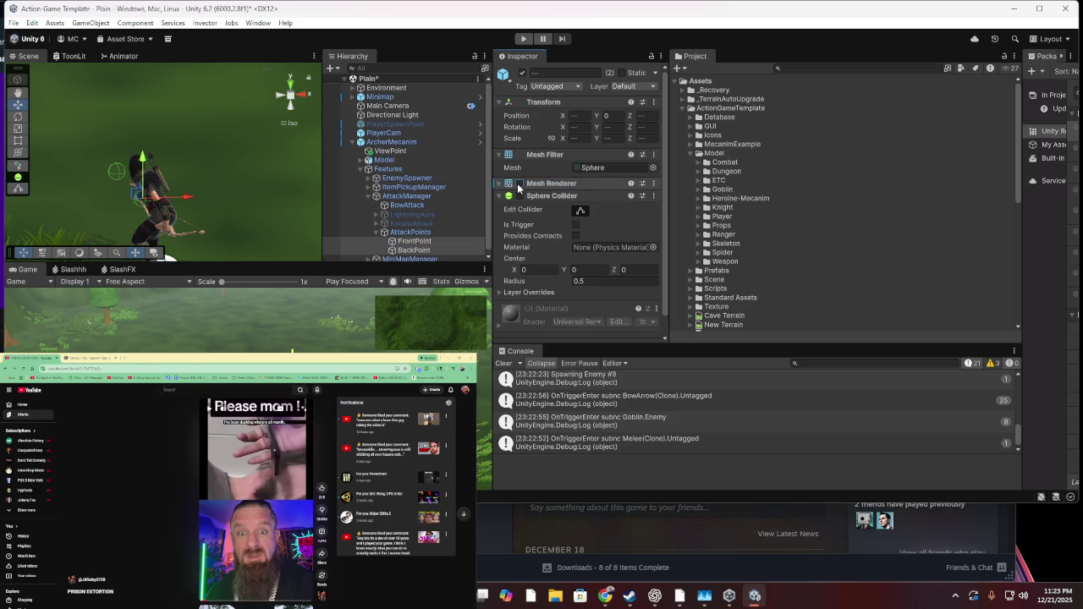
pyautogui.click(518, 184)
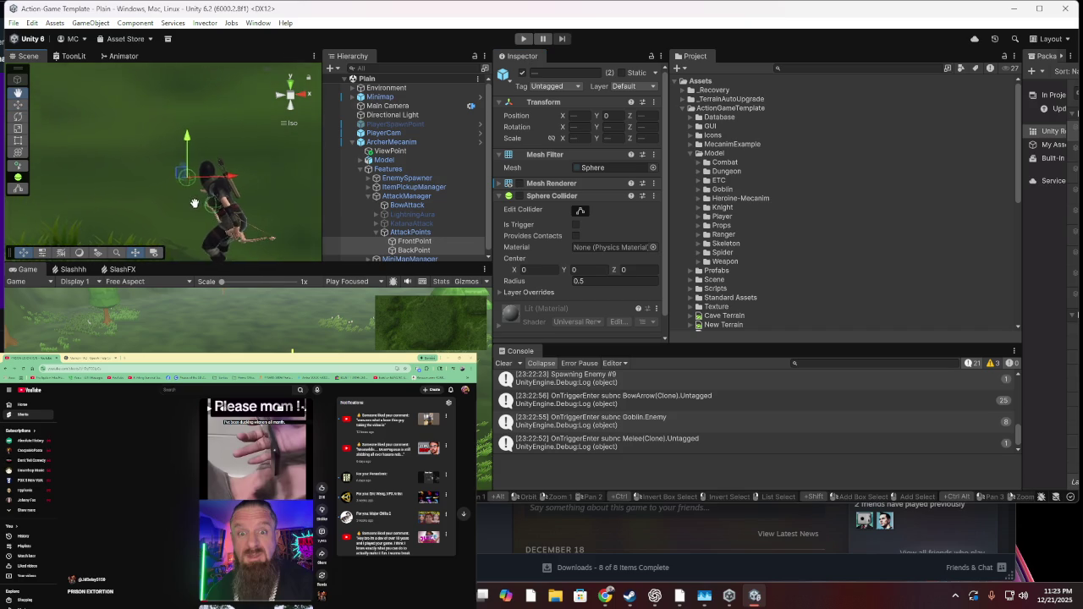
pyautogui.click(524, 39)
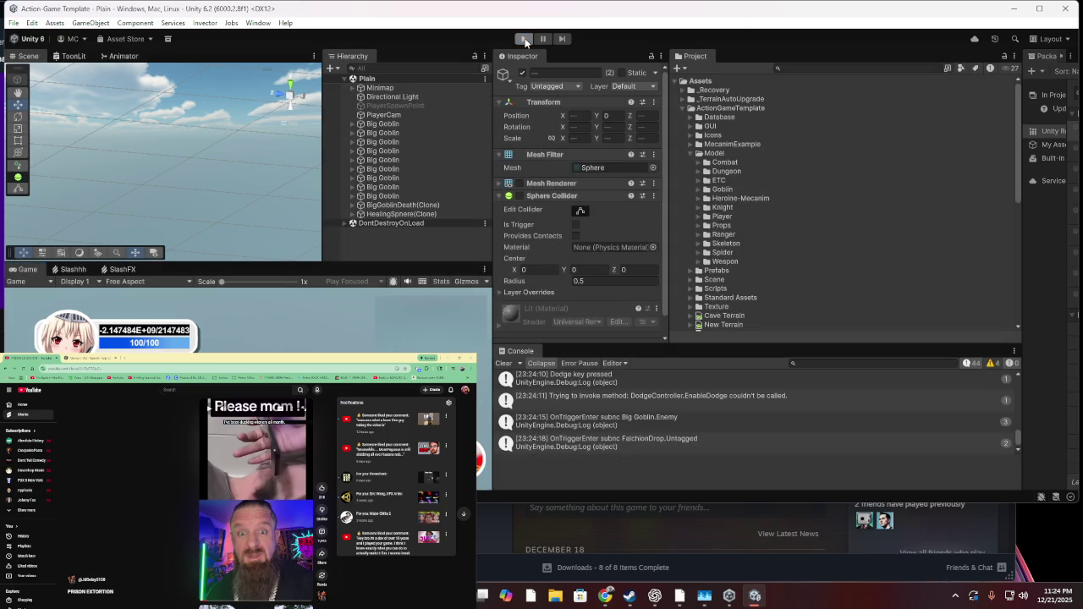
# Stop the play test after fighting goblins and picking up the Falchion
pyautogui.click(524, 39)
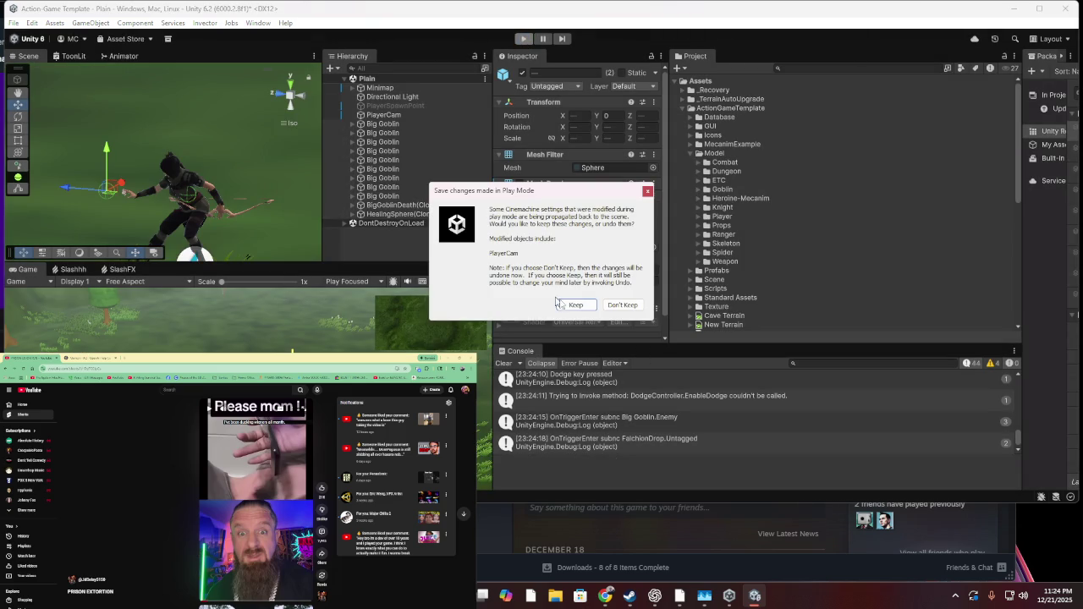
# Keep PlayerCam's changes, run another play test, stop it, and keep the changes again
pyautogui.click(575, 304)
pyautogui.click(524, 38)
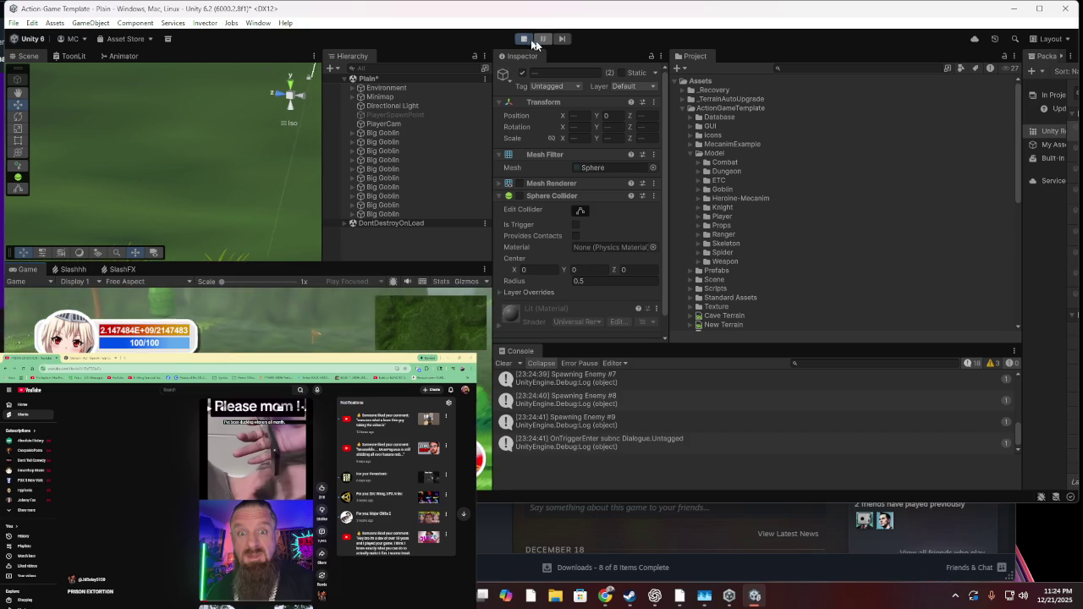
pyautogui.click(524, 39)
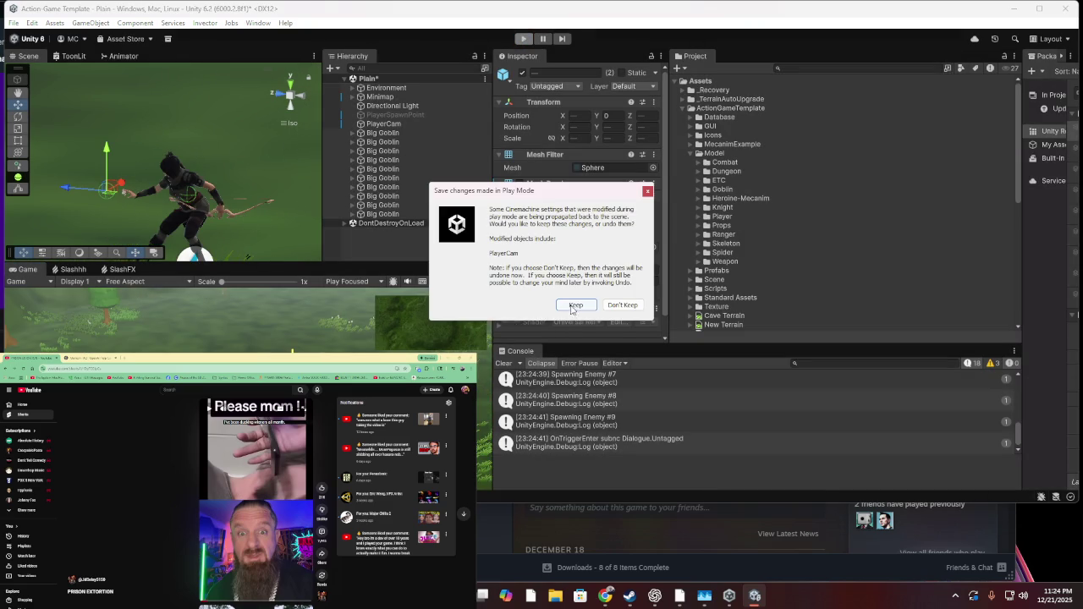
pyautogui.click(573, 306)
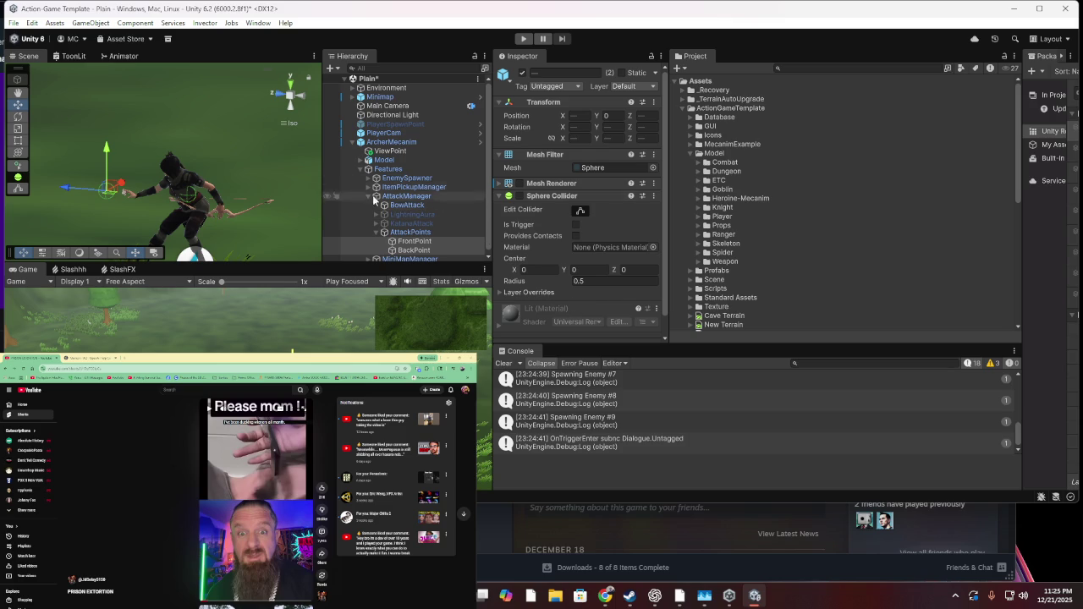
# Select BowAttack, raise its Cooldown from 1 to 3, and start a play test
pyautogui.click(418, 242)
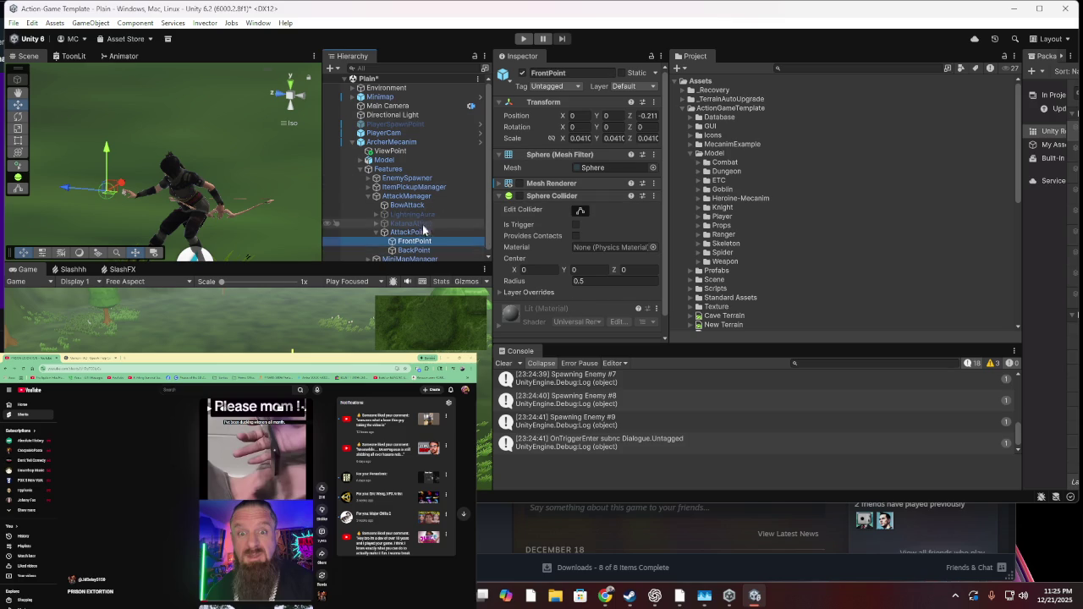
pyautogui.click(423, 232)
pyautogui.click(422, 205)
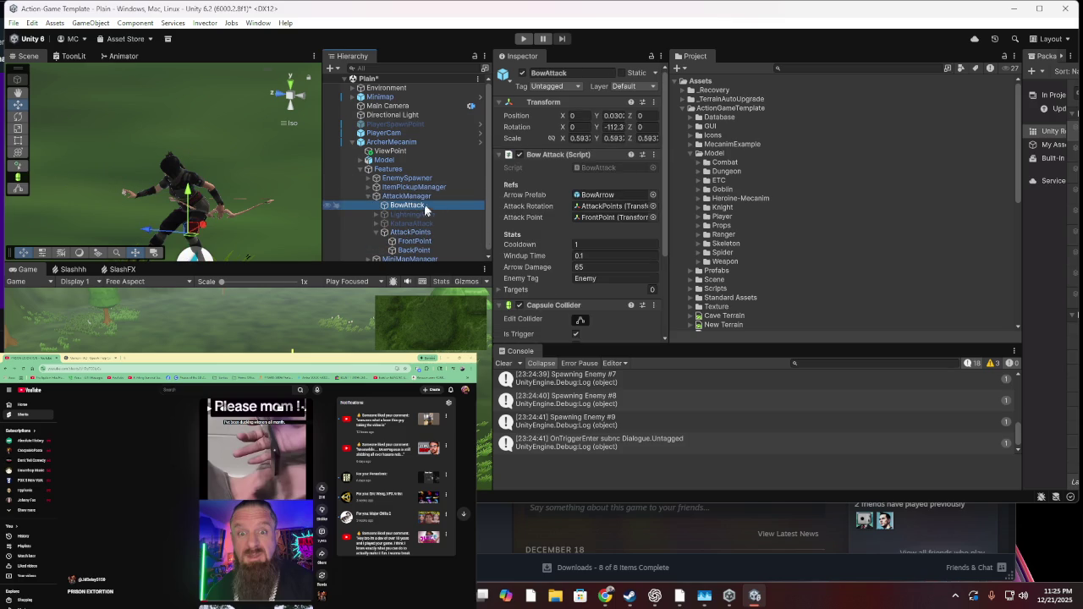
pyautogui.scroll(-2, 608, 166)
pyautogui.click(614, 129)
pyautogui.write('3')
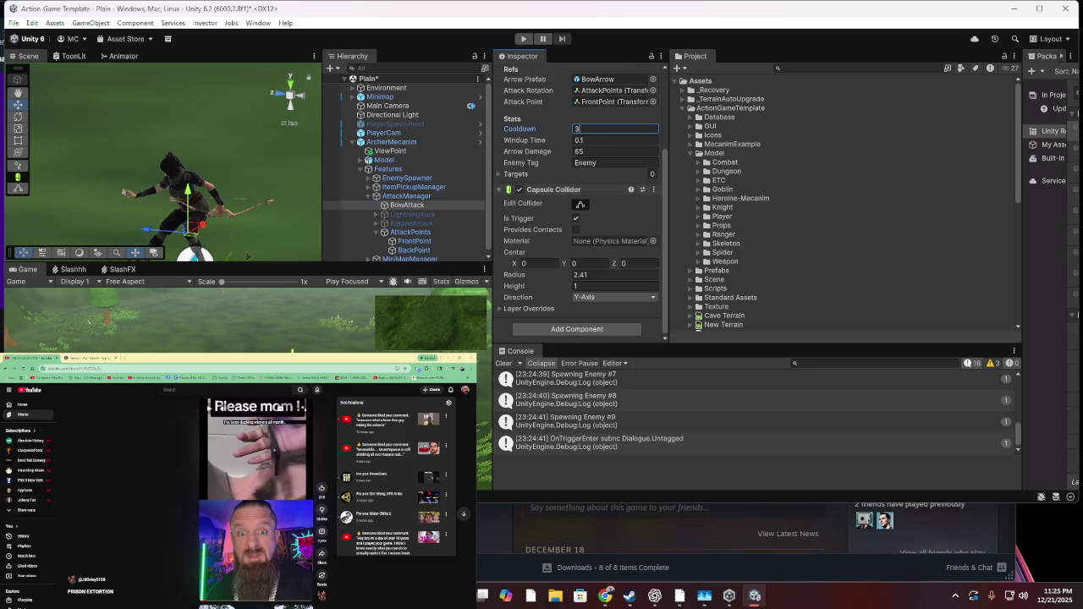
pyautogui.click(523, 39)
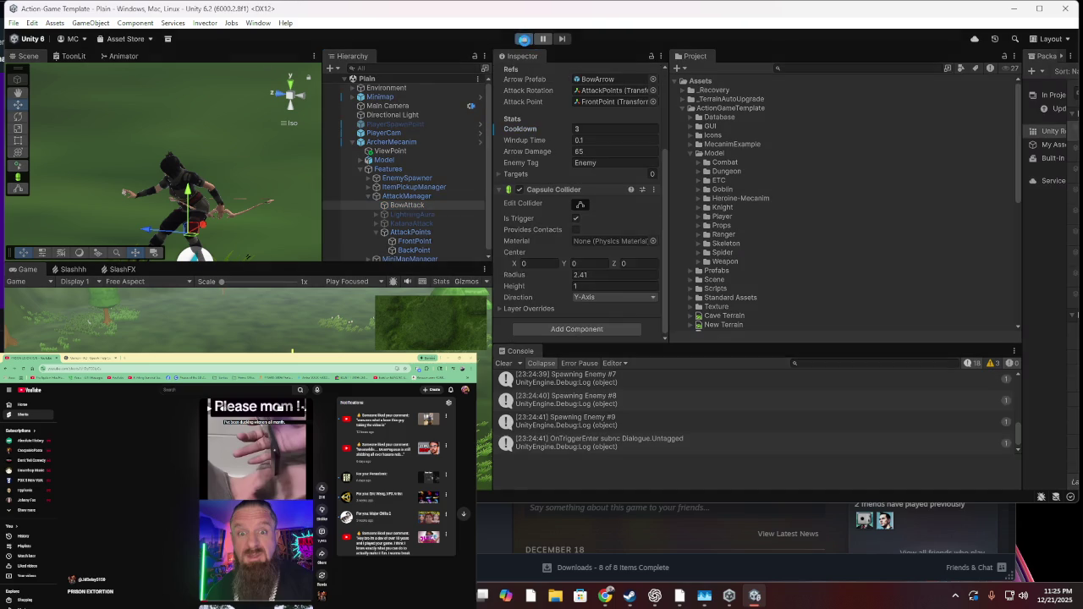
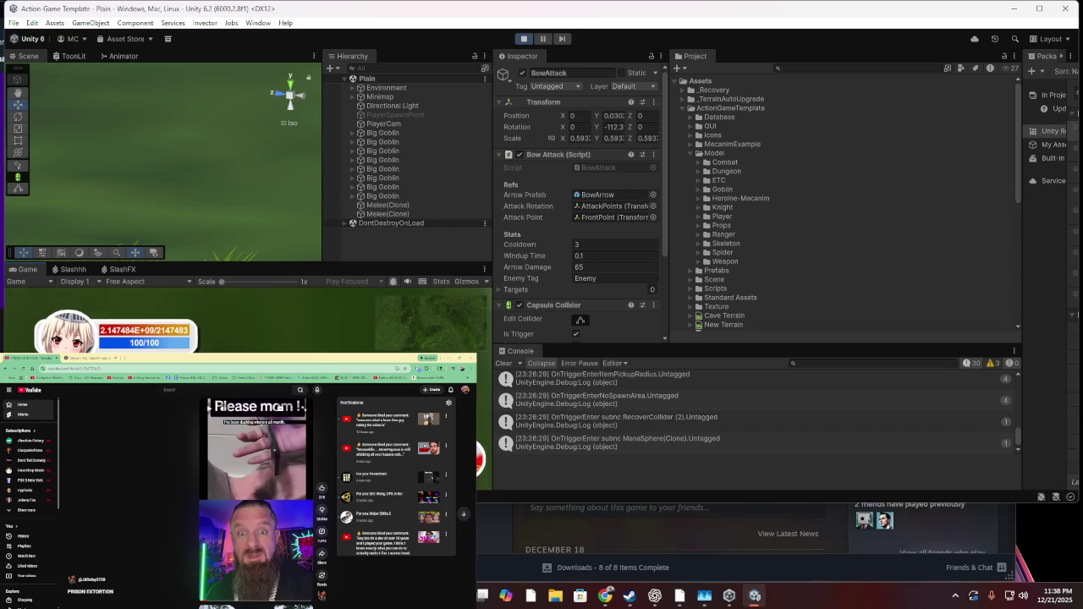
# Return to the YouTube Home feed, refresh it, and scroll through the recommendations
pyautogui.click(41, 392)
pyautogui.click(44, 392)
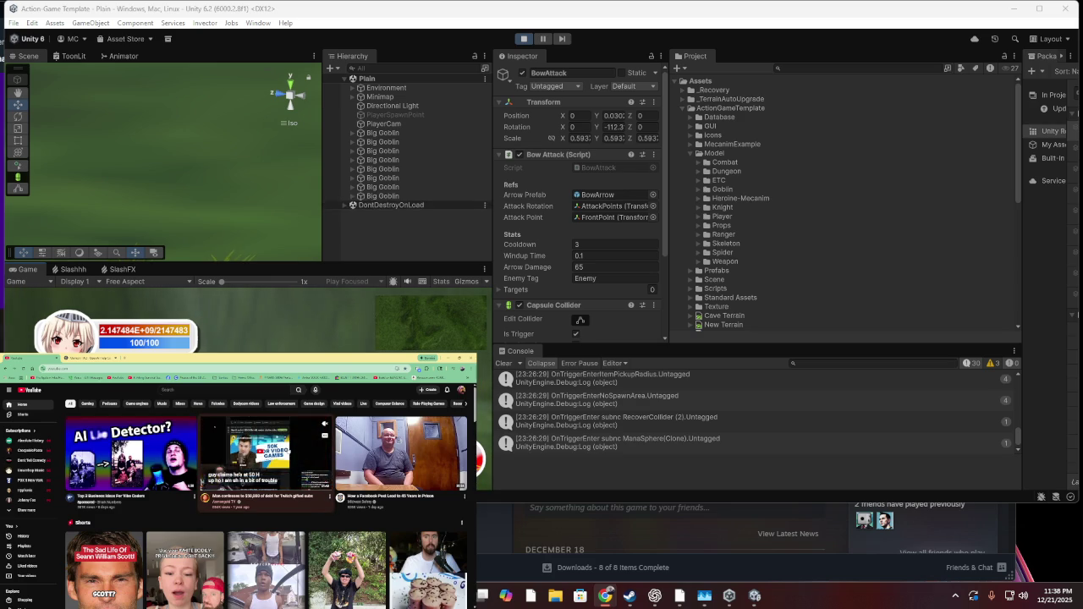
pyautogui.scroll(-2, 284, 458)
pyautogui.scroll(-1, 284, 458)
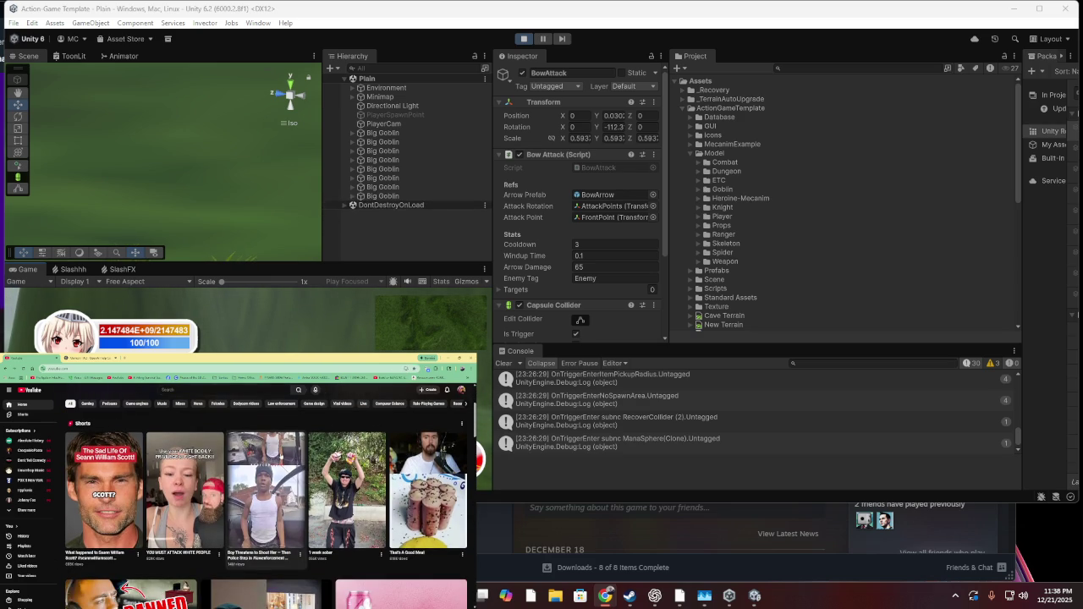
pyautogui.scroll(-4, 284, 458)
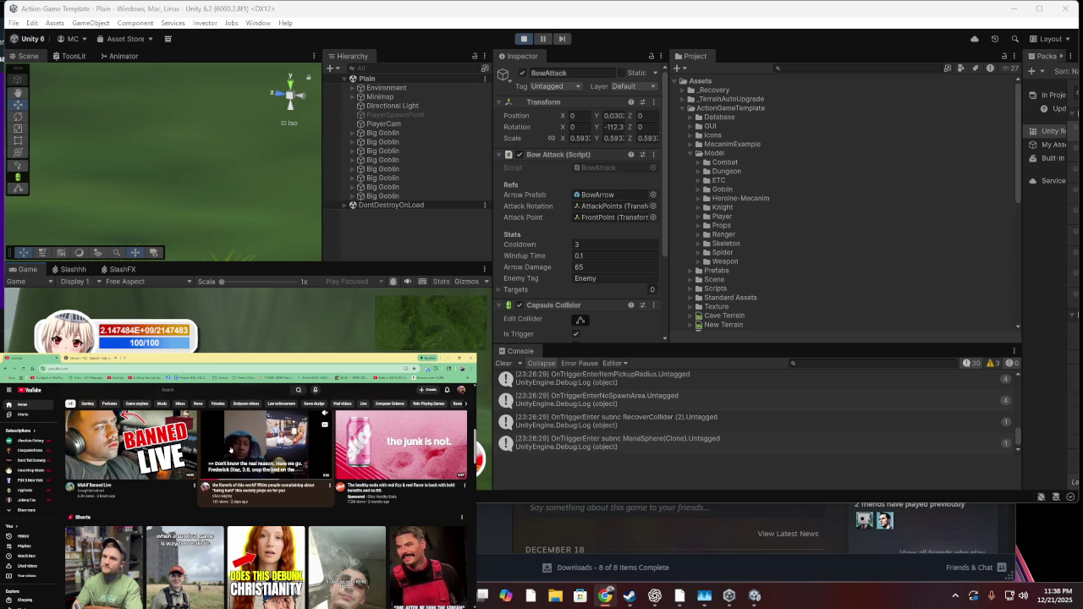
pyautogui.scroll(-5, 230, 445)
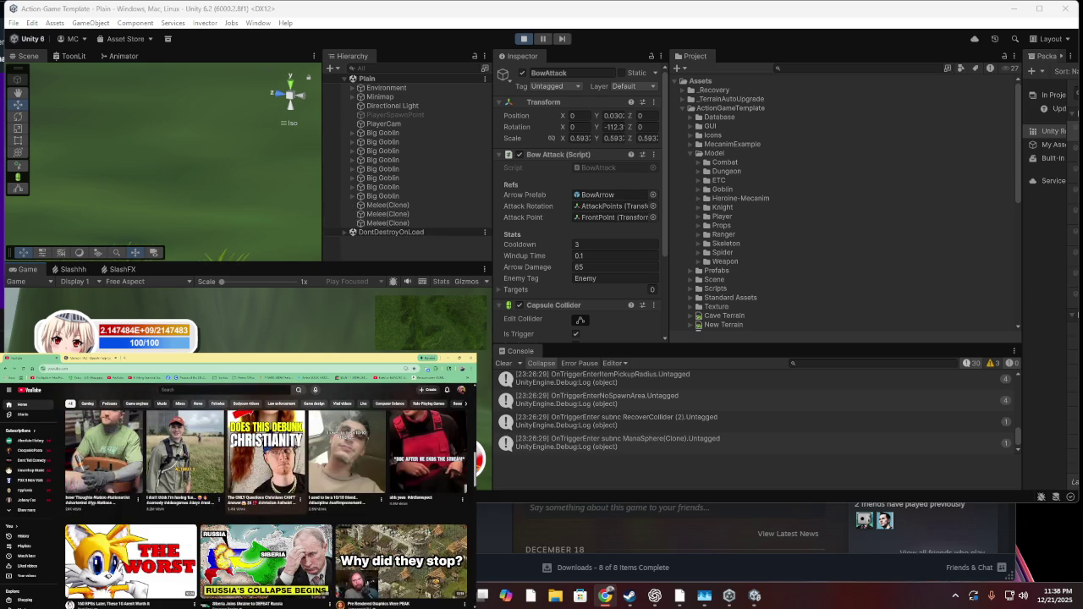
pyautogui.scroll(-3, 231, 441)
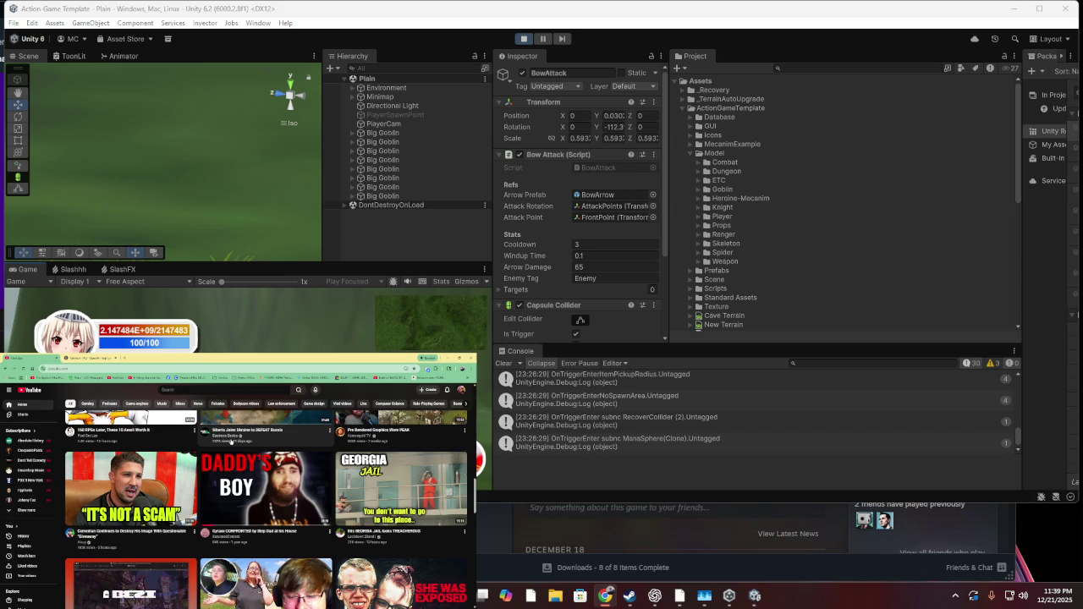
pyautogui.scroll(-1, 231, 441)
# Open the video about TikTok's most controversial couple
pyautogui.moveTo(225, 443)
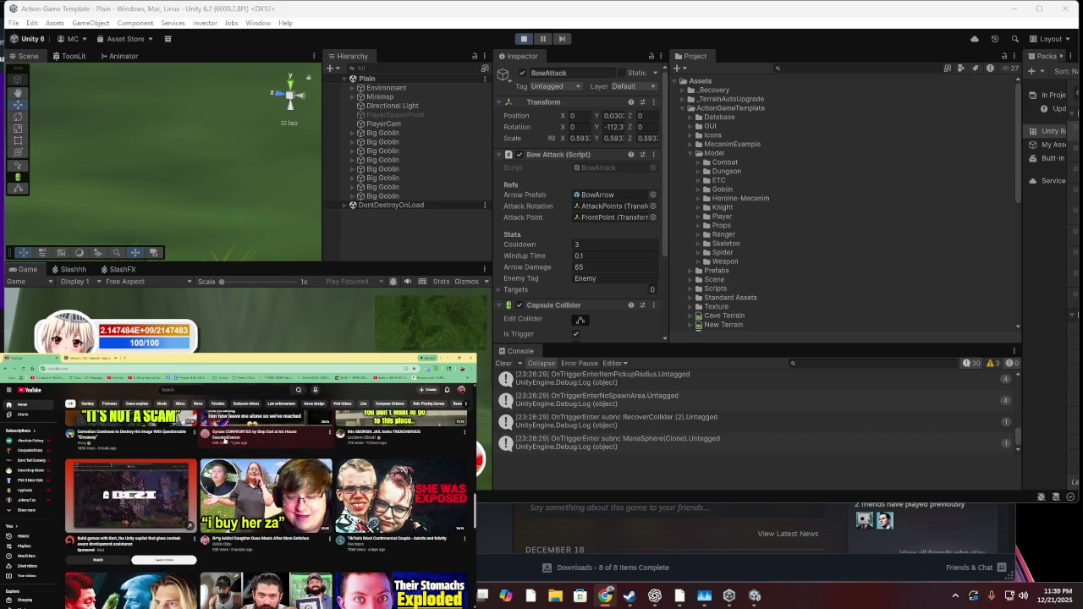
pyautogui.moveTo(381, 492)
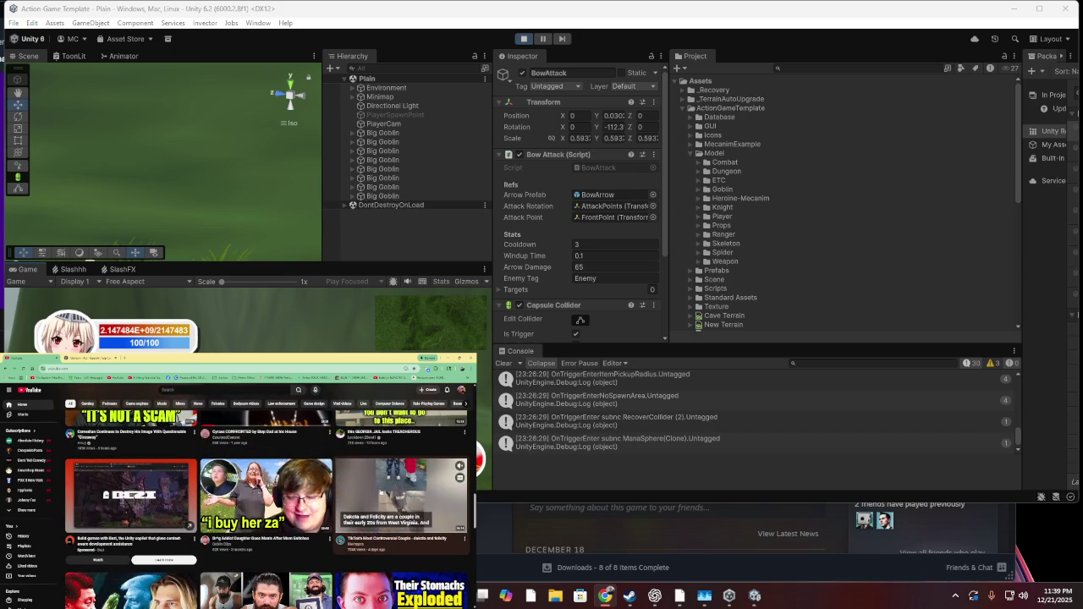
pyautogui.click(380, 488)
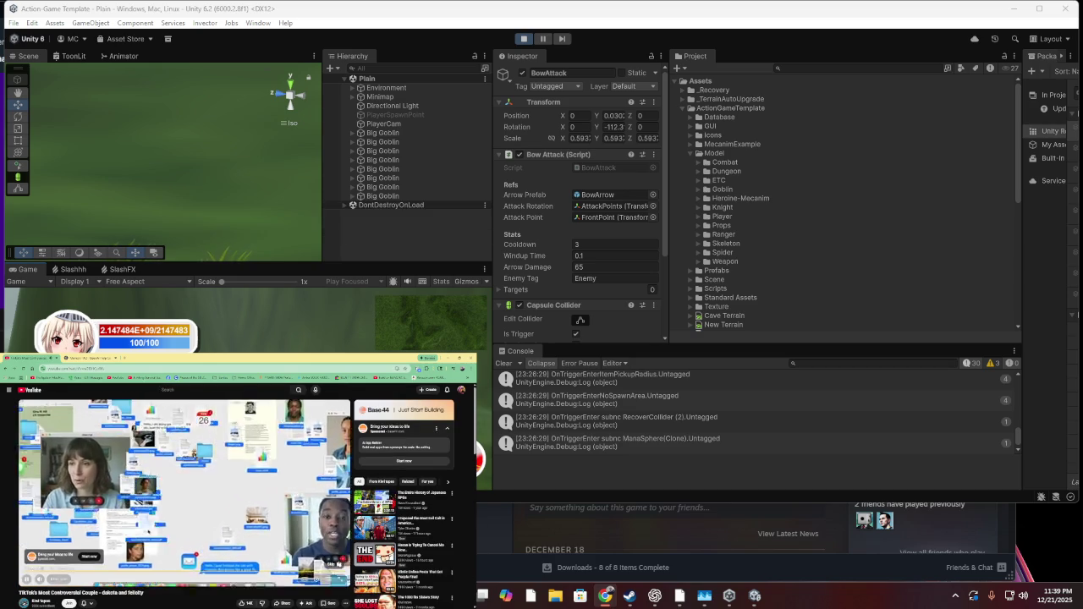
# Skip the sponsored ad so the TikTok couple video starts playing
pyautogui.click(332, 563)
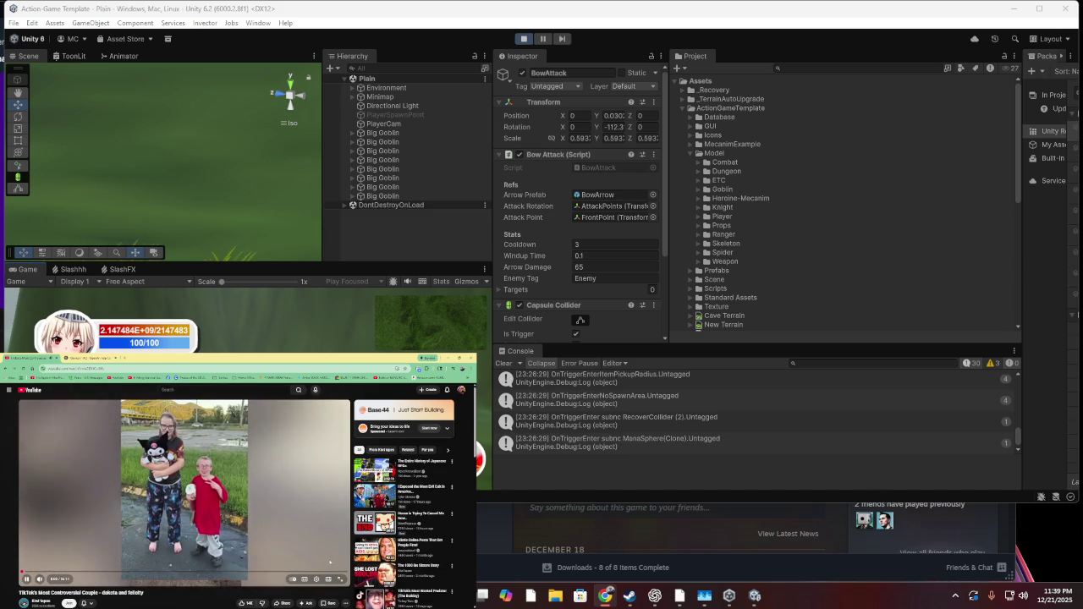